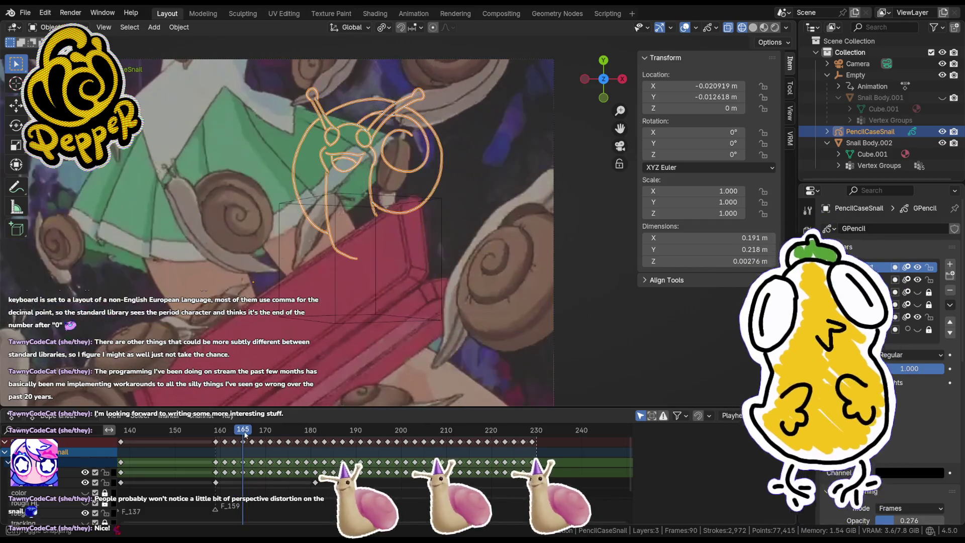
Step: Make the Snail Body.001 mesh visible again via its eye icon in the Outliner
click(944, 98)
click(943, 98)
click(943, 98)
click(943, 98)
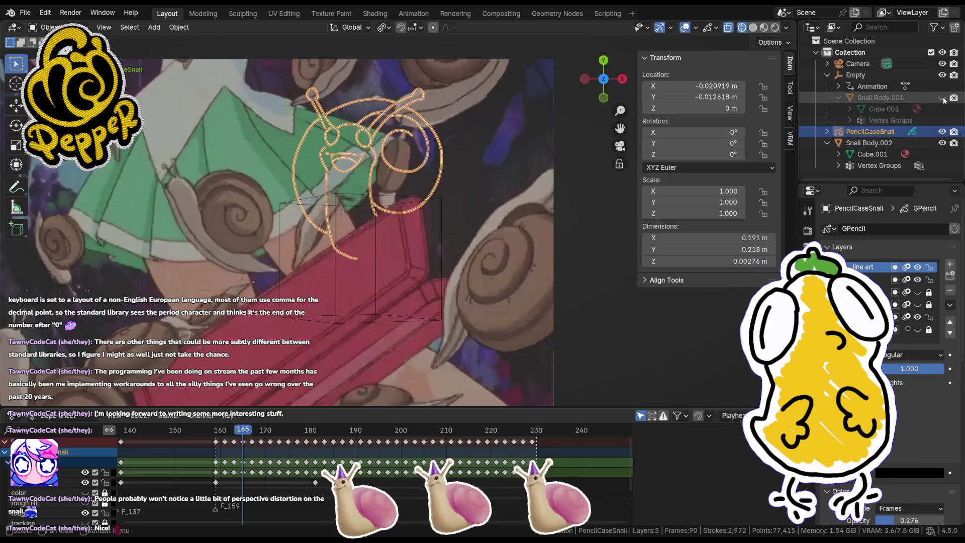
click(943, 98)
Step: Switch to Solid shading, zoom in on the snail's head, and enter Edit Mode
click(753, 27)
scroll(392, 332, up, 10)
key(Tab)
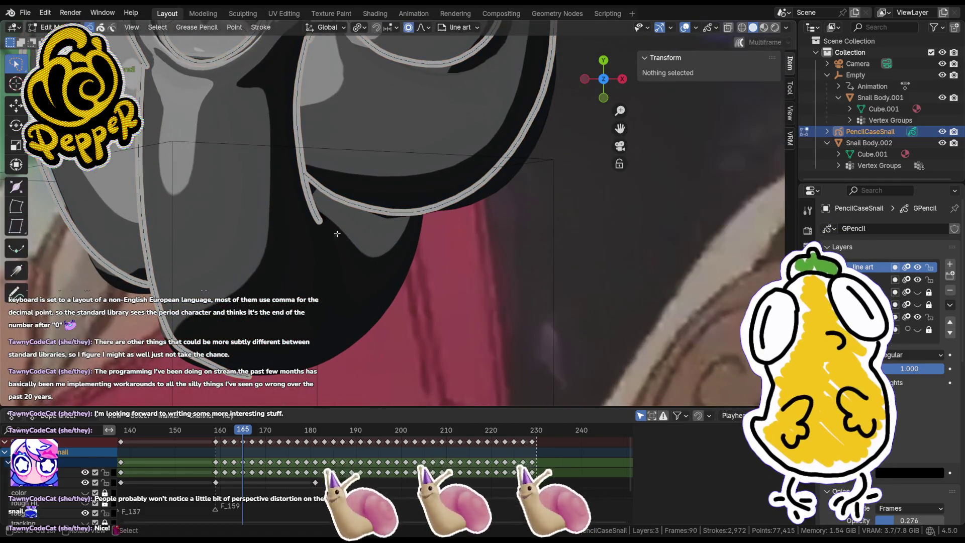
Step: Select the lower-edge stroke, then switch the line art to Draw Mode from the Ctrl+Tab pie menu
click(251, 377)
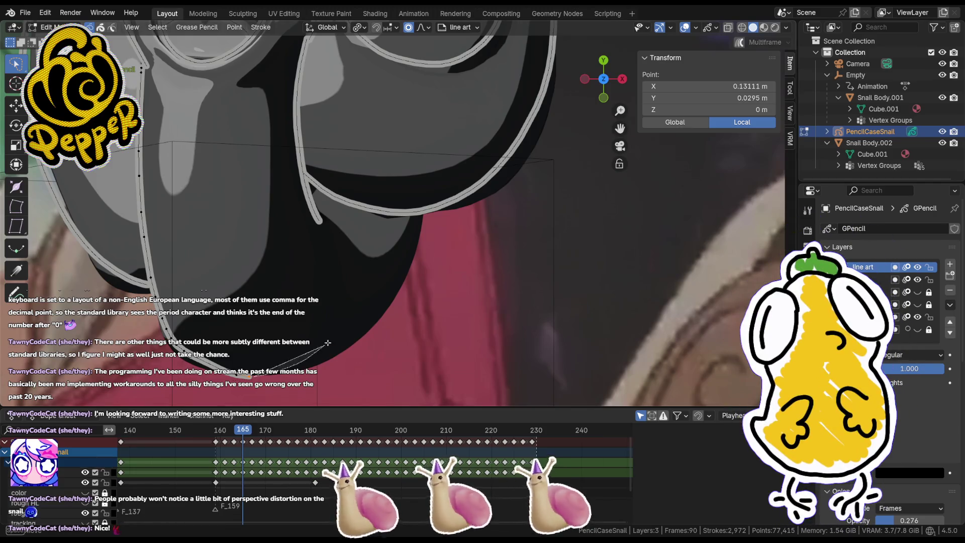
key(alt+a)
key(ctrl+Tab)
click(269, 328)
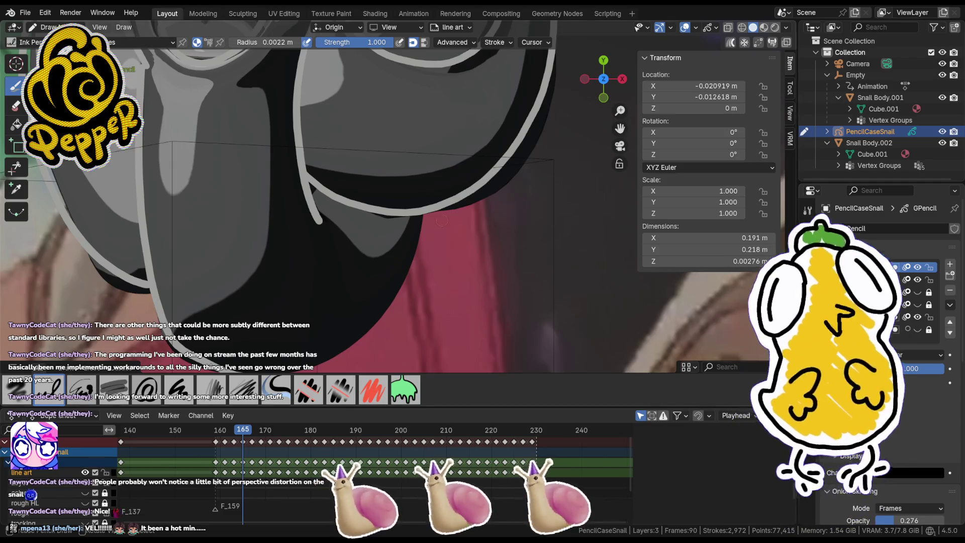
Step: Zoom out, return to camera view, enter Edit Mode, and make a first soft move of the lower-edge points
scroll(431, 213, down, 5)
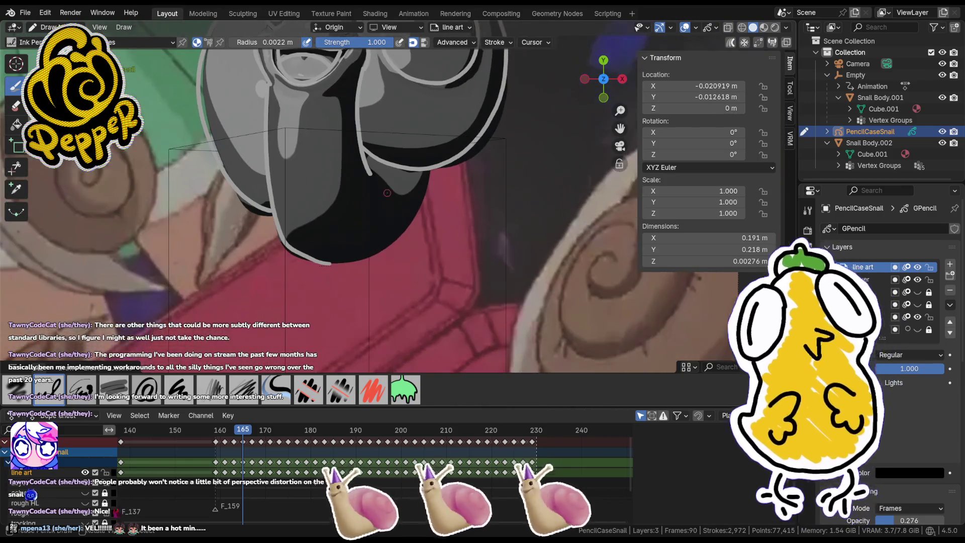
key(KP_0)
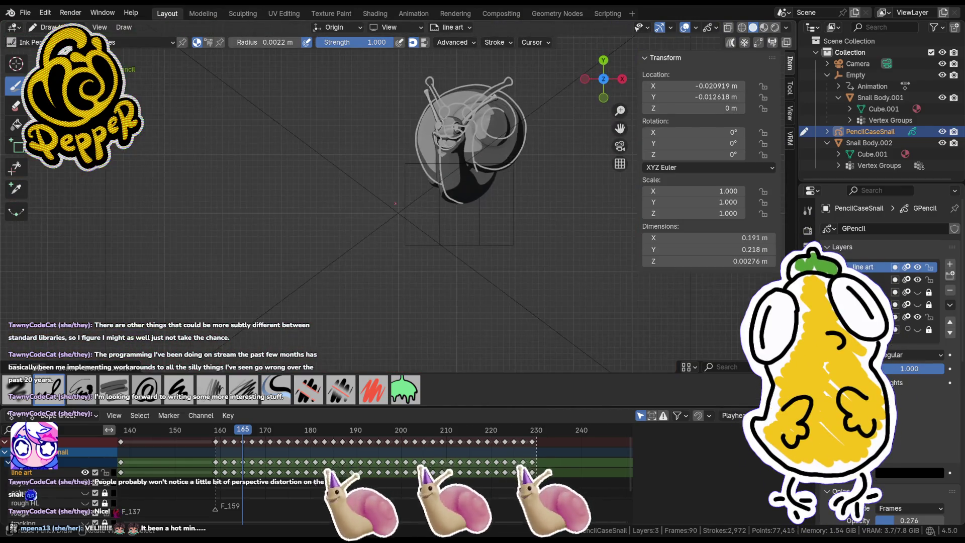
key(KP_0)
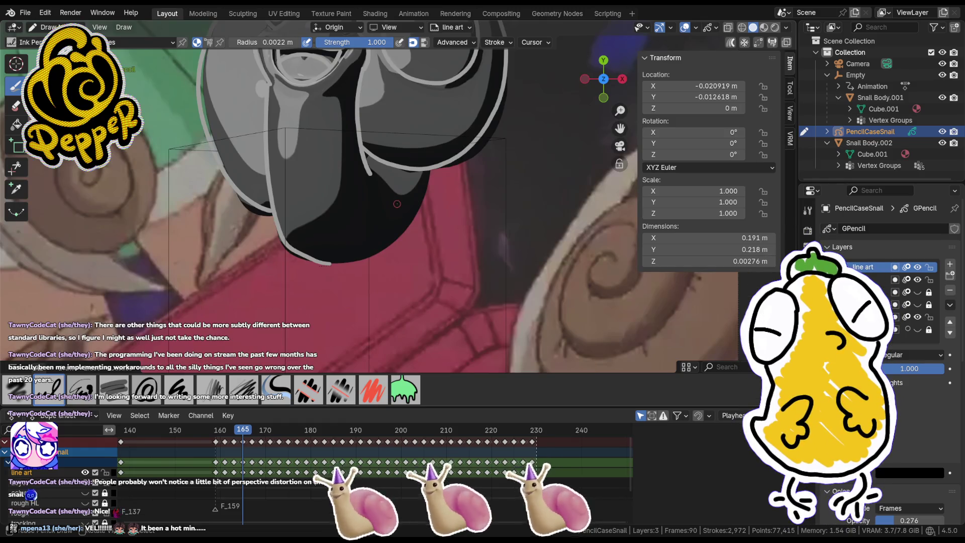
key(Tab)
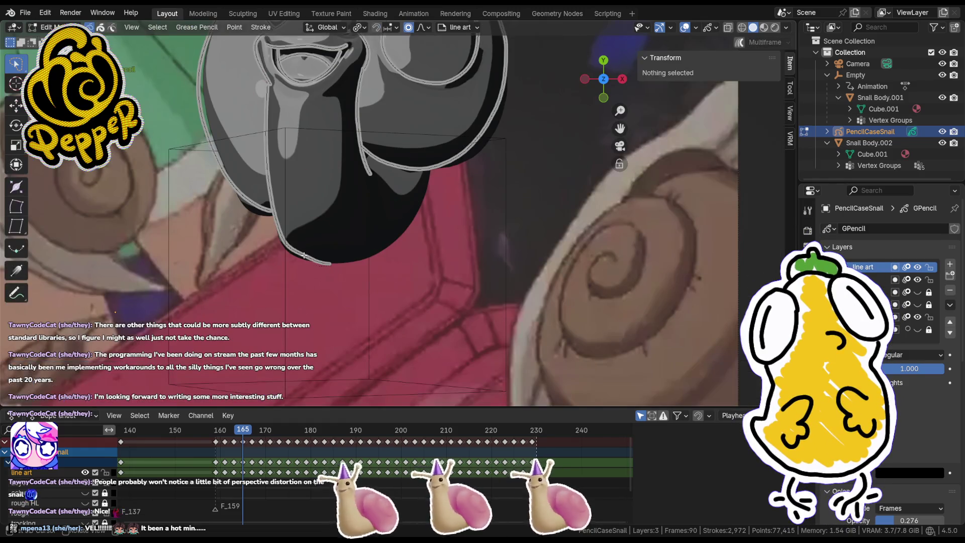
key(g)
click(329, 233)
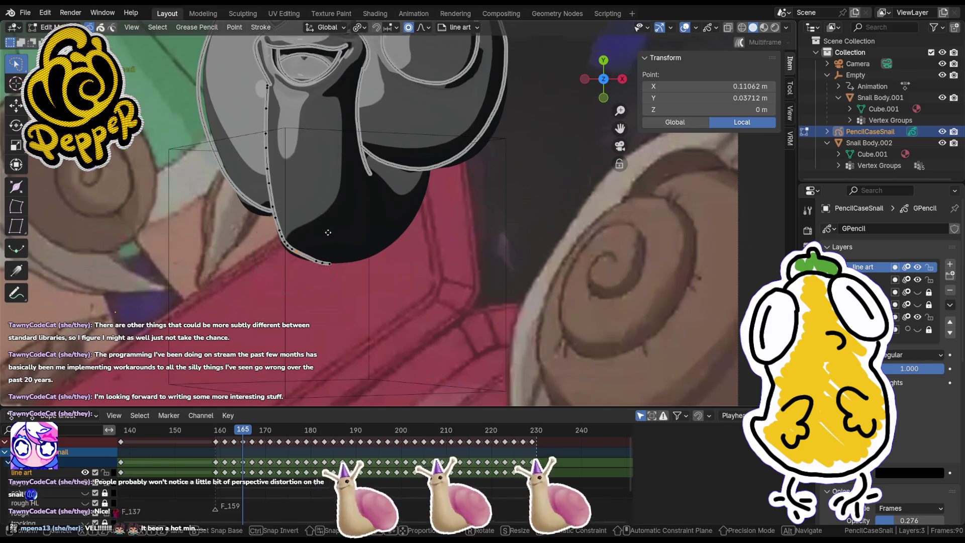
Step: Keep nudging the bottom-left edge points with proportional falloff to hug the dark body
key(g)
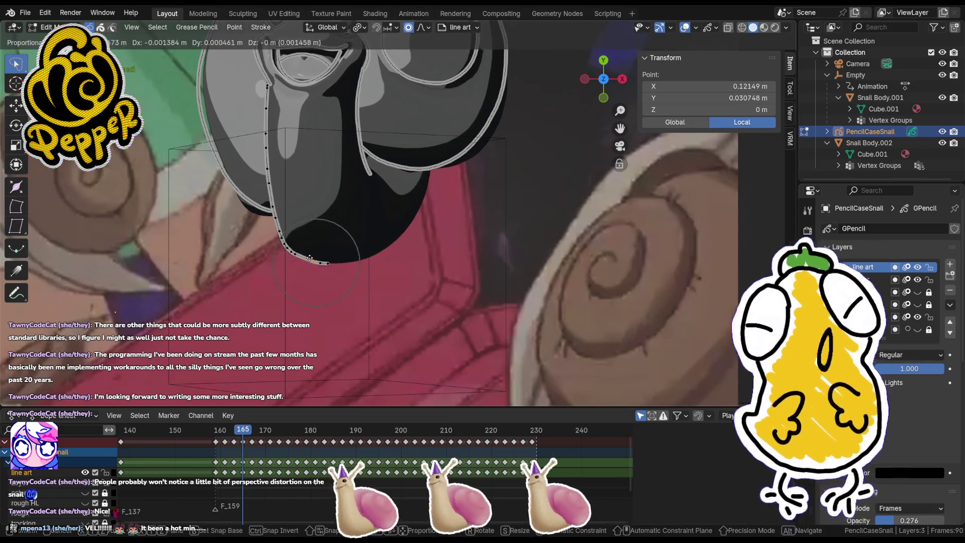
click(306, 257)
key(g)
scroll(310, 255, up, 3)
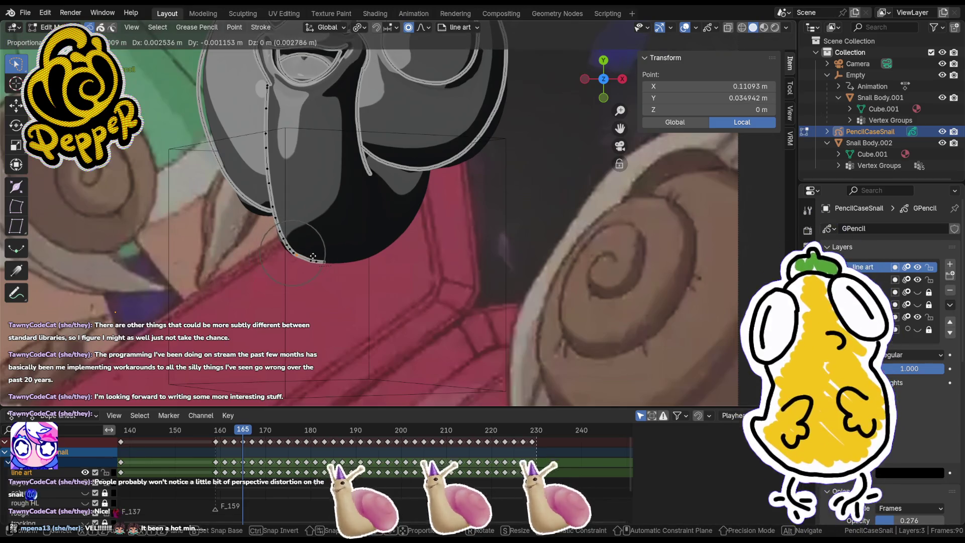
click(307, 254)
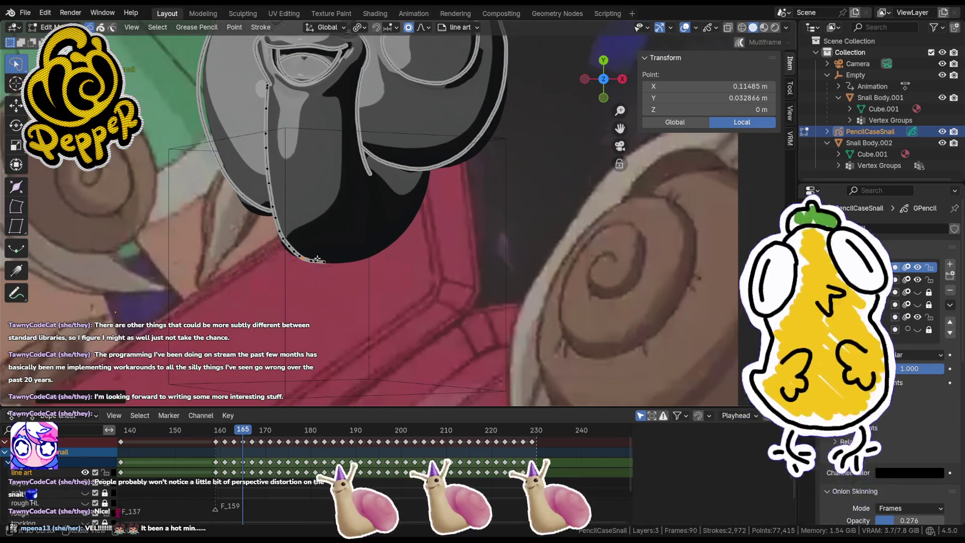
key(g)
click(300, 245)
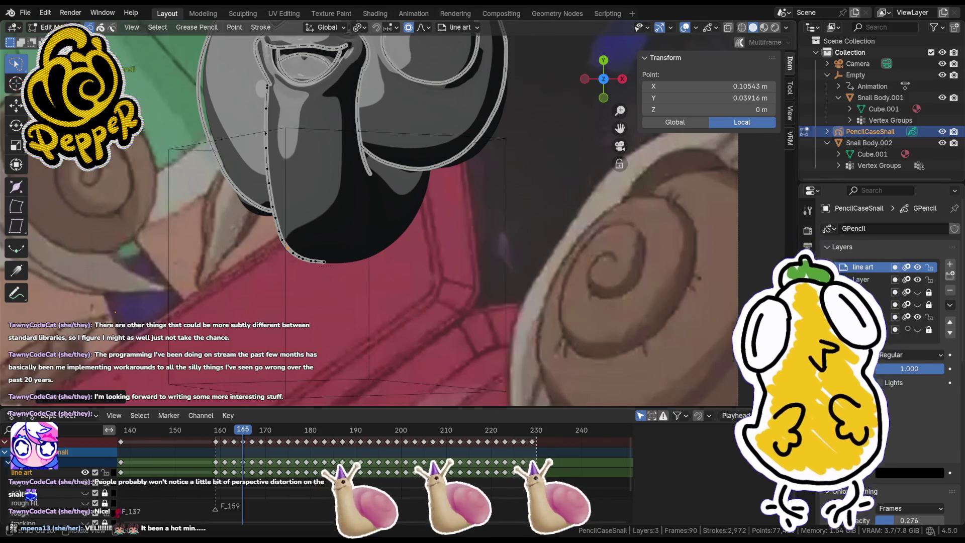
click(324, 261)
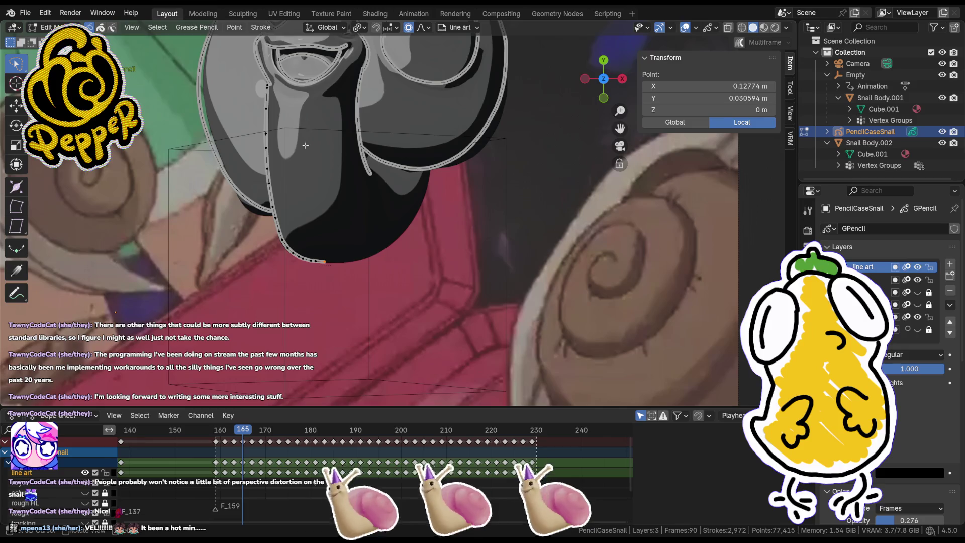
Step: In Draw Mode, redraw the bottom-edge stroke until it fits, undoing stray attempts, then return to Edit Mode
key(Tab)
drag(325, 262, 387, 253)
key(ctrl+z)
drag(322, 262, 377, 254)
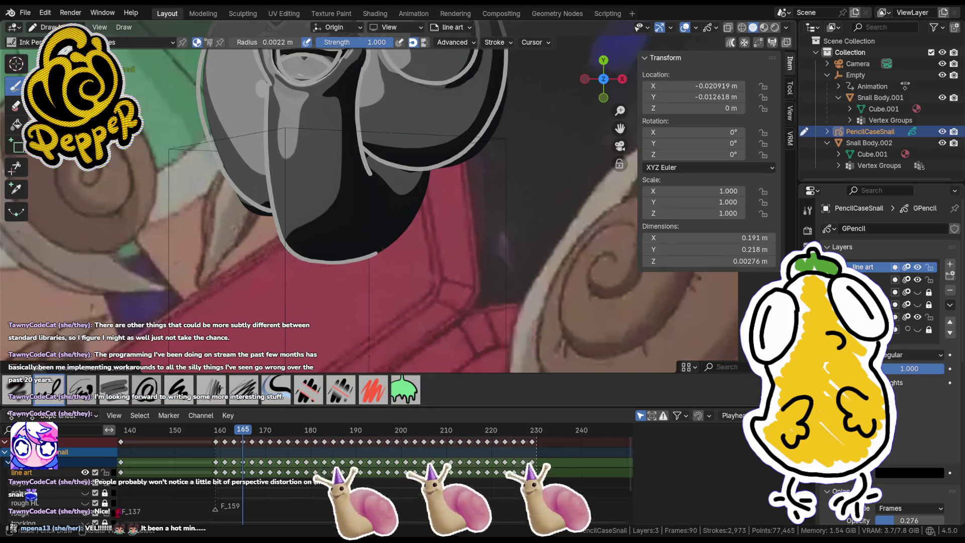
key(ctrl+z)
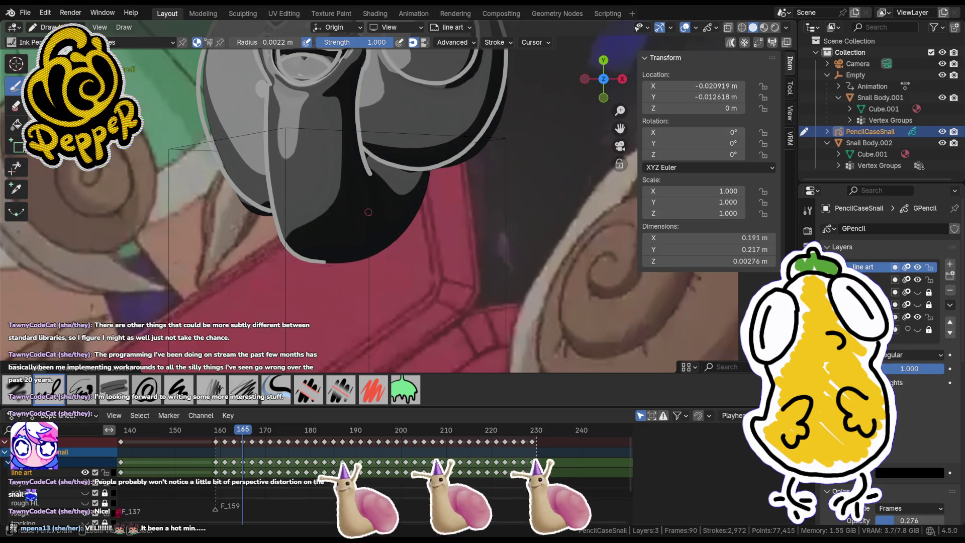
mouse_move(322, 261)
mouse_down()
mouse_move(358, 258)
mouse_move(408, 224)
mouse_up()
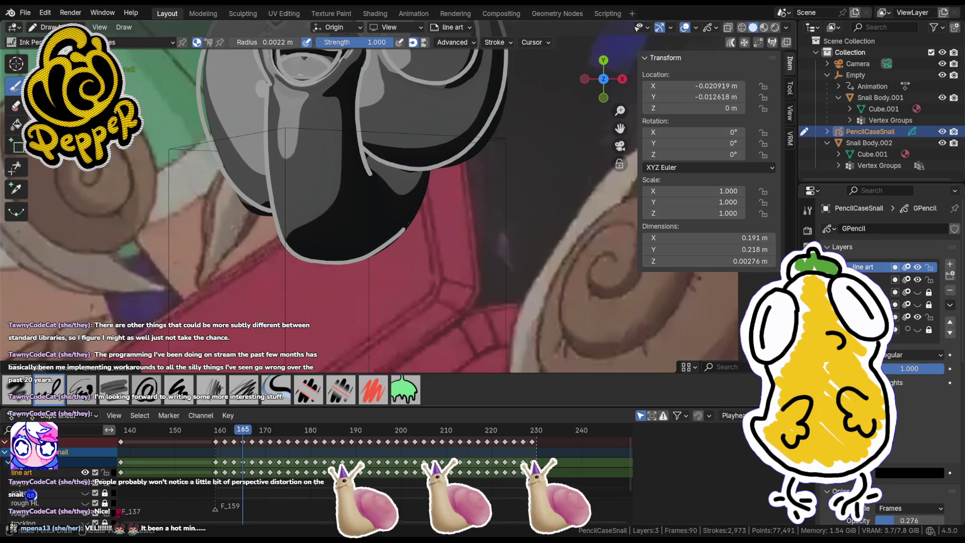
key(ctrl+z)
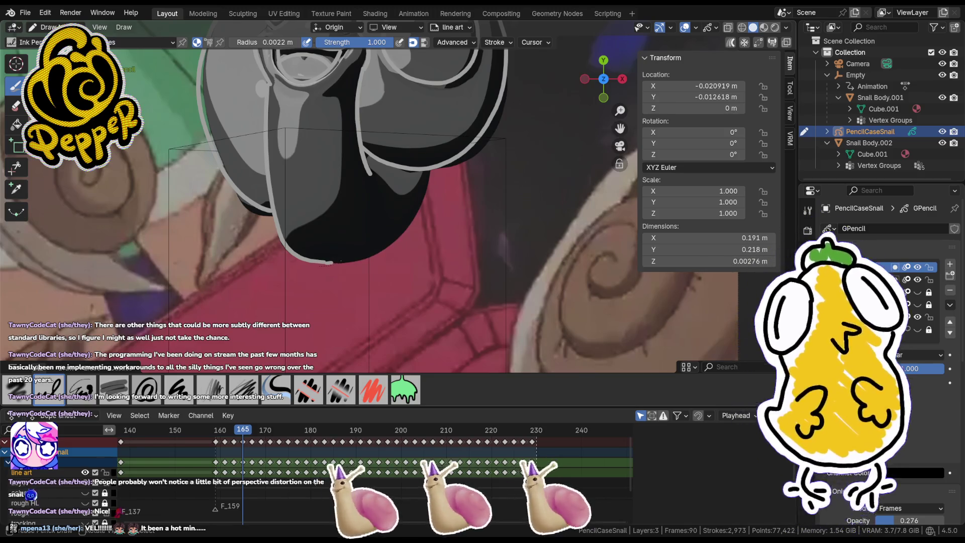
key(ctrl+z)
key(ctrl+z)
drag(327, 262, 358, 261)
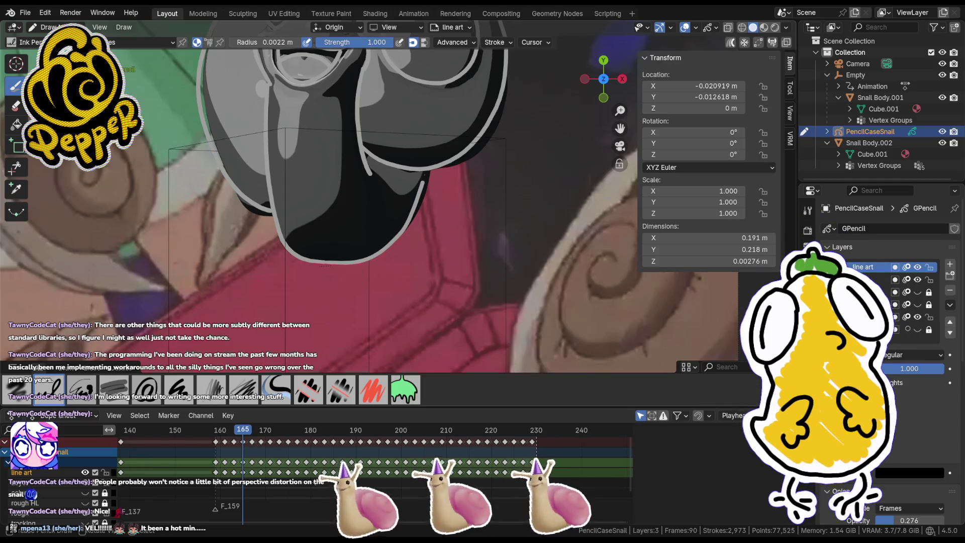
key(Tab)
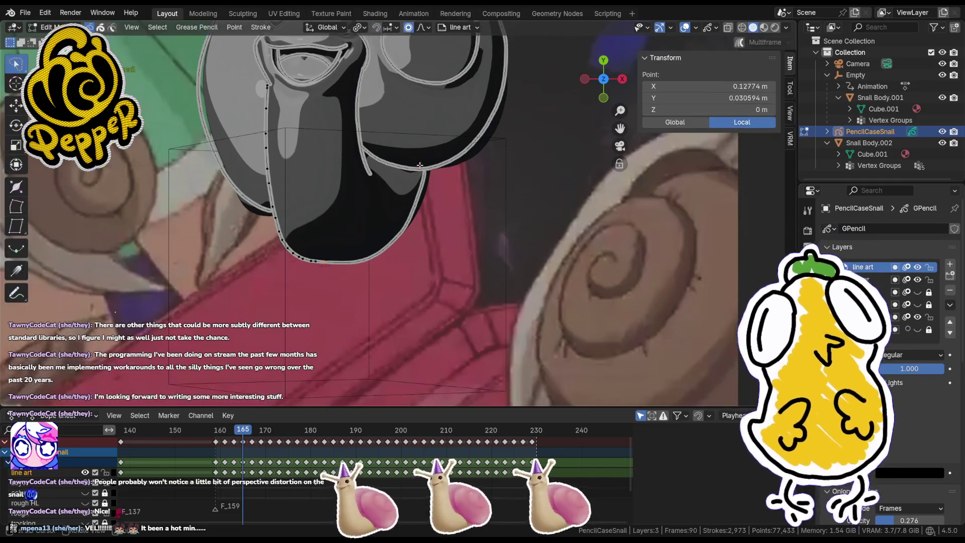
Step: Soft-move an upper point on the shell's right edge with an enlarged proportional falloff
click(427, 177)
click(430, 173)
key(g)
scroll(434, 172, down, 15)
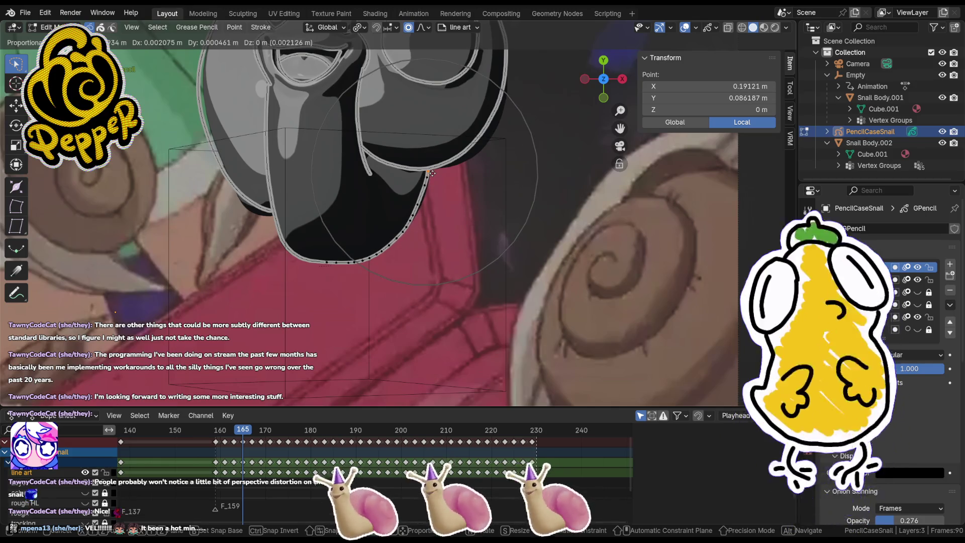
alt+scroll(441, 210, down, 1)
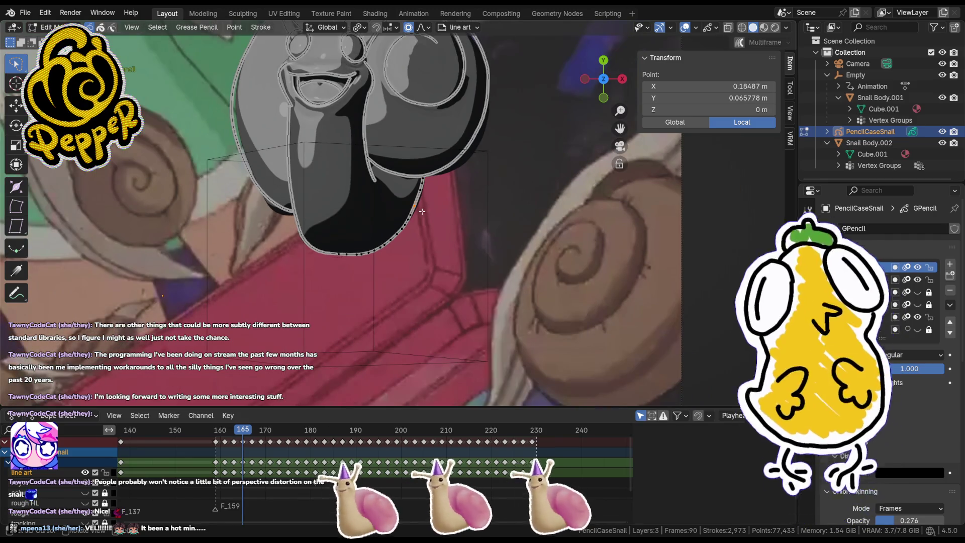
click(426, 209)
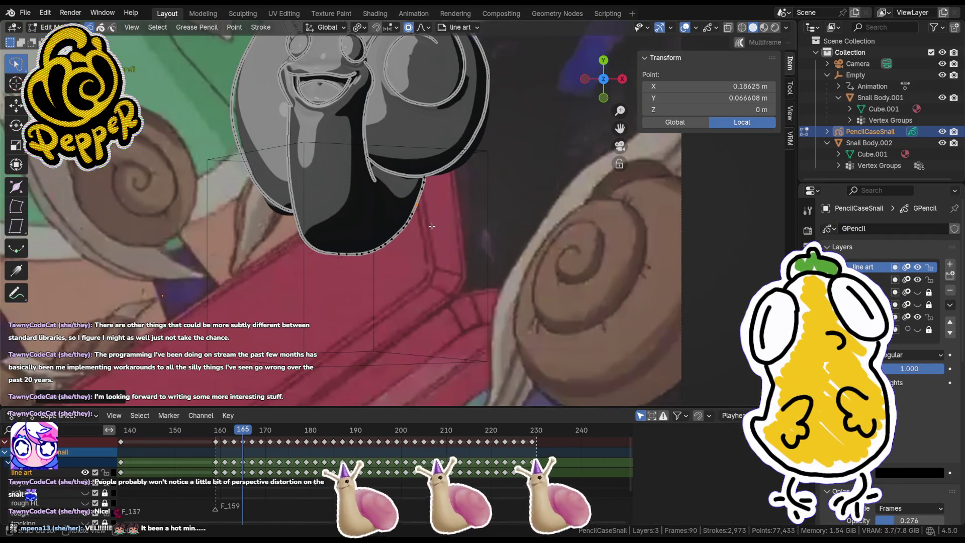
Step: Pull a lower right-edge point into line with the grey snail using a smaller falloff
shift+middle_drag(438, 243, 425, 291)
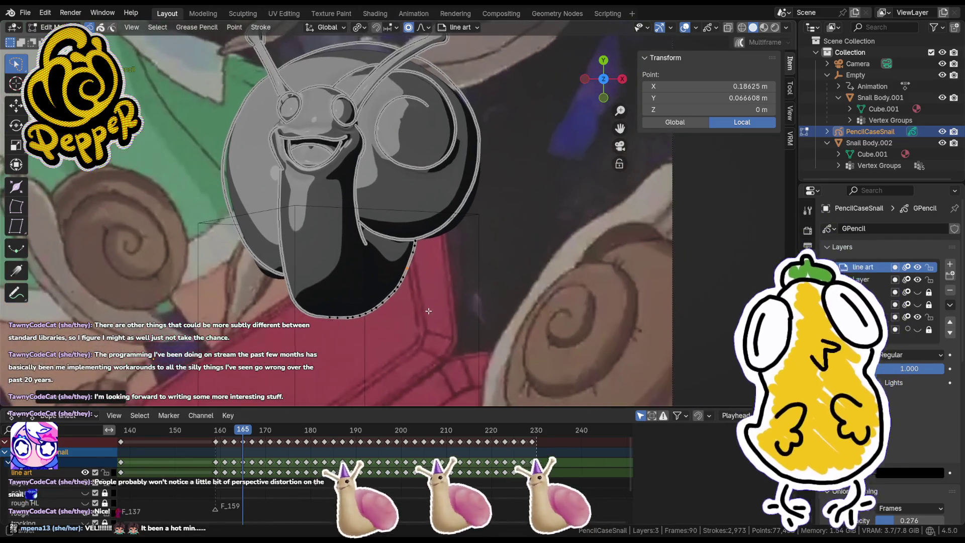
click(400, 288)
key(g)
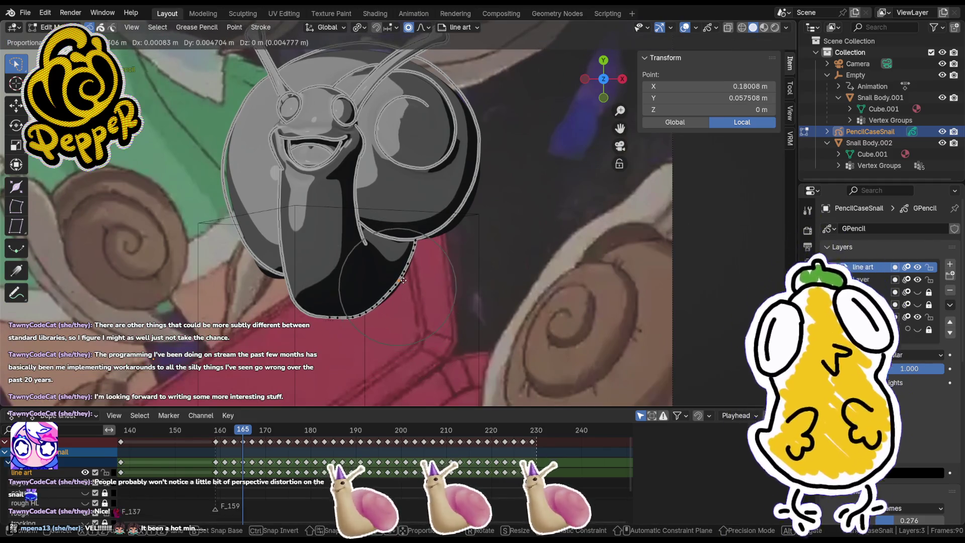
scroll(408, 272, up, 3)
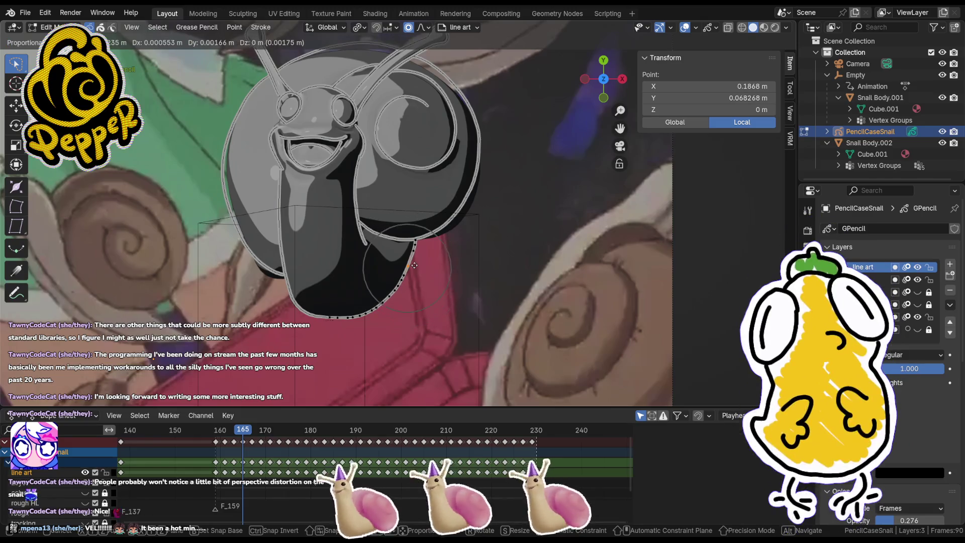
scroll(412, 265, up, 2)
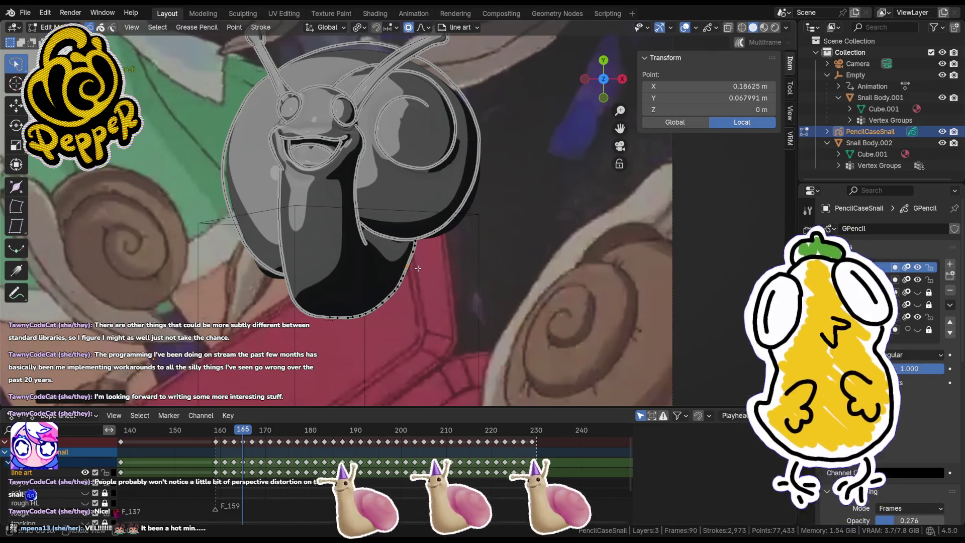
click(420, 269)
Step: Adjust one more shell outline point, re-centre the view, and advance to a later frame
shift+middle_drag(400, 228, 372, 285)
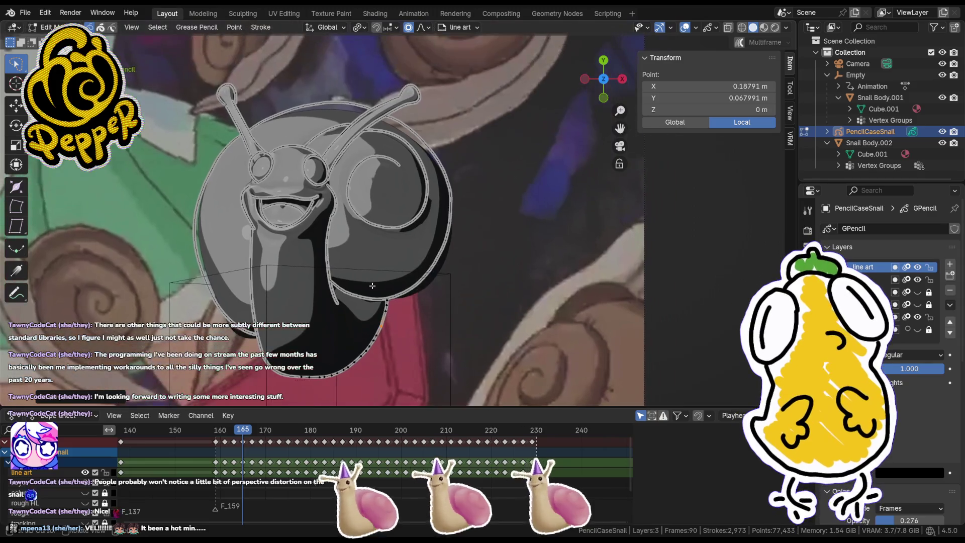
click(432, 278)
key(g)
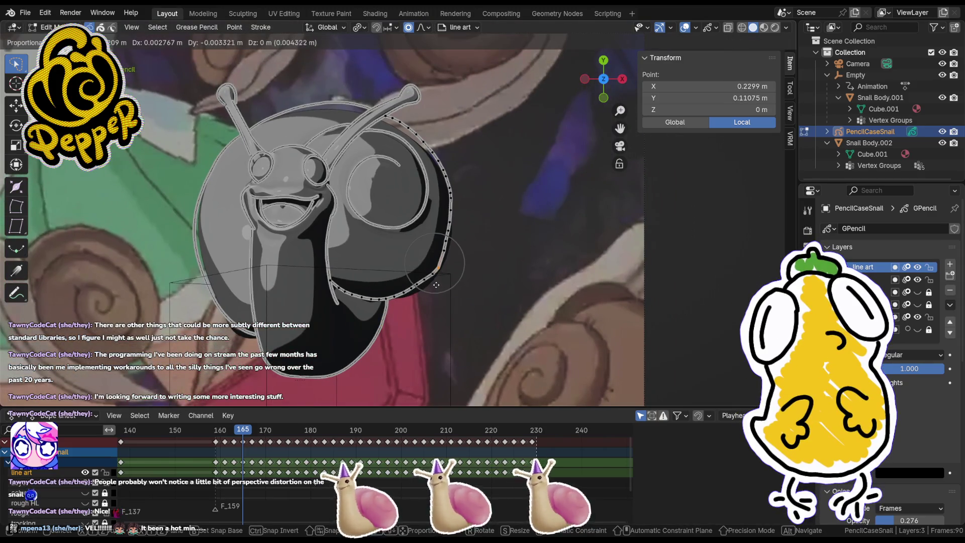
scroll(437, 287, down, 3)
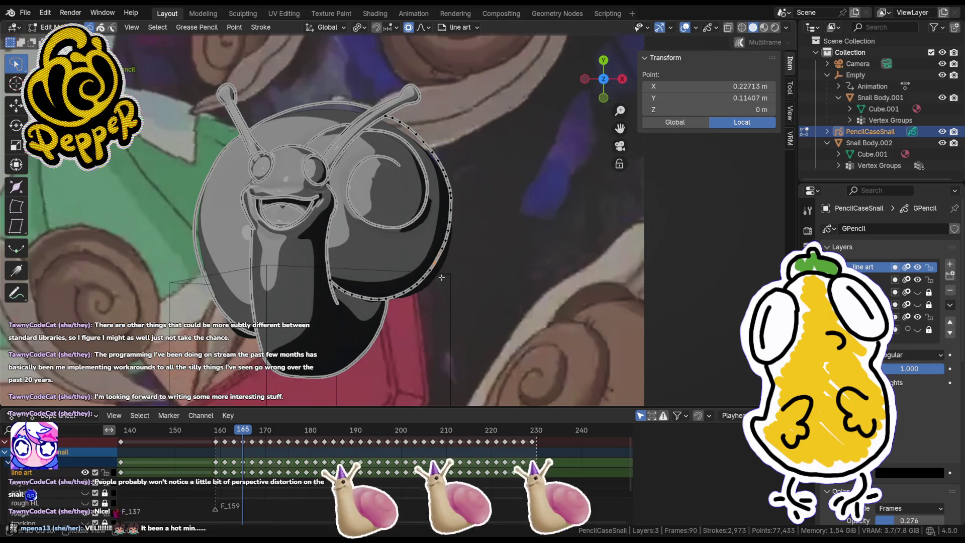
scroll(443, 280, down, 3)
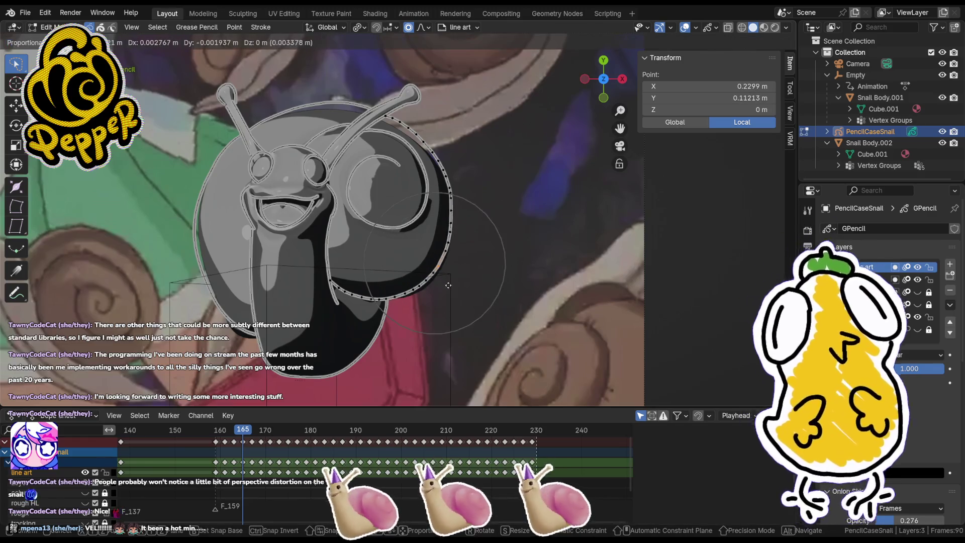
click(450, 287)
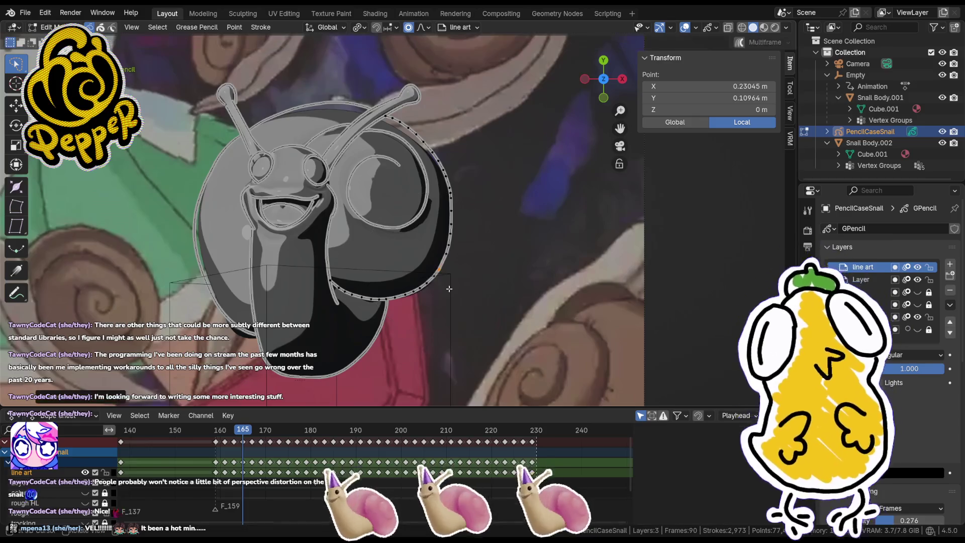
scroll(449, 289, down, 2)
shift+middle_drag(449, 289, 502, 272)
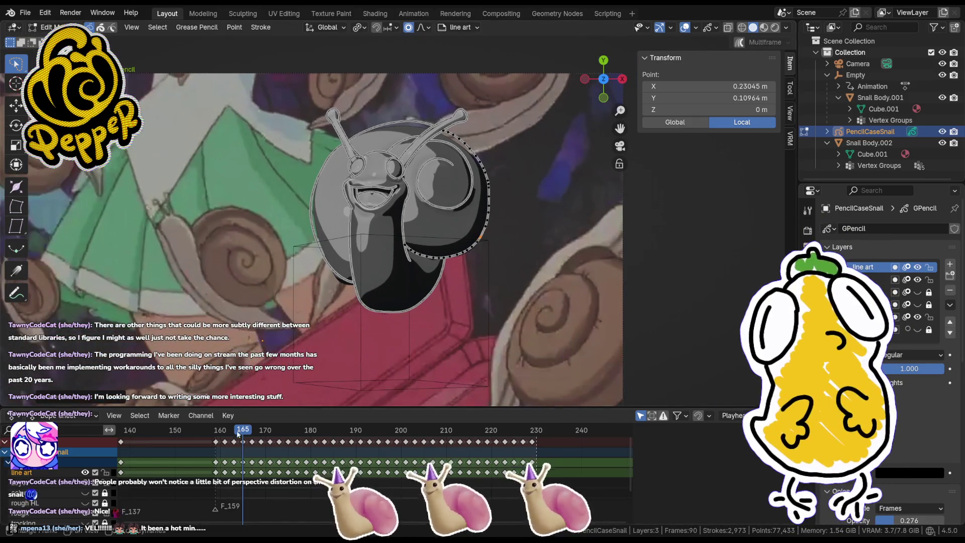
drag(246, 429, 334, 439)
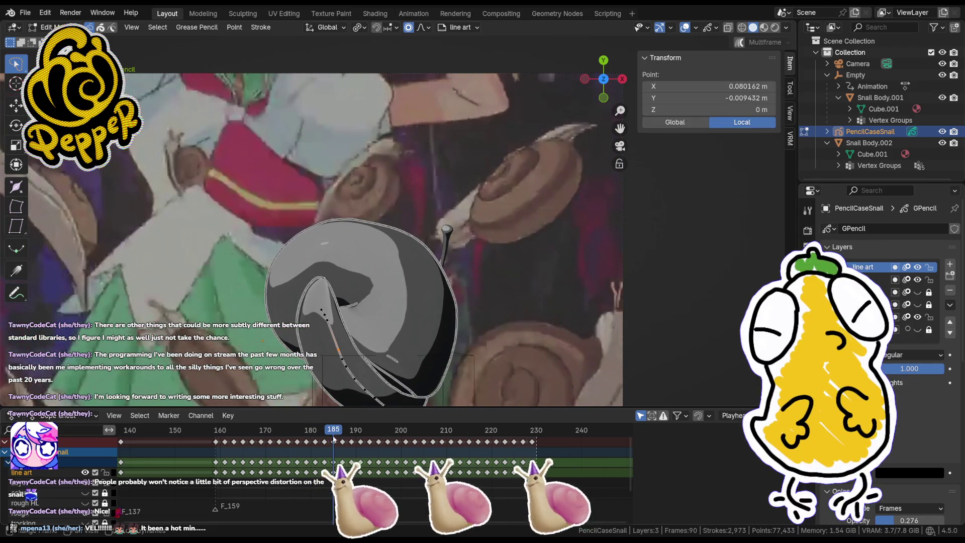
Step: Scrub ahead to frame 200, zooming in and out to compare line art with the 3D snail
scroll(397, 217, up, 3)
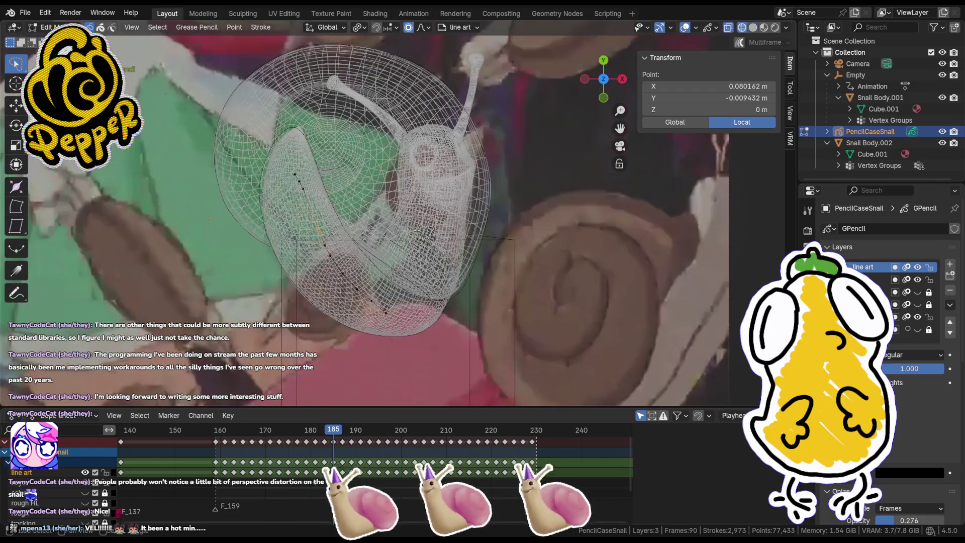
scroll(417, 231, down, 4)
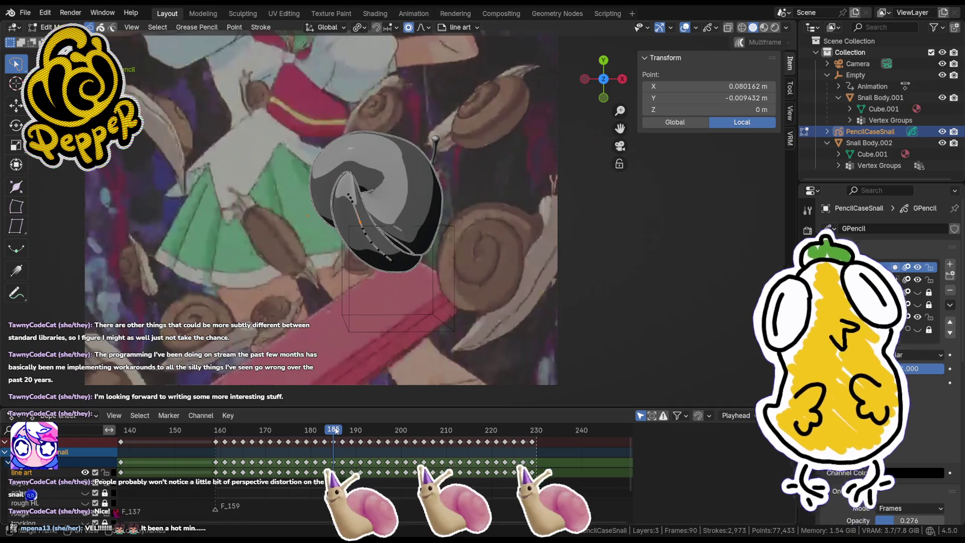
drag(336, 431, 403, 441)
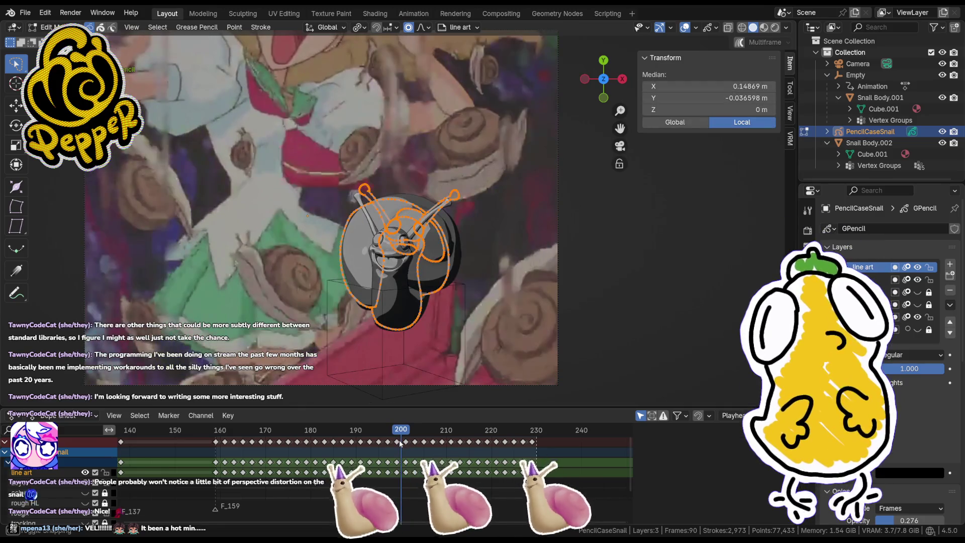
Step: Deselect the strokes, move to frame 201, and frame the snail's bottom outline
click(466, 351)
scroll(466, 350, down, 2)
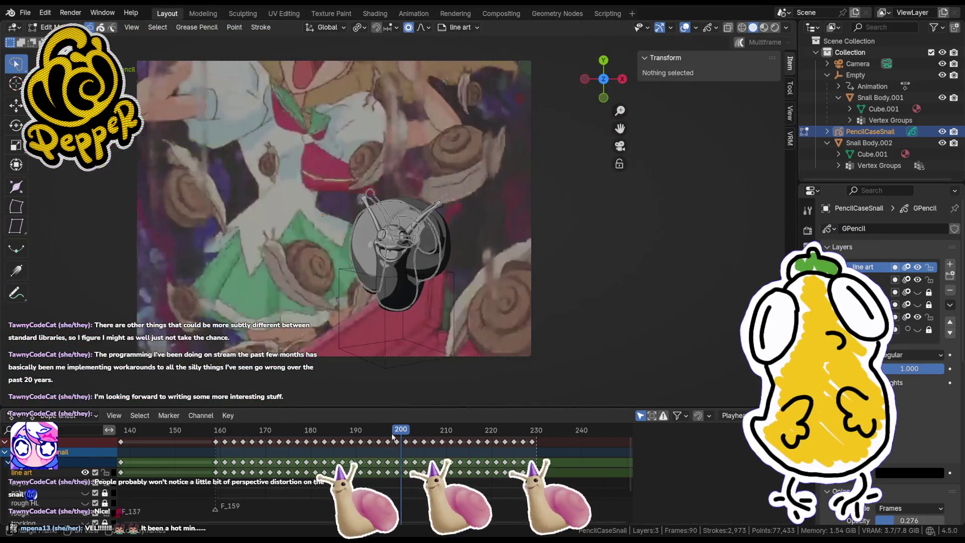
drag(401, 433, 406, 434)
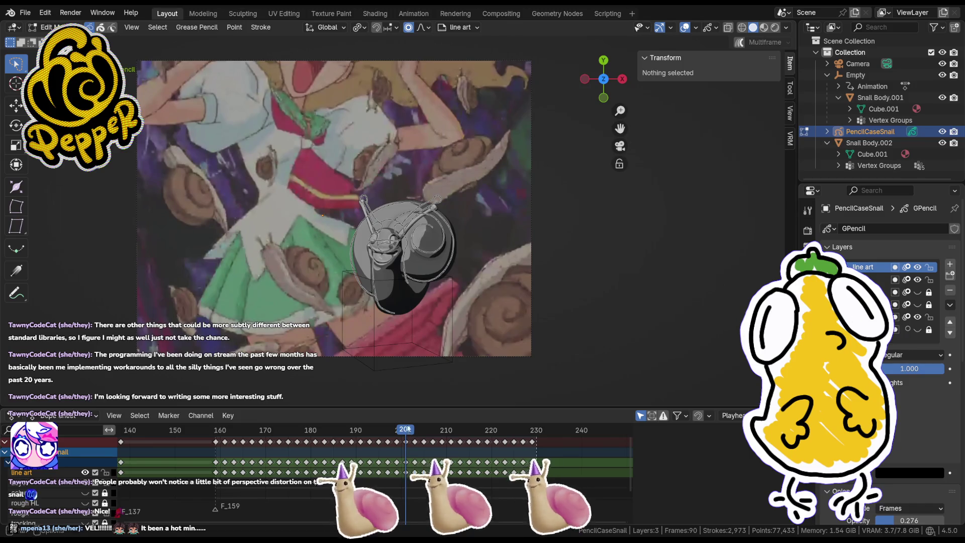
shift+middle_drag(443, 329, 412, 264)
scroll(412, 264, up, 6)
click(285, 312)
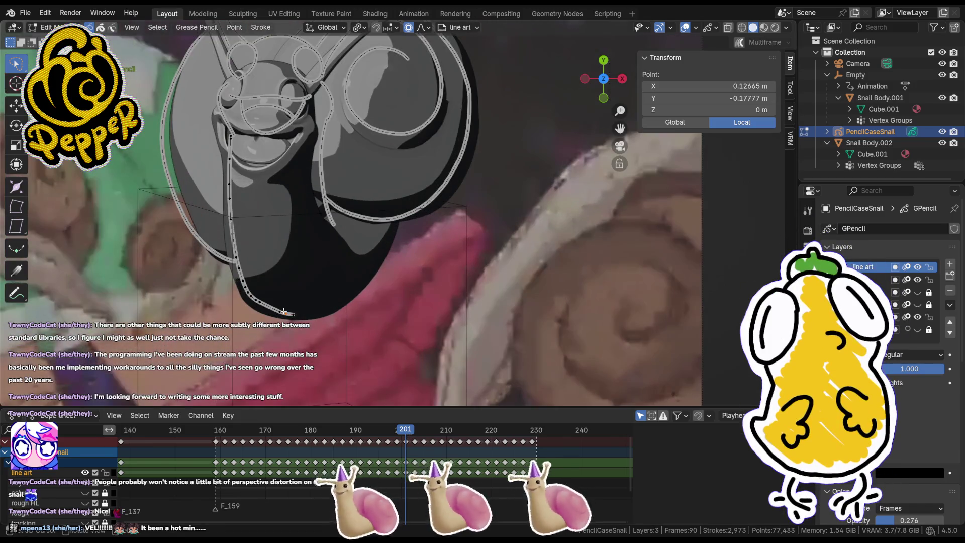
click(332, 324)
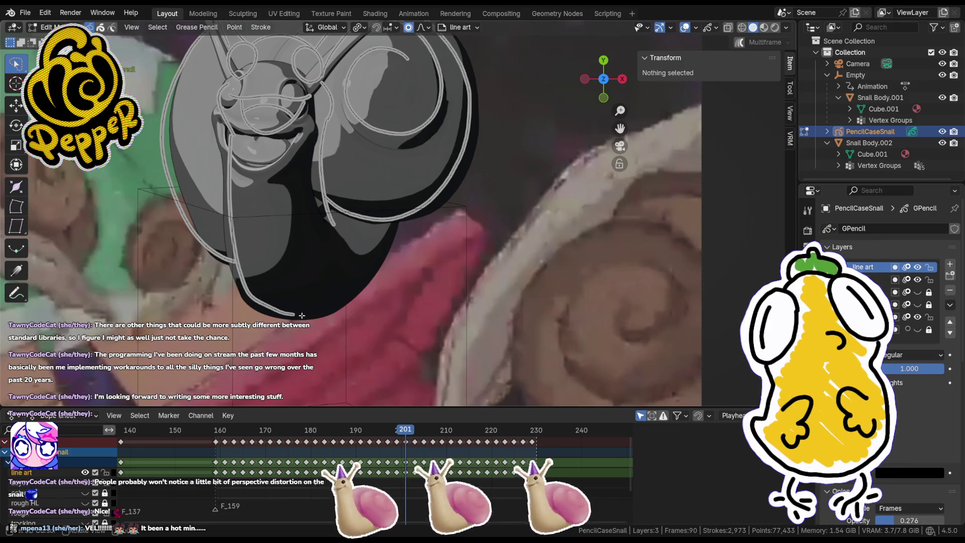
Step: Reshape a bottom outline point on frame 201 with a proportional move
key(ctrl+Tab)
click(297, 243)
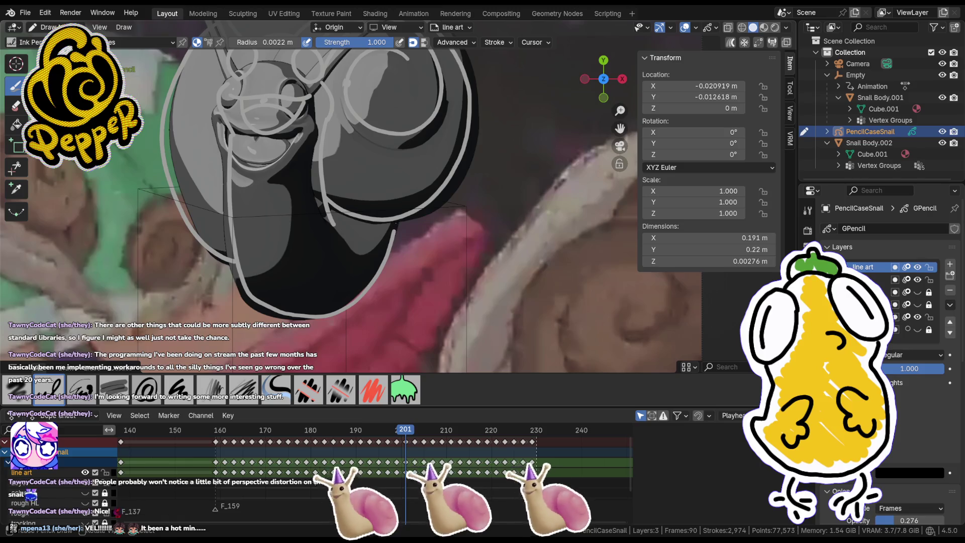
key(Tab)
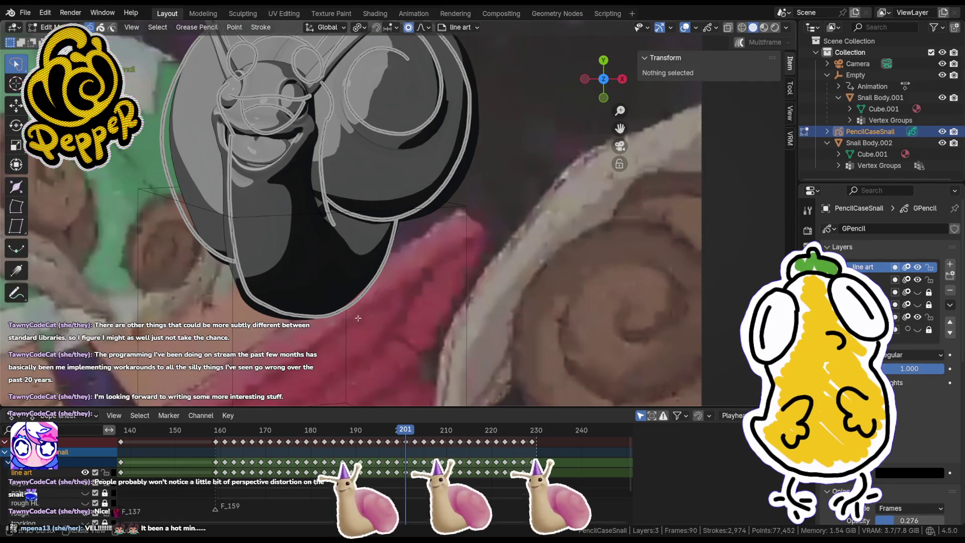
click(350, 300)
key(g)
click(350, 301)
Step: Soft-move the lower-left outline to follow the body, then clear the selection
click(258, 308)
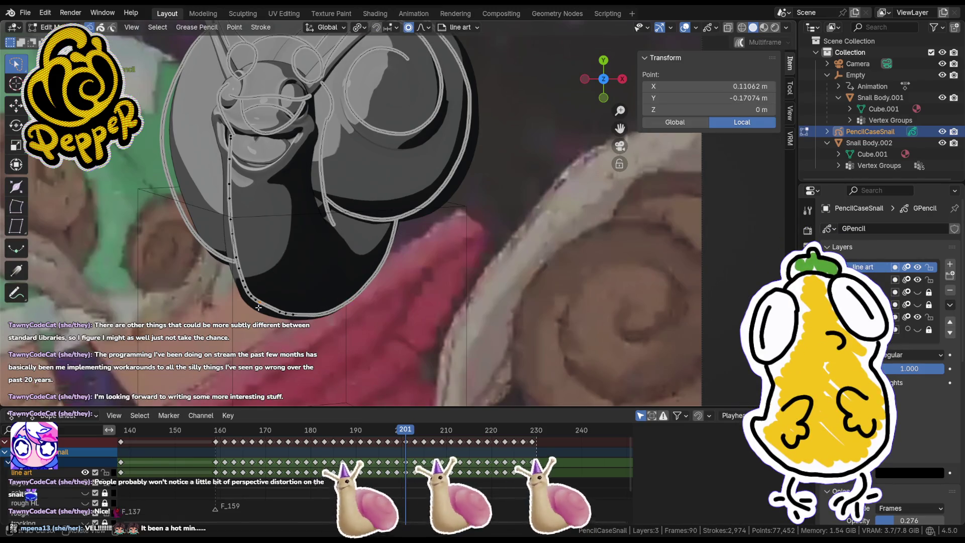
key(g)
scroll(289, 296, up, 4)
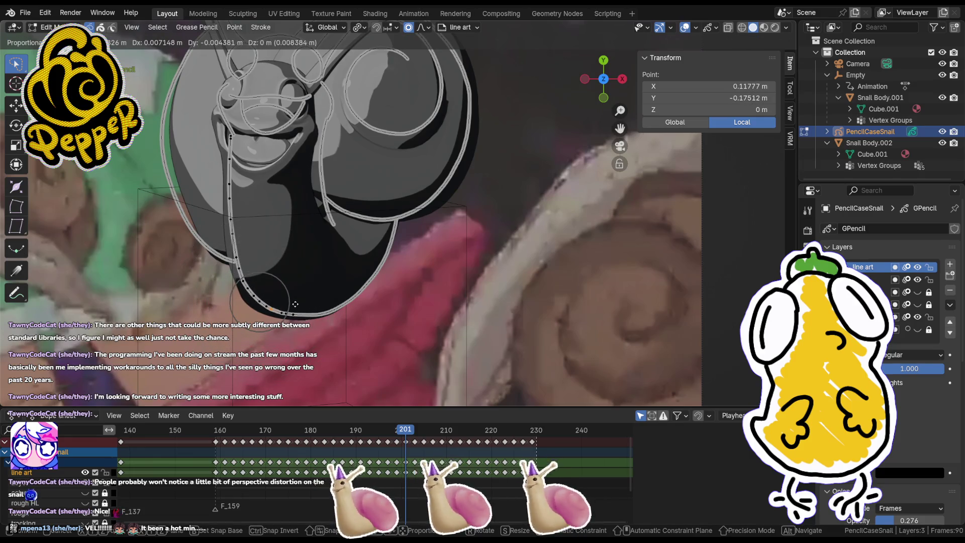
click(295, 303)
key(alt+a)
Step: Switch back to Draw Mode, scrub forward past frame 213, and hide Snail Body.001
key(Tab)
scroll(375, 307, down, 3)
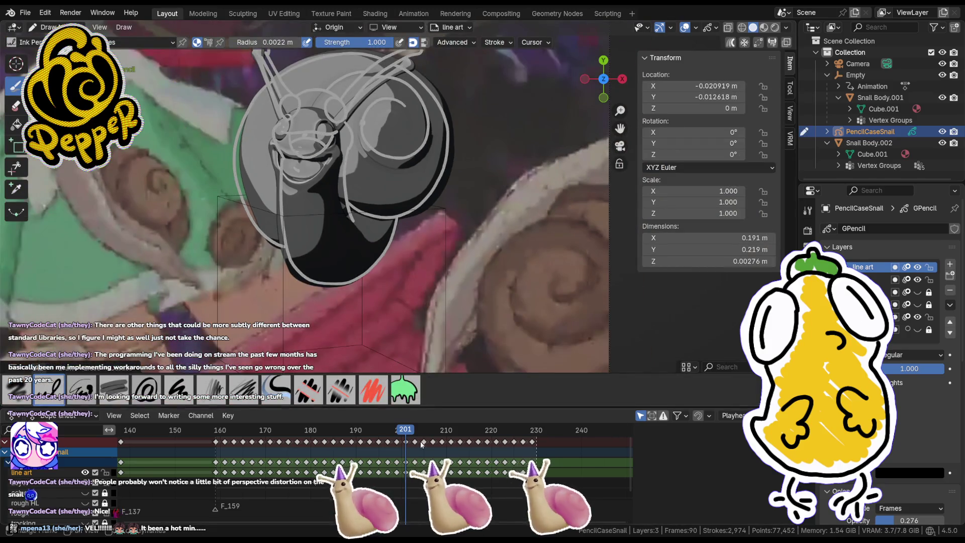
key(Right)
key(Right)
key(Right)
drag(424, 435, 510, 461)
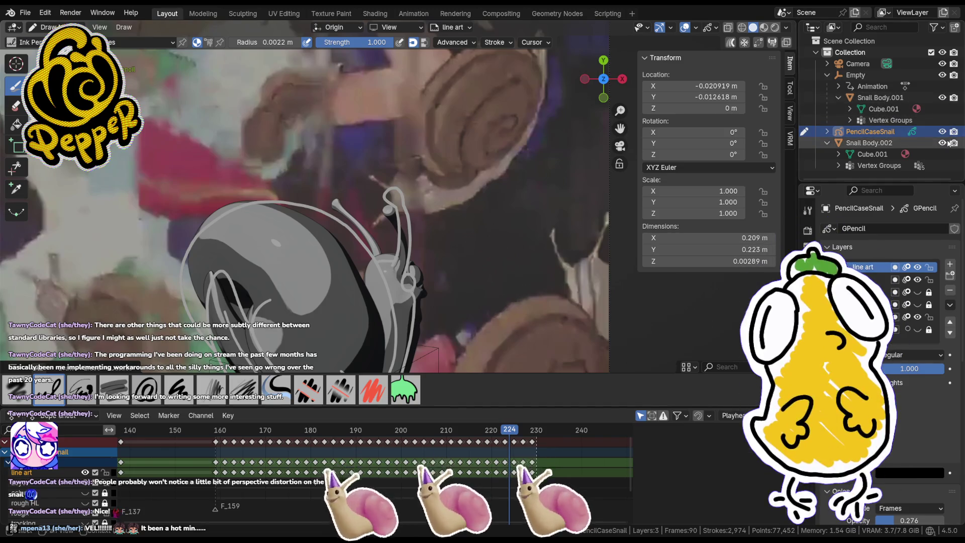
click(942, 98)
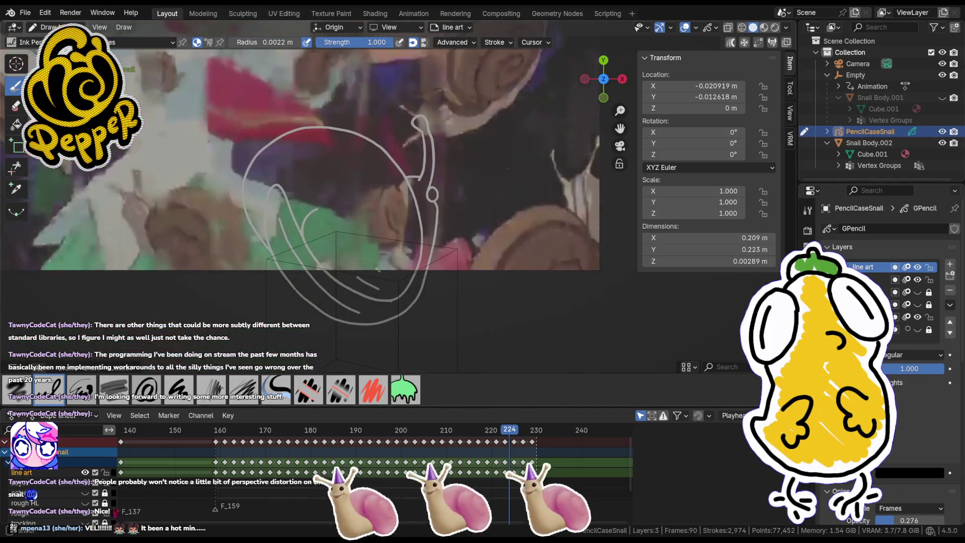
Step: Enter Edit Mode, check the line art outside camera view, and deselect all strokes
scroll(417, 196, down, 1)
key(Tab)
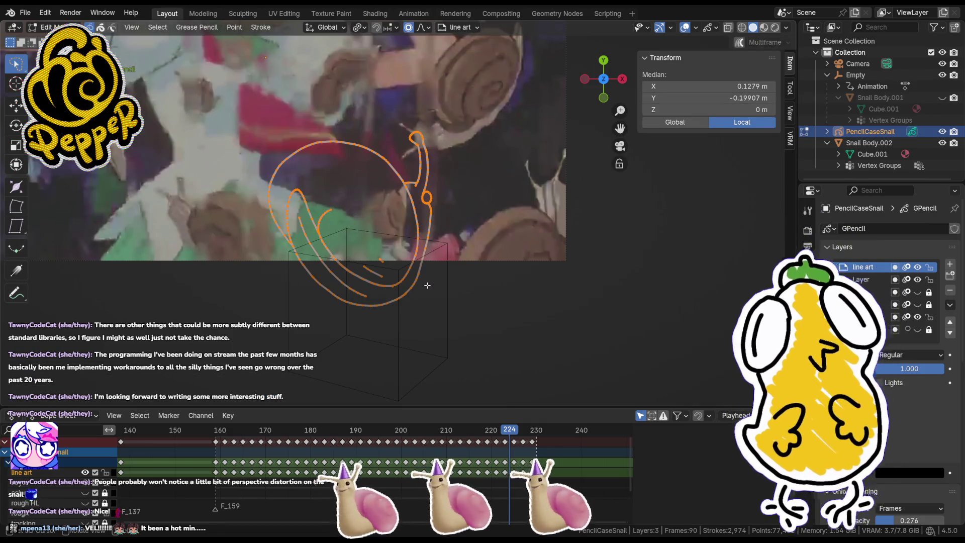
key(KP_0)
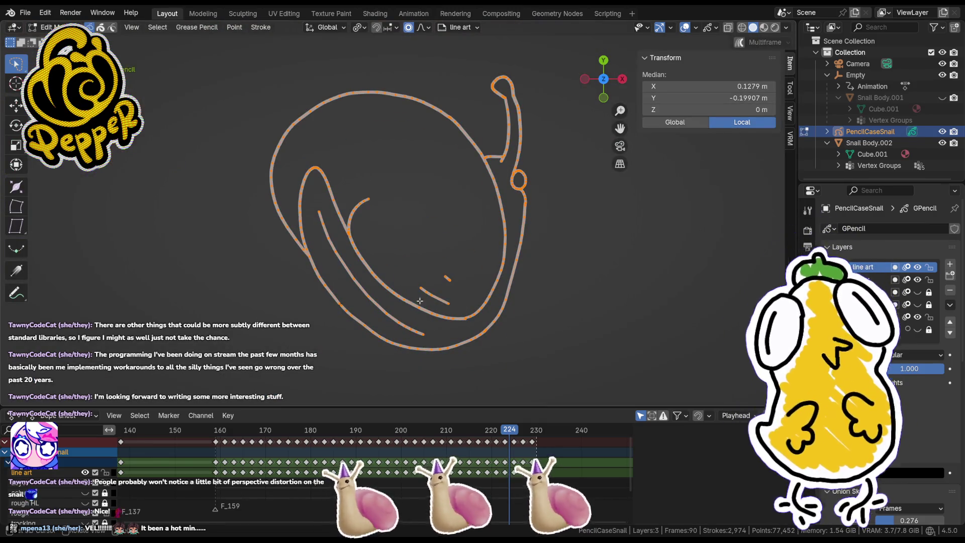
key(KP_0)
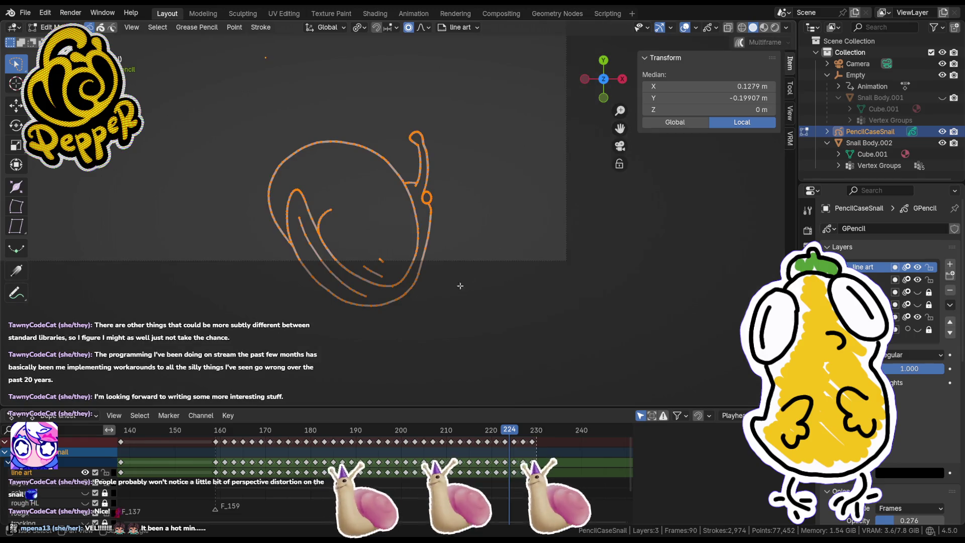
scroll(443, 292, up, 2)
key(alt+a)
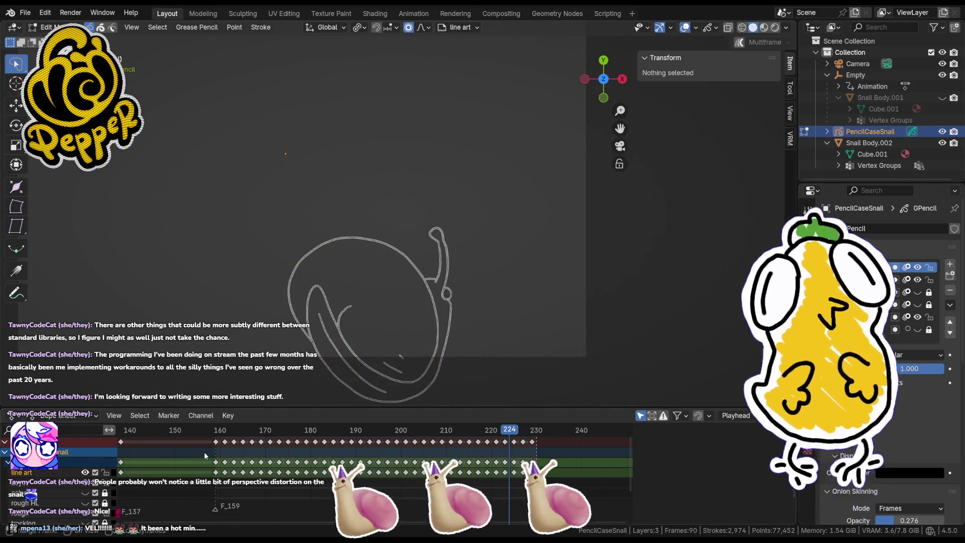
Step: Jump back to frame 158 and scrub forward to replay the snail drawings
click(211, 430)
scroll(337, 241, down, 4)
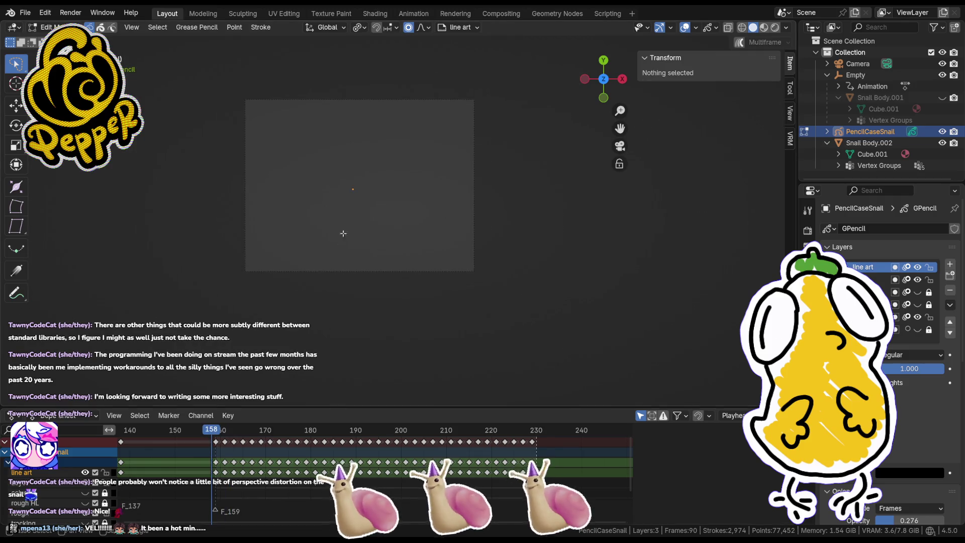
scroll(337, 240, up, 3)
mouse_move(212, 431)
mouse_down()
mouse_move(346, 450)
mouse_move(360, 435)
mouse_move(464, 455)
mouse_up()
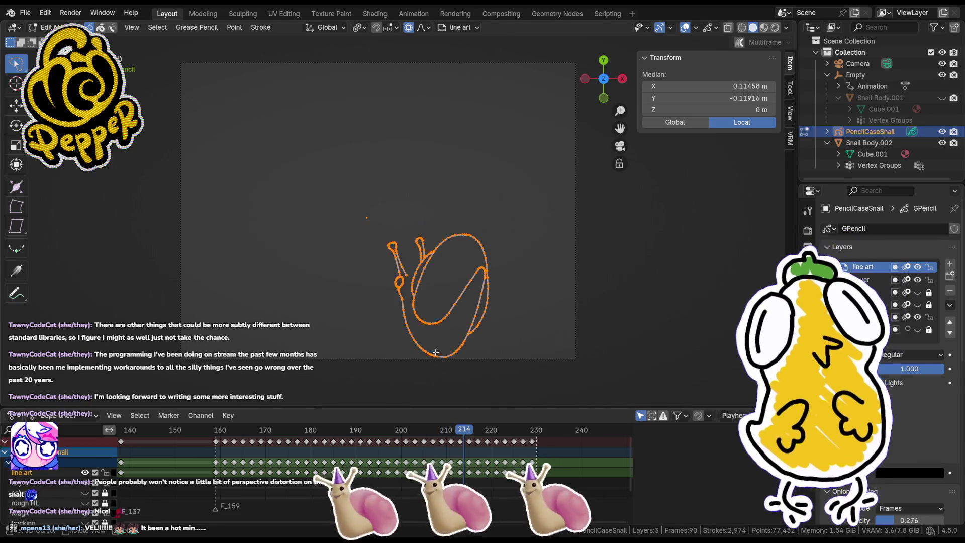
scroll(431, 345, up, 5)
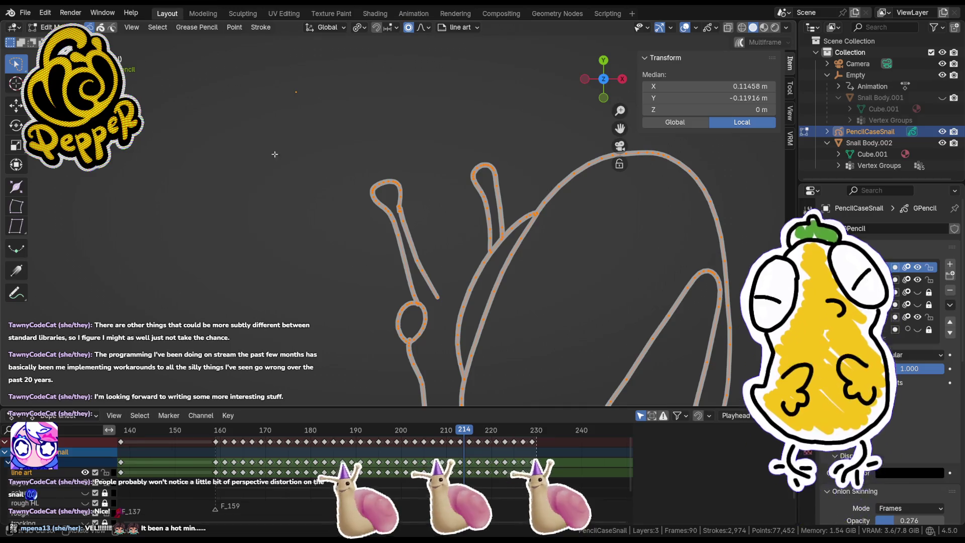
Step: On frame 214, draw a short stroke near the snail's eye and undo the stray dot
key(Tab)
drag(433, 289, 480, 282)
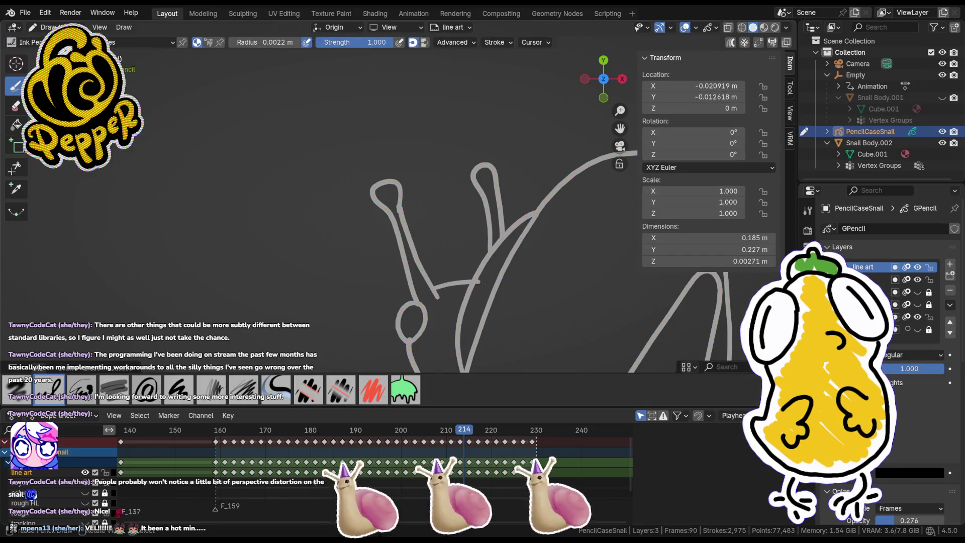
click(445, 297)
key(ctrl+z)
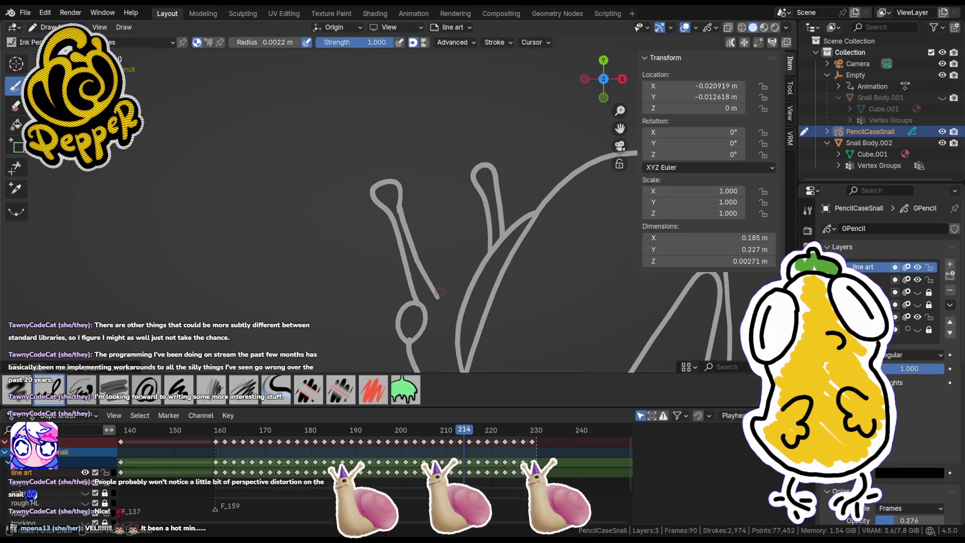
Step: Scrub from frame 216 to 229 and play the animation to review it
scroll(496, 165, down, 4)
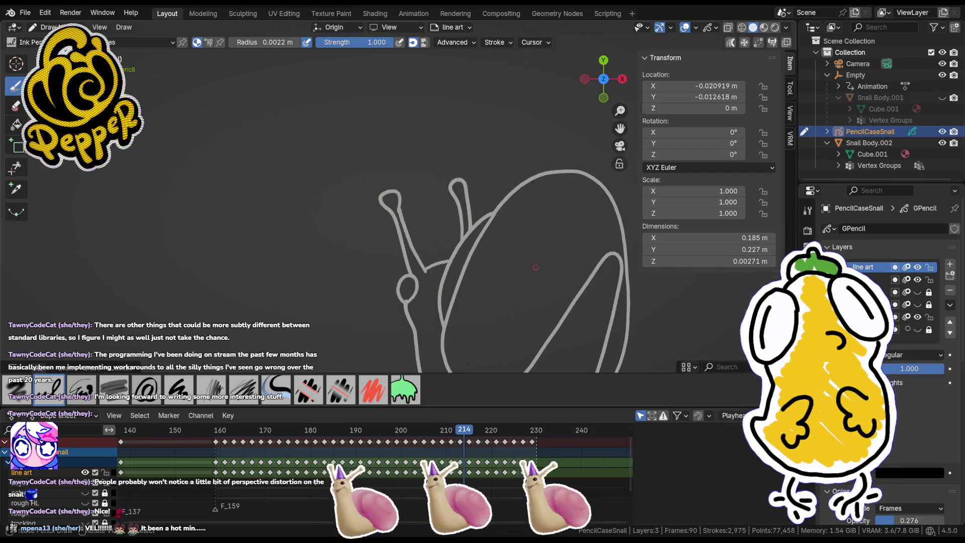
click(475, 431)
mouse_move(475, 431)
mouse_down()
mouse_move(546, 441)
mouse_move(387, 449)
mouse_move(473, 459)
mouse_up()
key(space)
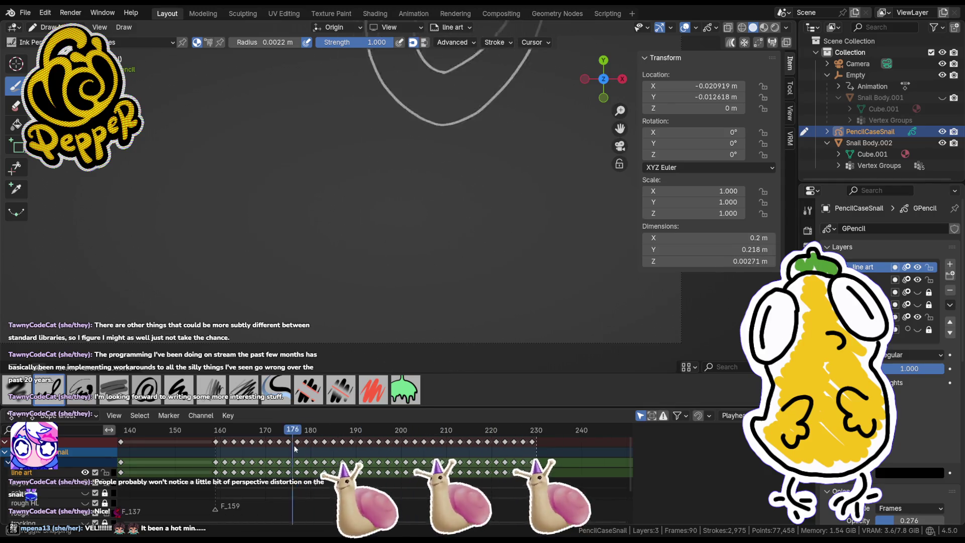
Step: Review the snail animation by scrubbing and zooming through its frames
scroll(329, 290, down, 5)
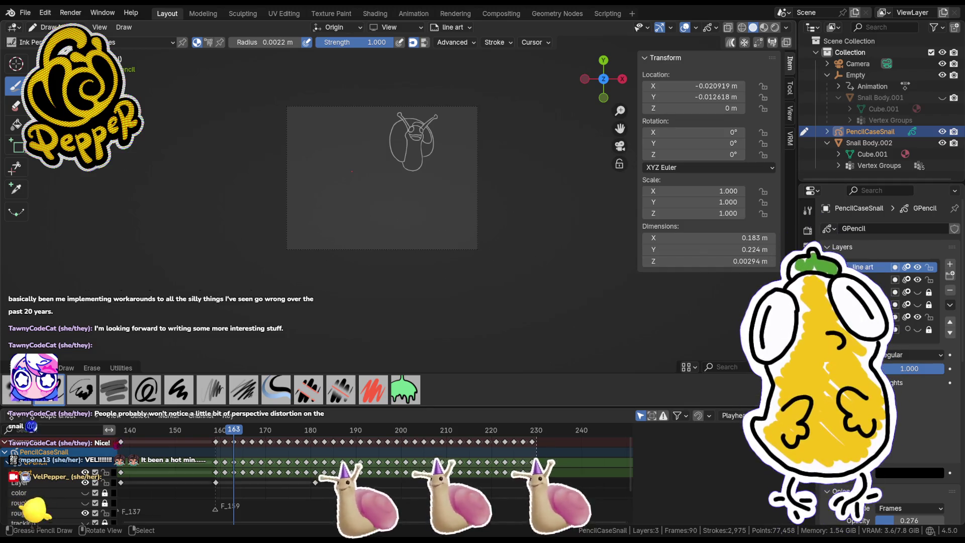
scroll(425, 173, up, 1)
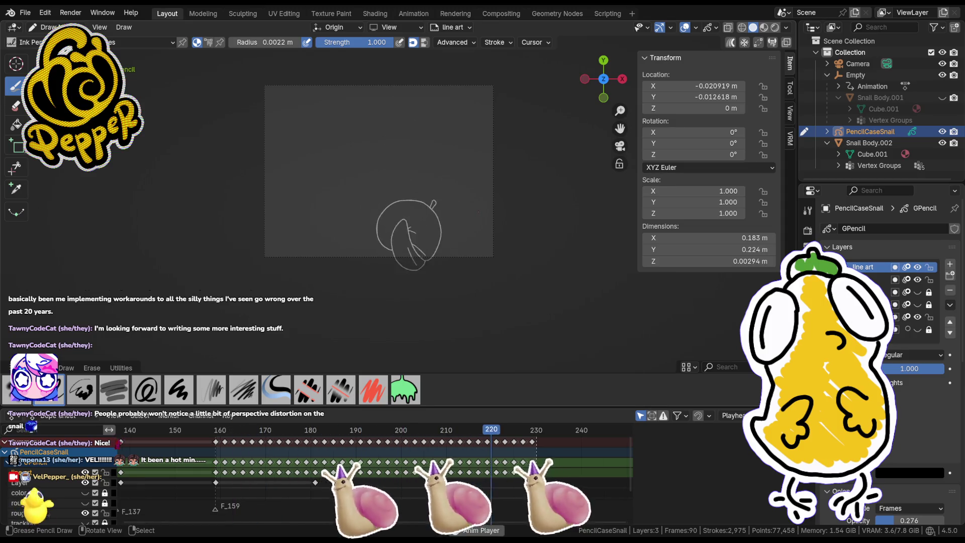
mouse_move(274, 430)
mouse_down()
mouse_move(526, 437)
mouse_move(216, 443)
mouse_move(237, 433)
mouse_move(228, 435)
mouse_up()
scroll(399, 172, up, 4)
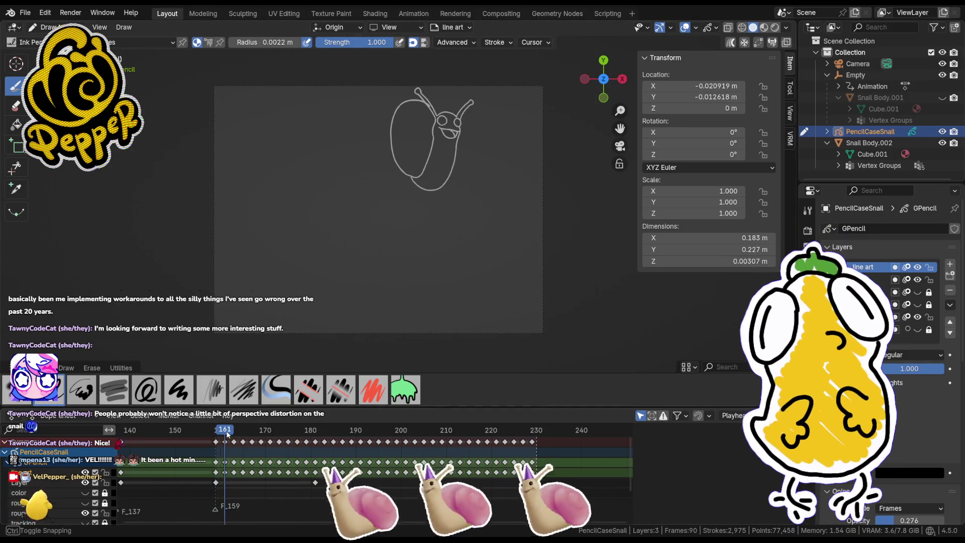
mouse_move(298, 443)
mouse_down()
mouse_move(307, 445)
mouse_move(297, 444)
mouse_up()
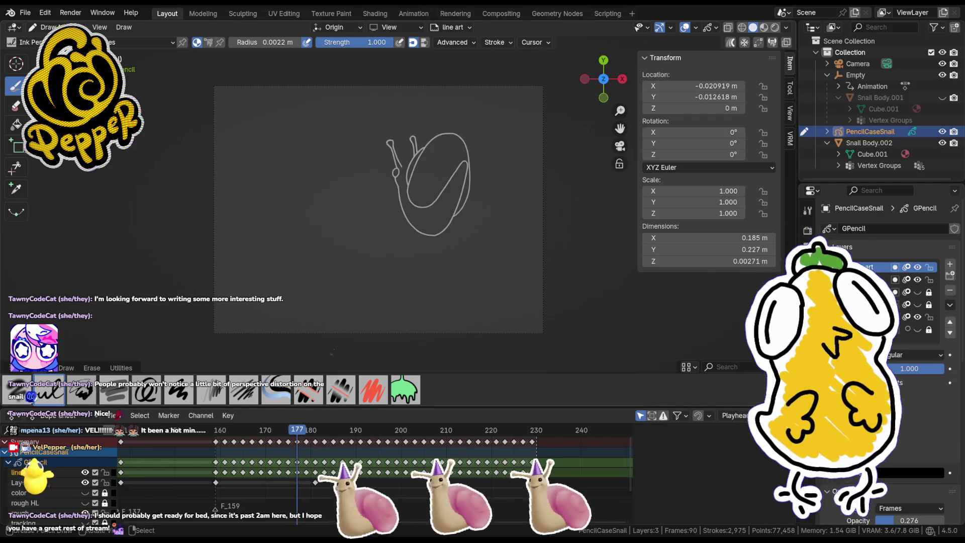
Step: Draw a tiny stroke near the antenna on frame 177
scroll(391, 213, up, 4)
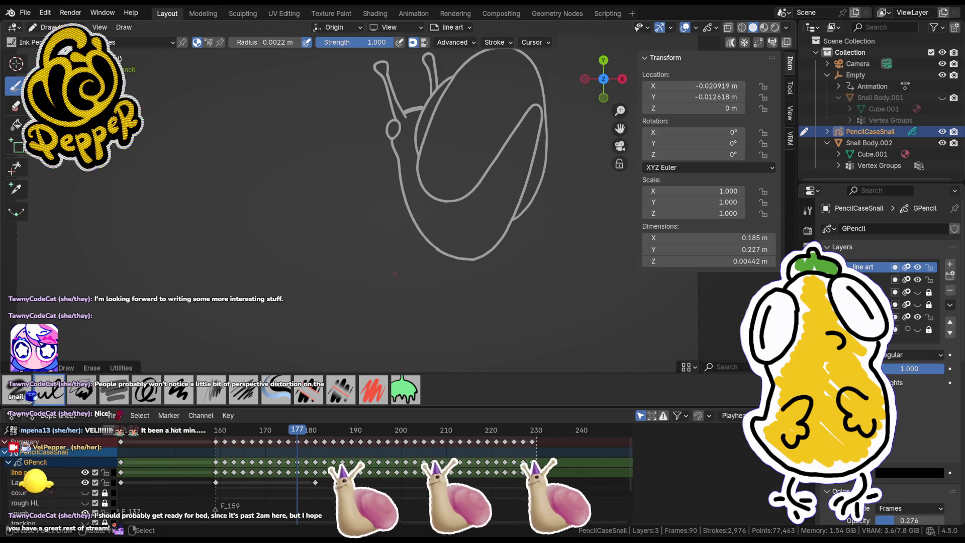
drag(404, 103, 405, 101)
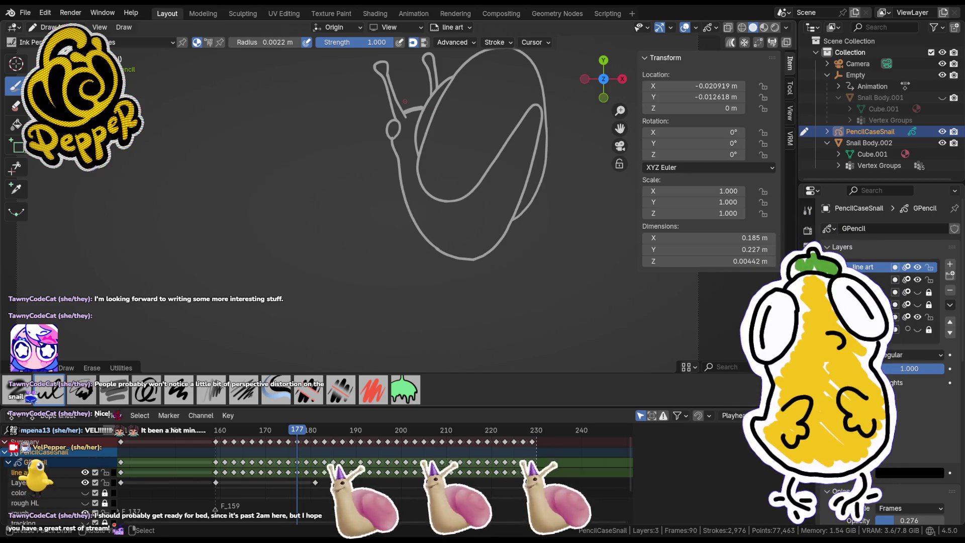
key(Tab)
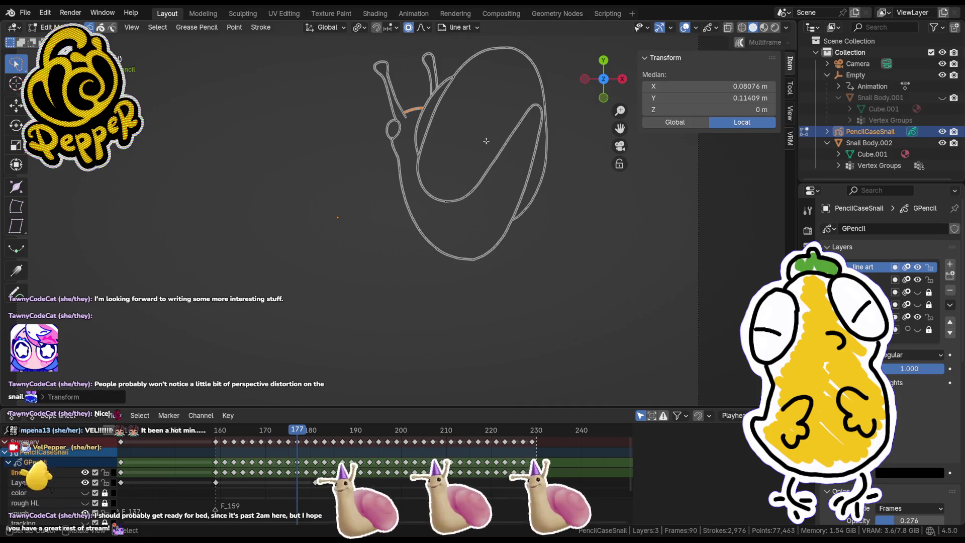
key(Tab)
Step: Advance to frame 185 and bring the reference image and shaded snail body back into view
click(308, 431)
mouse_move(308, 431)
mouse_down()
mouse_move(336, 431)
mouse_move(326, 434)
mouse_up()
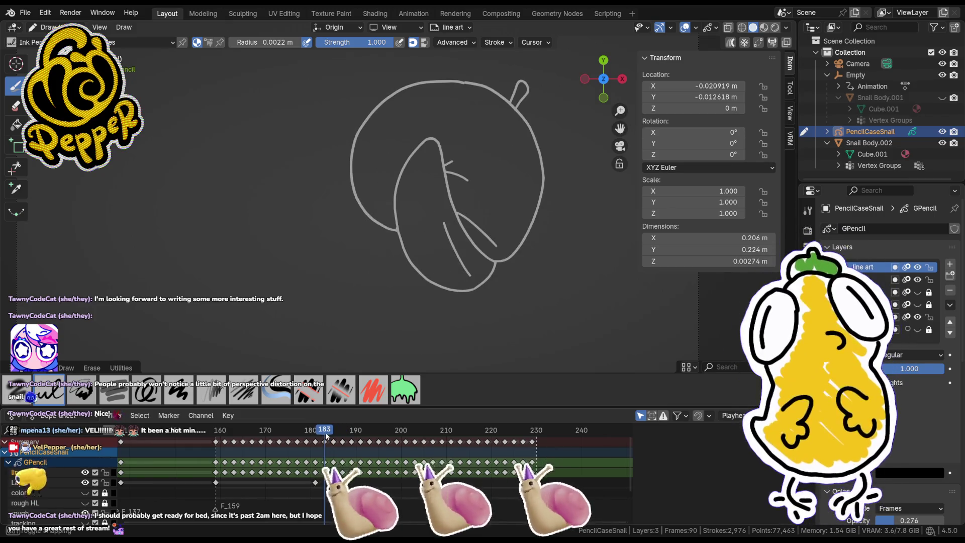
drag(332, 447, 333, 447)
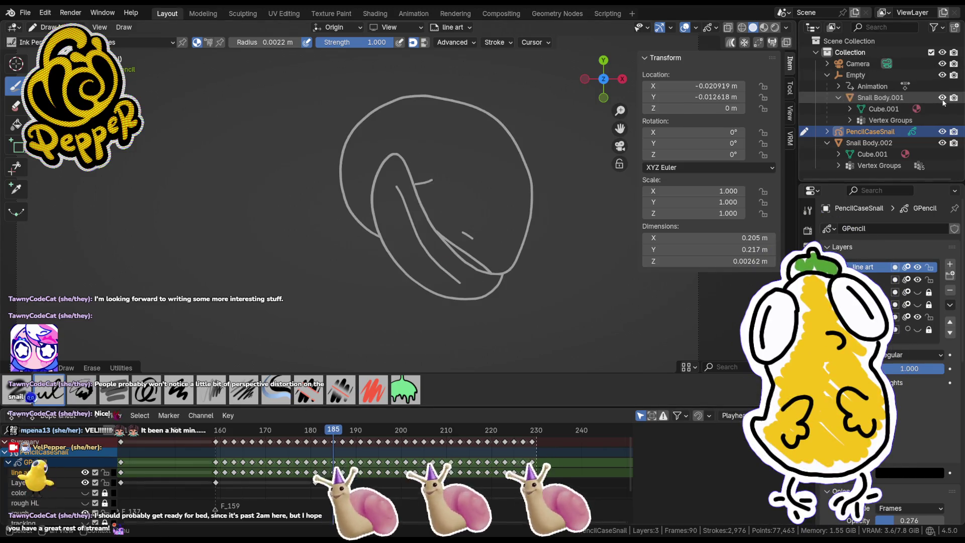
key(KP_Divide)
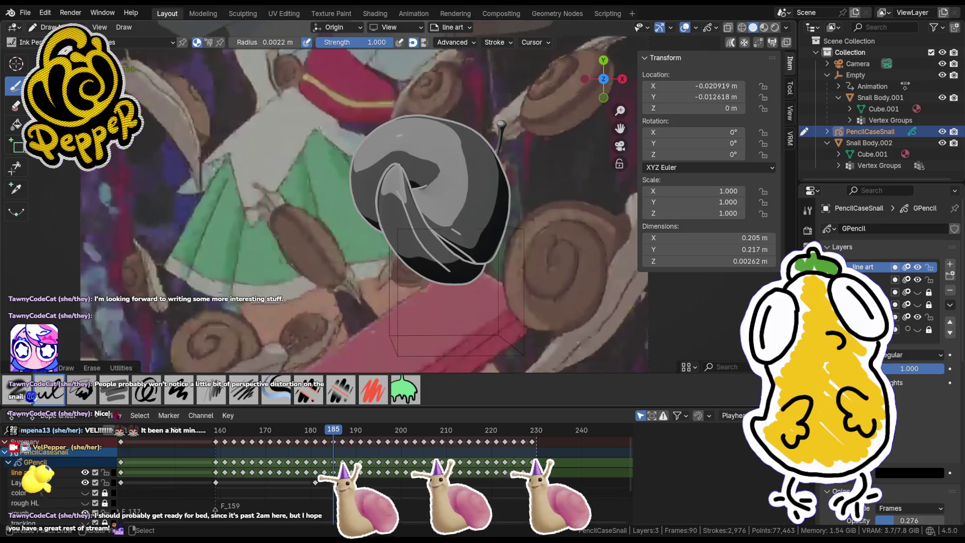
Step: In Edit Mode, tidy the antenna stroke with Delete > Dissolve Between
scroll(446, 198, up, 6)
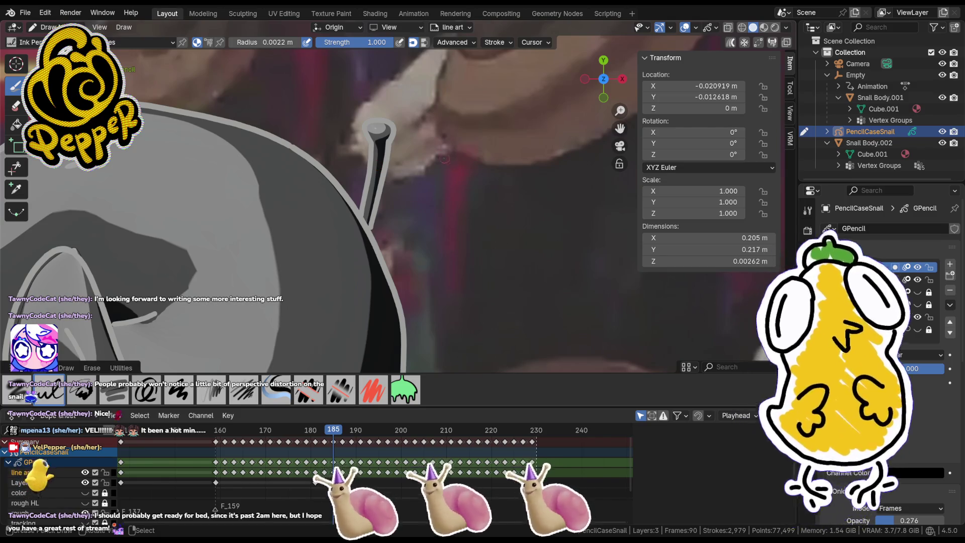
key(Tab)
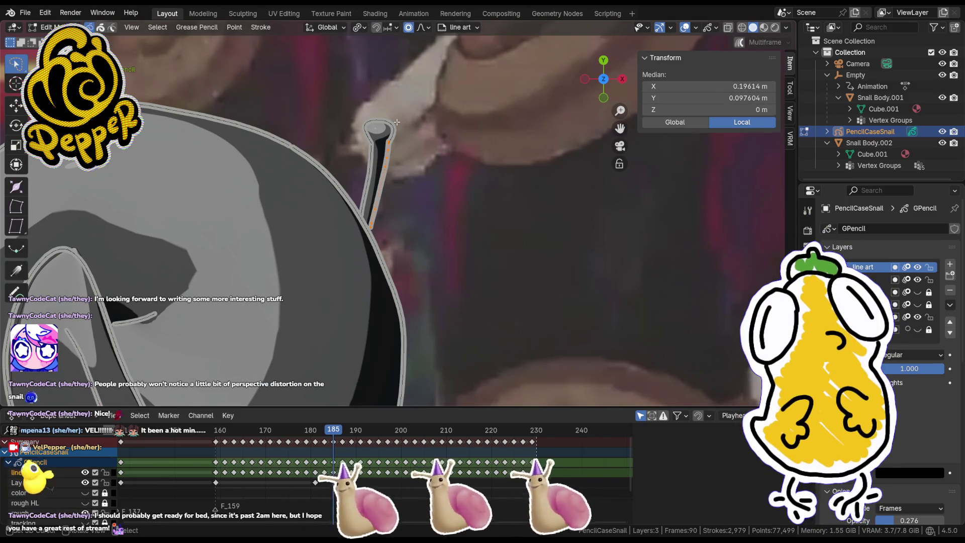
key(ctrl+l)
key(x)
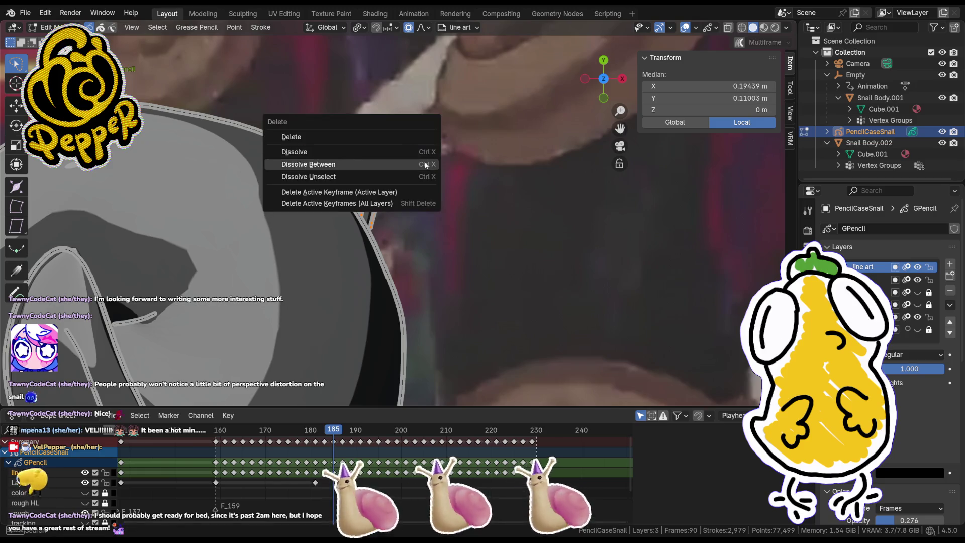
click(425, 164)
Step: Scrub to frame 221 and paste the copied antenna stroke there
scroll(399, 220, down, 4)
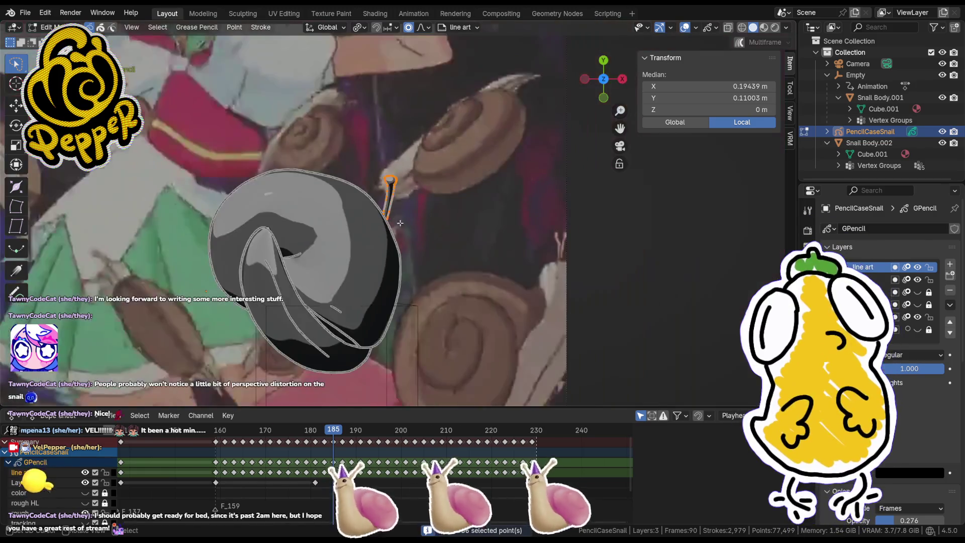
scroll(399, 220, down, 2)
click(478, 428)
drag(477, 429, 498, 432)
key(alt+a)
key(ctrl+v)
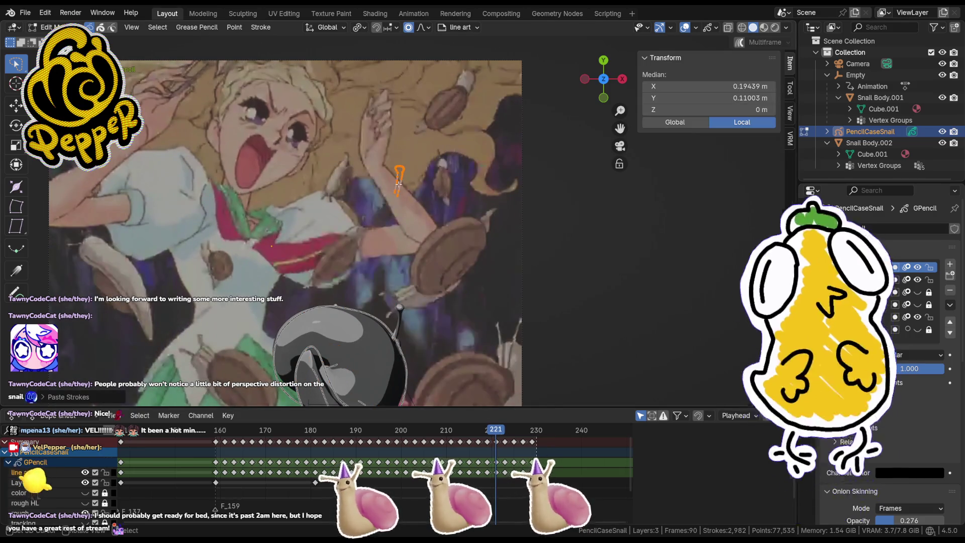
Step: Move the pasted antenna stroke up onto the snail's eyestalk
key(g)
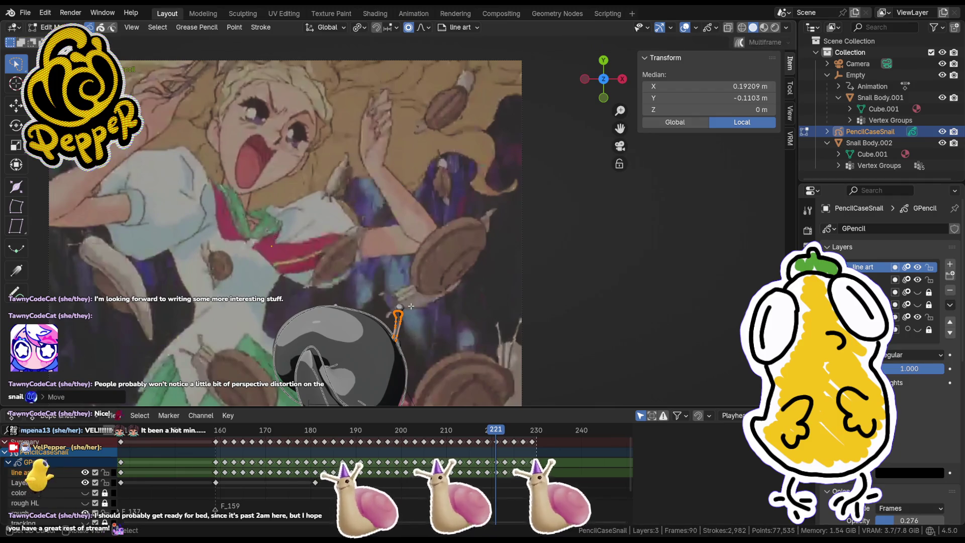
scroll(412, 308, up, 6)
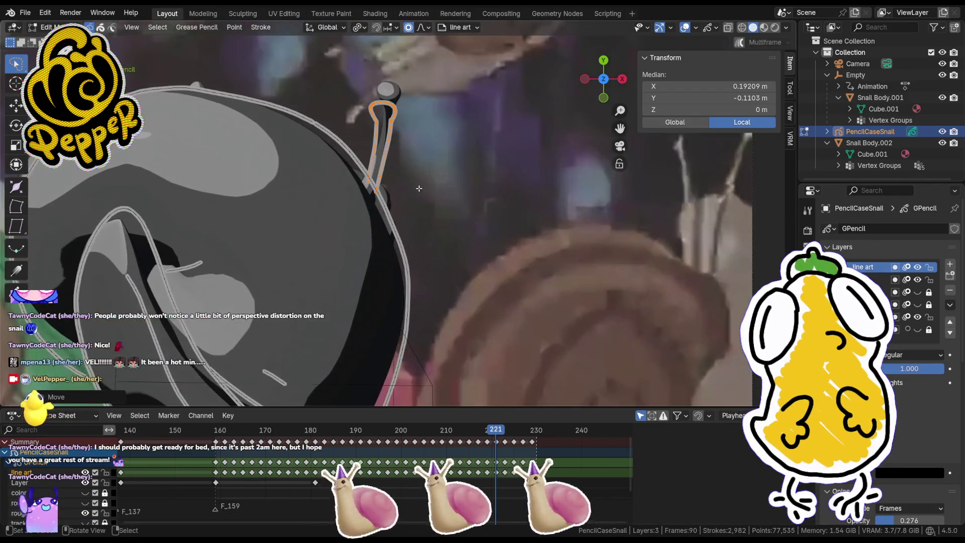
key(g)
click(375, 164)
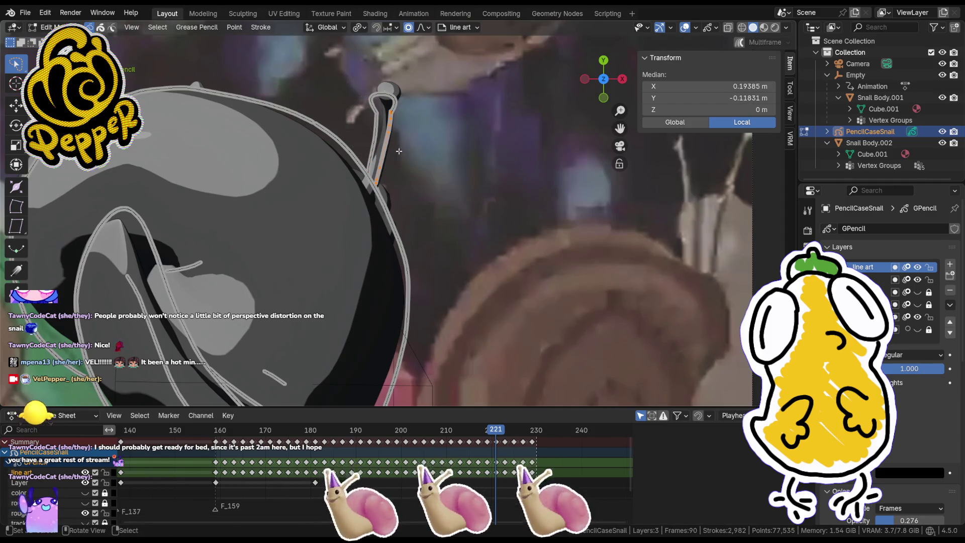
Step: Select the whole antenna stroke and scale it around the 3D cursor to fit
drag(371, 110, 414, 147)
key(ctrl+l)
key(period)
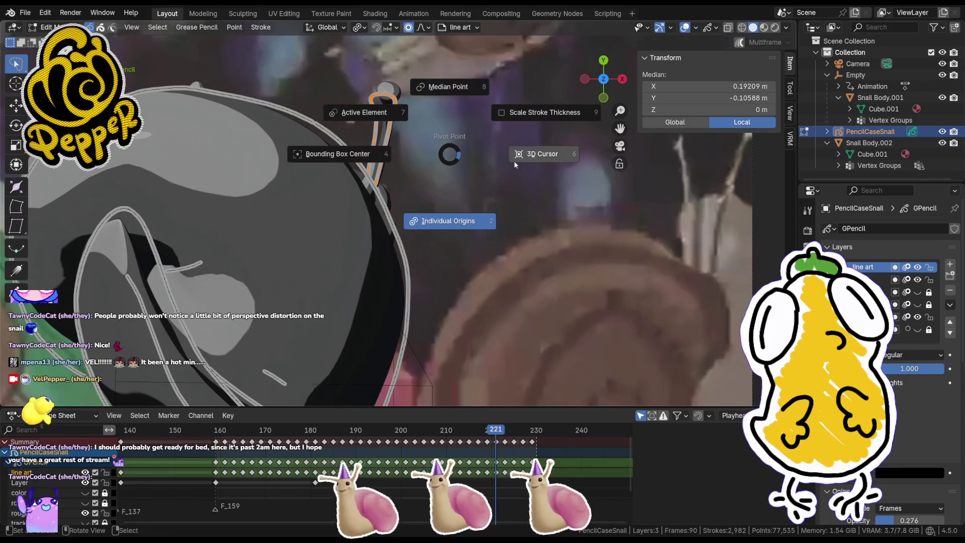
click(391, 119)
key(period)
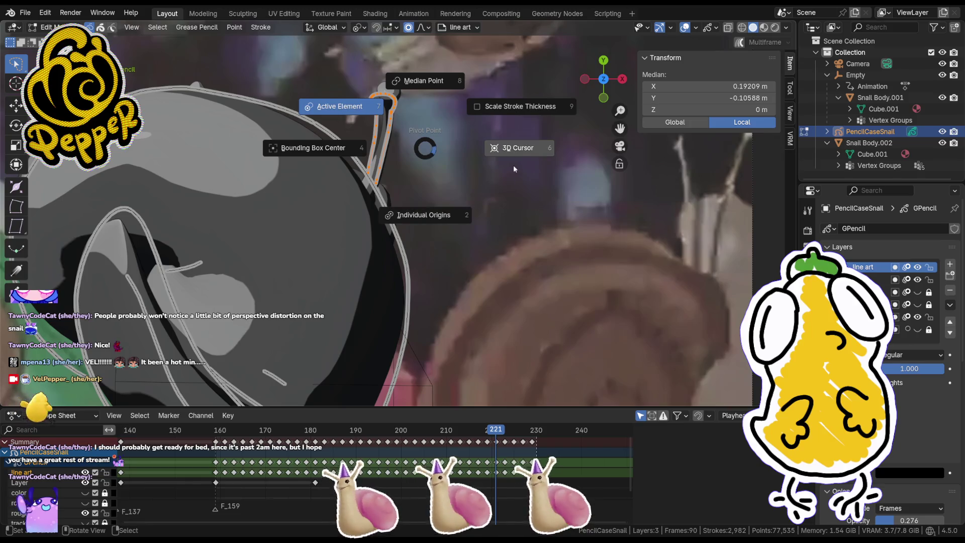
click(513, 158)
key(s)
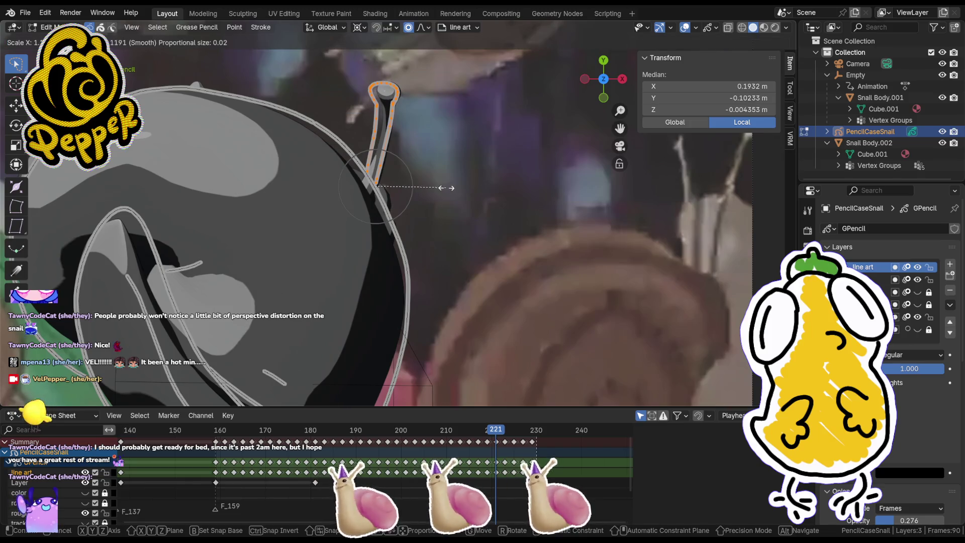
click(442, 187)
Step: Leave stroke editing and return to Object Mode
key(s)
key(Escape)
key(Tab)
scroll(566, 218, down, 8)
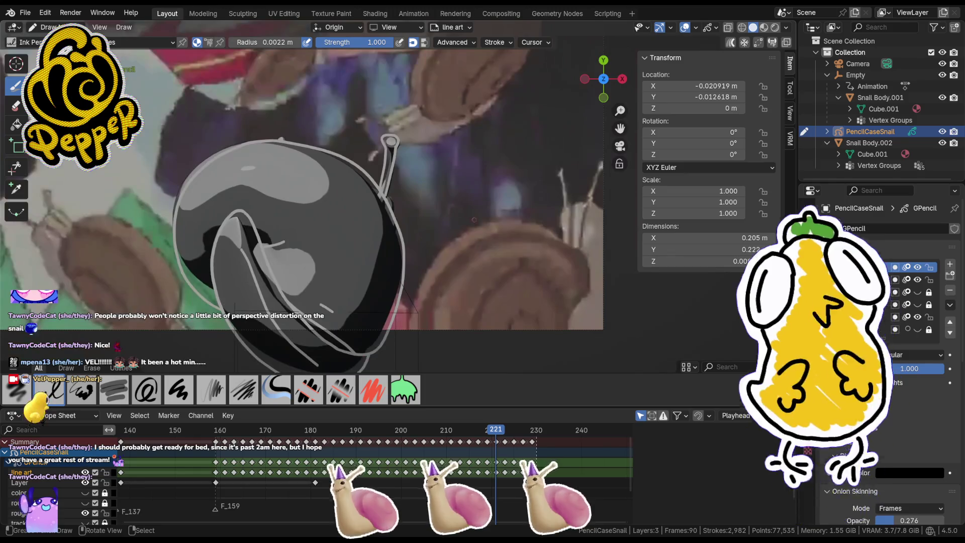
key(ctrl+Tab)
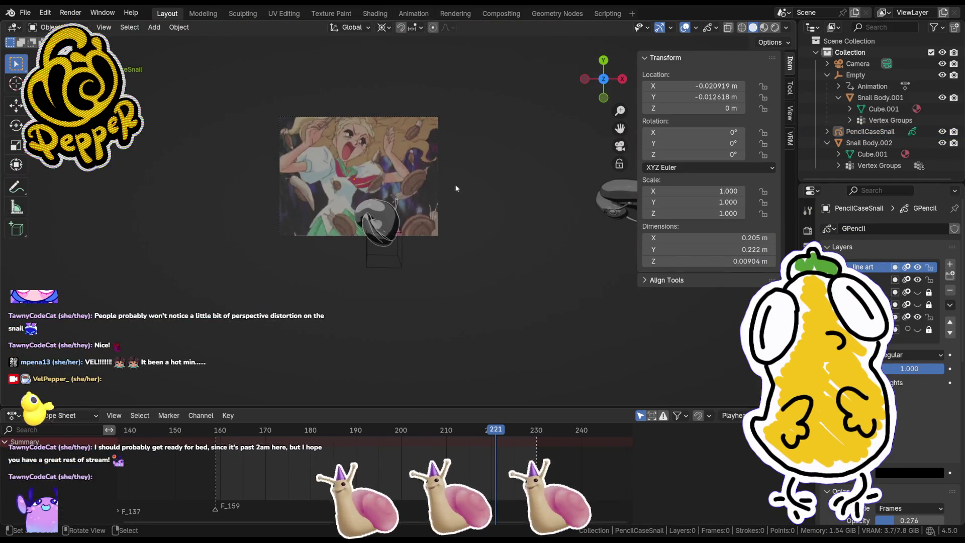
Step: Play back the animation, make Layer active and return to frame 159
scroll(435, 212, up, 4)
key(ctrl+shift+space)
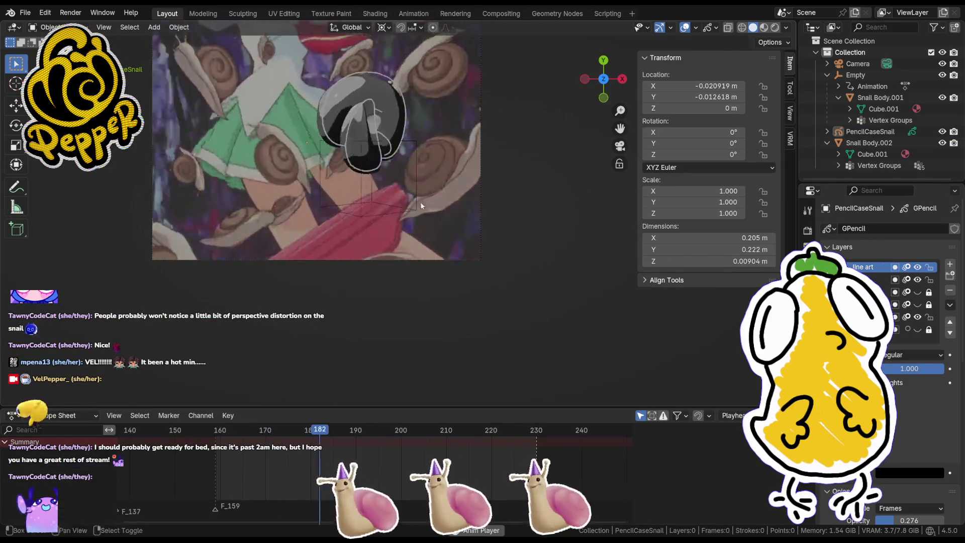
shift+middle_drag(425, 207, 467, 245)
click(885, 282)
drag(241, 433, 217, 436)
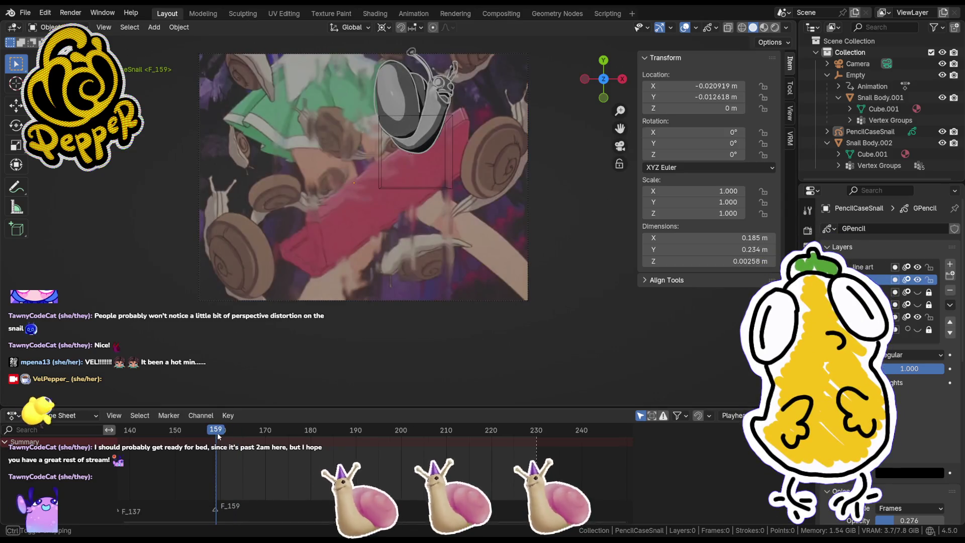
scroll(496, 282, up, 6)
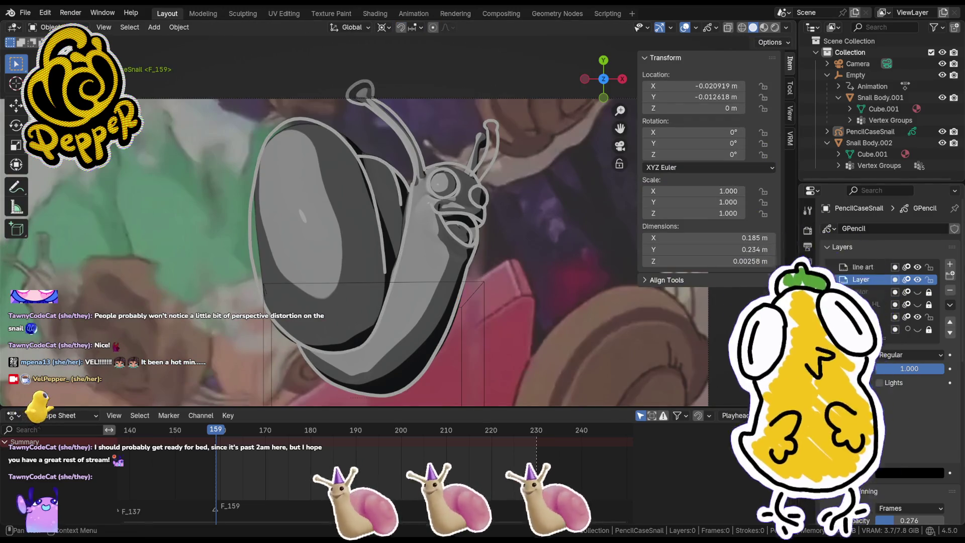
Step: Switch the viewport shading to Material Preview
click(808, 417)
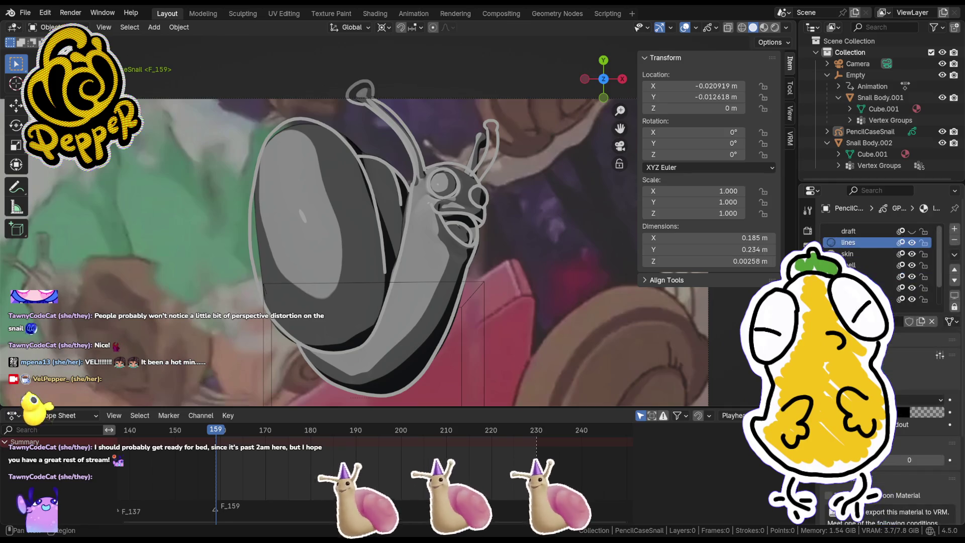
key(Tab)
key(Tab)
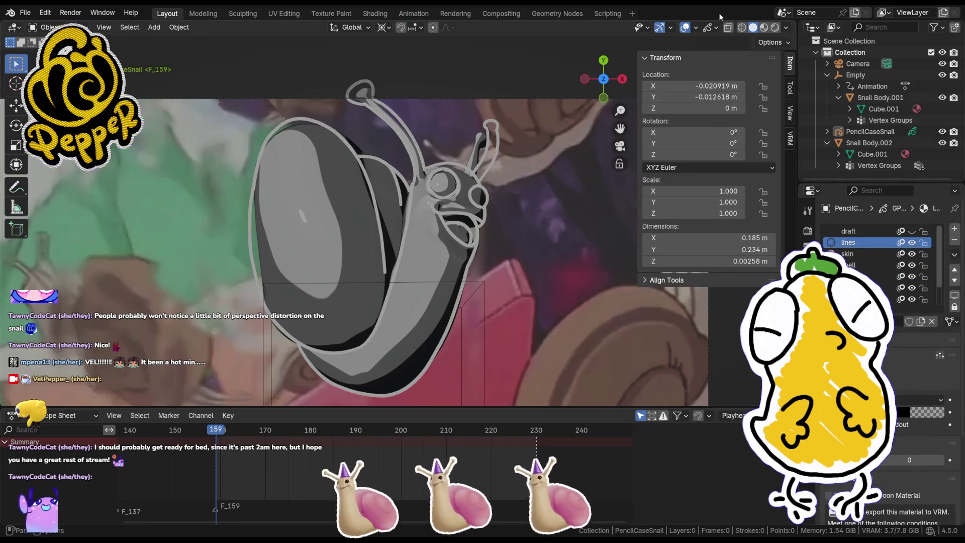
click(743, 28)
click(774, 28)
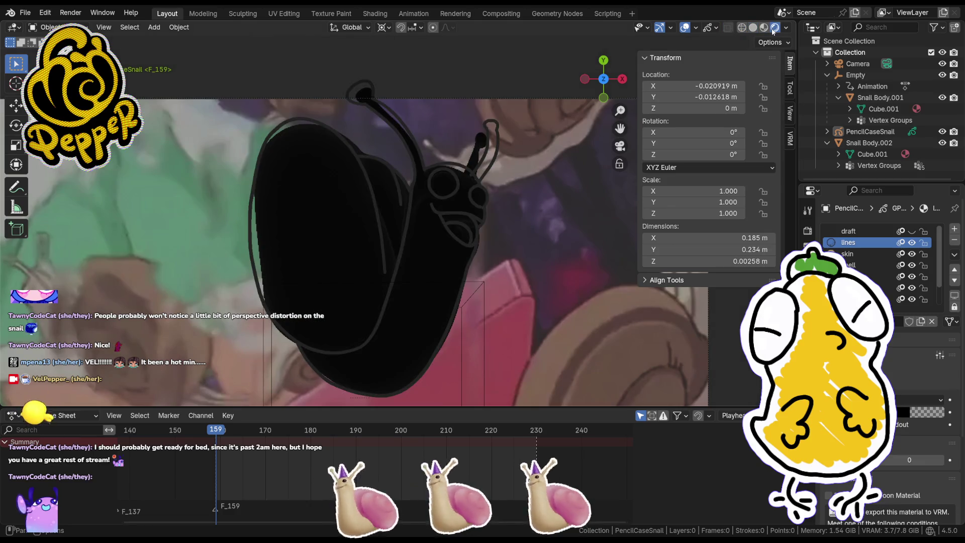
click(764, 28)
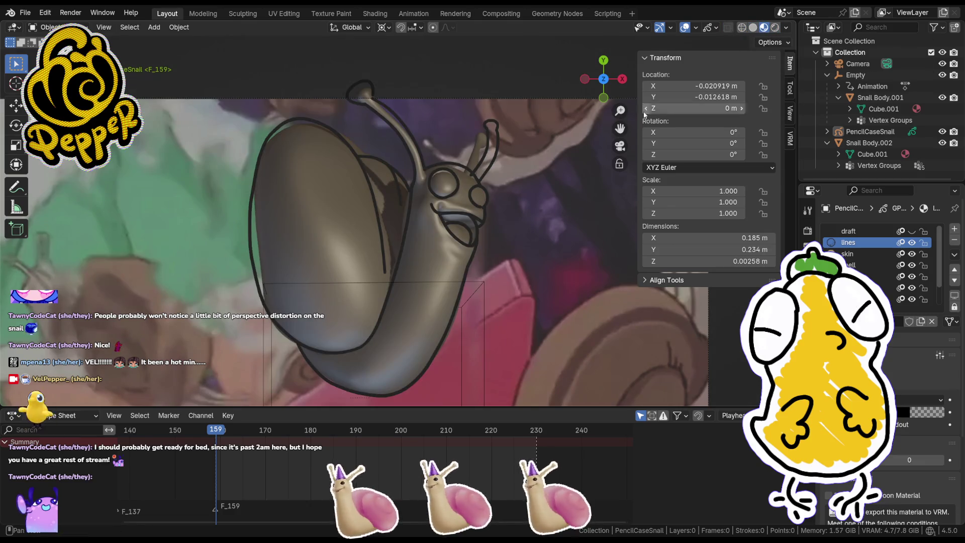
Step: Select the PencilCaseSnail grease pencil and switch it into Draw Mode
click(454, 198)
click(493, 214)
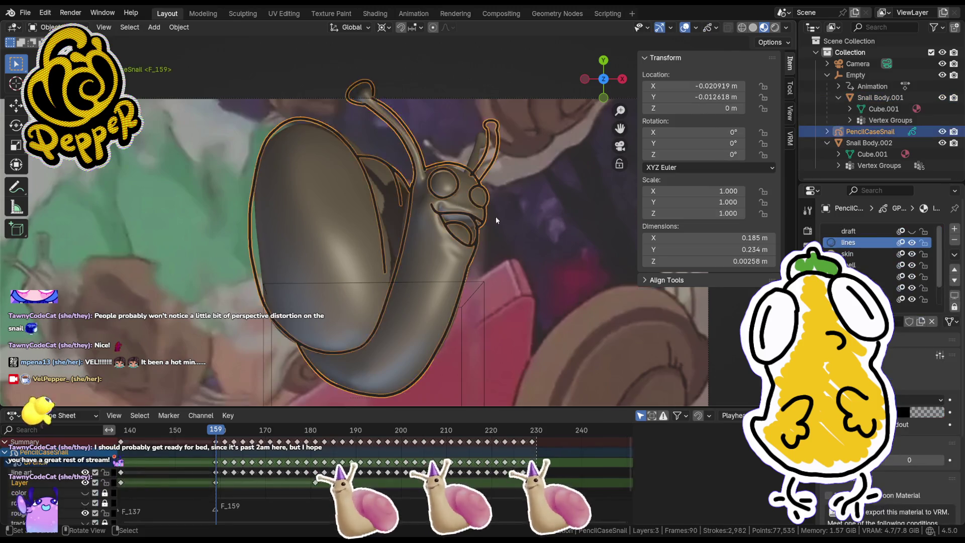
scroll(532, 183, down, 2)
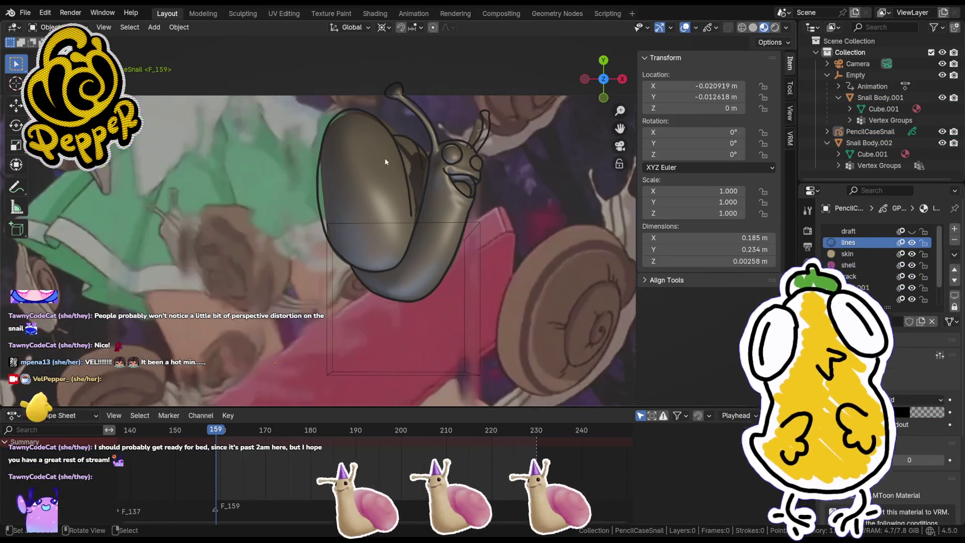
click(399, 156)
click(399, 156)
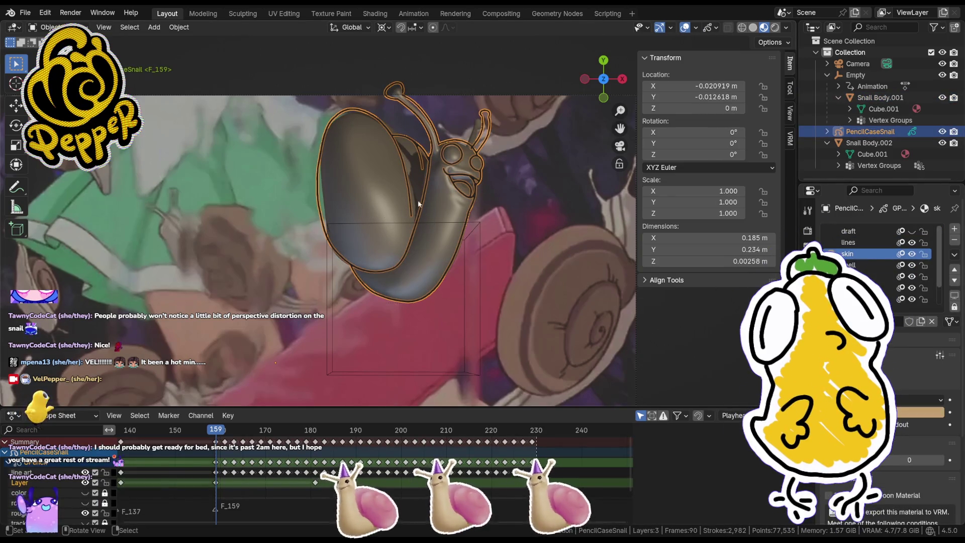
key(Tab)
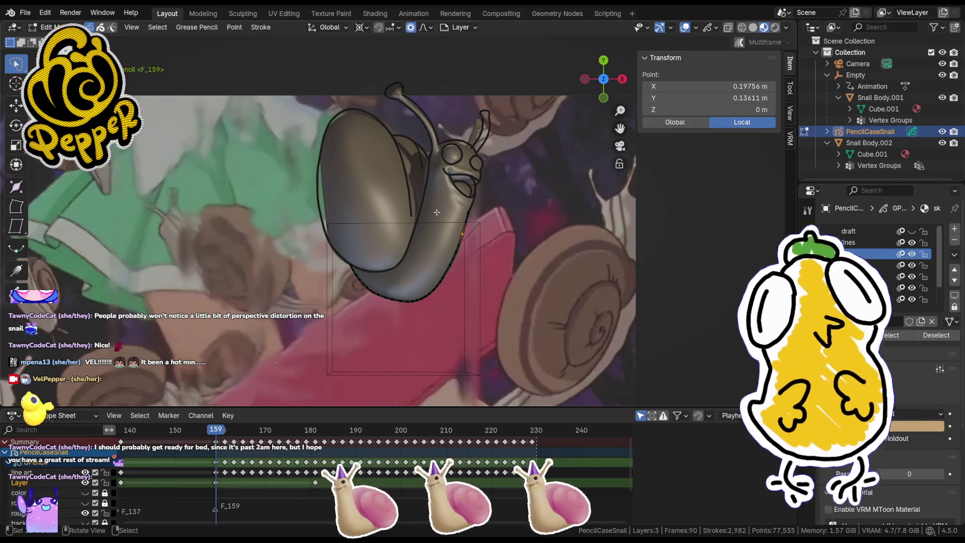
key(ctrl+Tab)
click(445, 149)
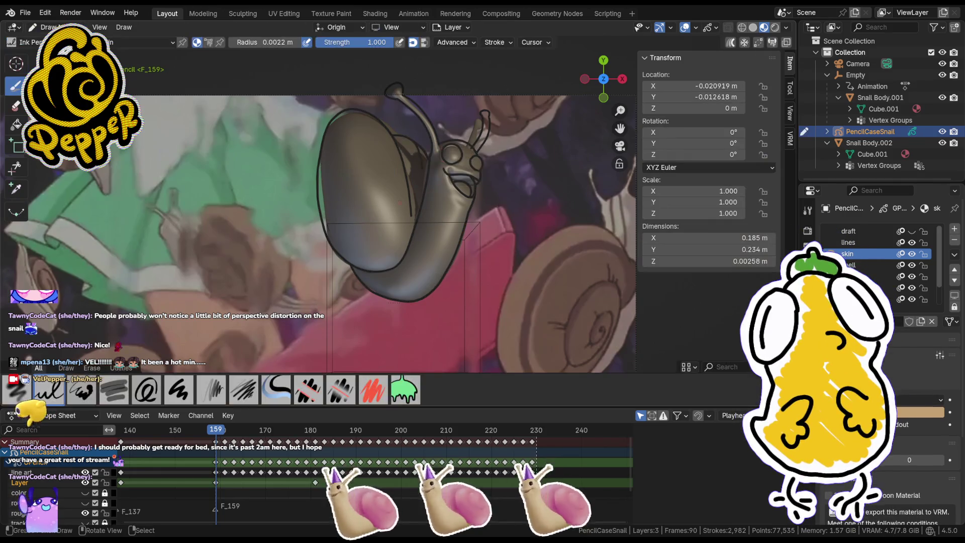
Step: With the Fill tool, colour the snail's body, head and antenna tan on frame 159
click(405, 390)
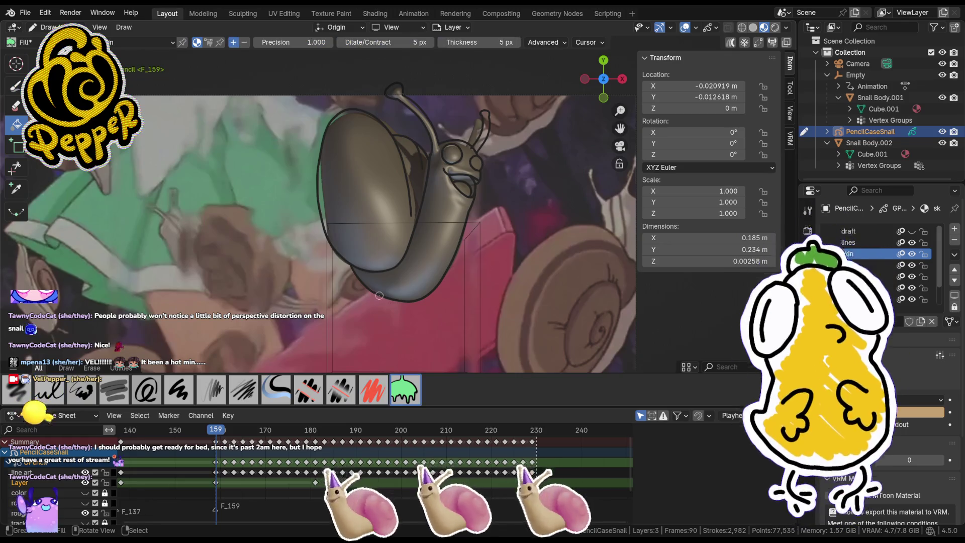
click(462, 236)
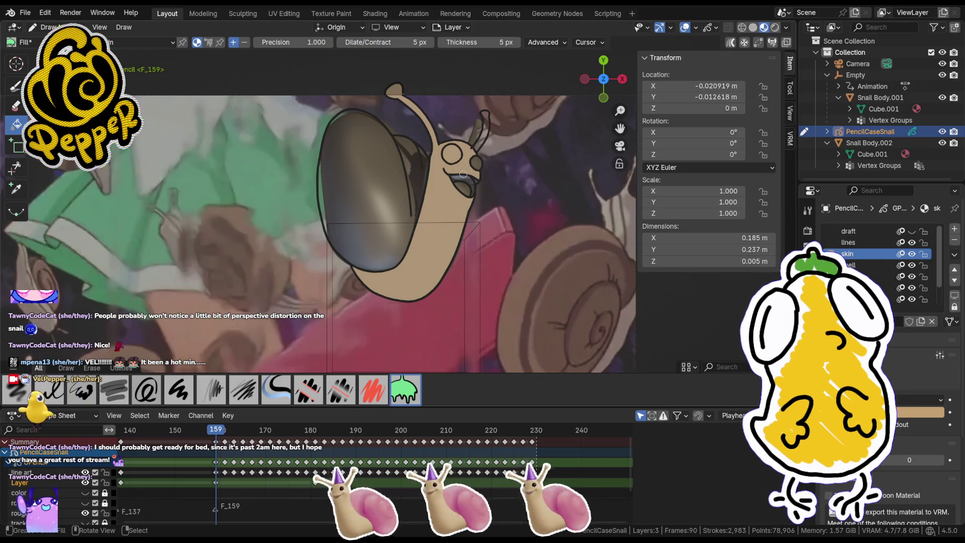
click(480, 142)
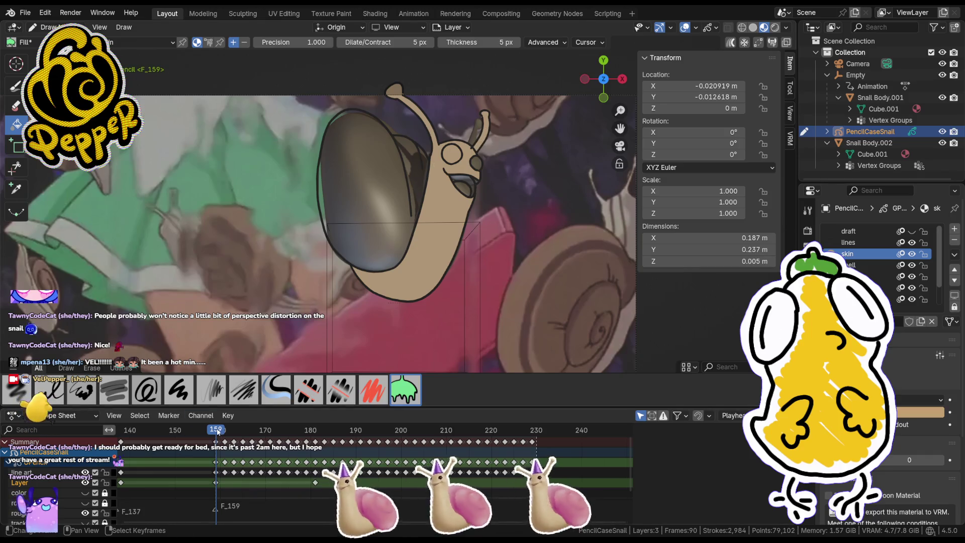
Step: Move the playhead to frame 161, undoing a stray fill made there
drag(217, 431, 226, 431)
click(441, 212)
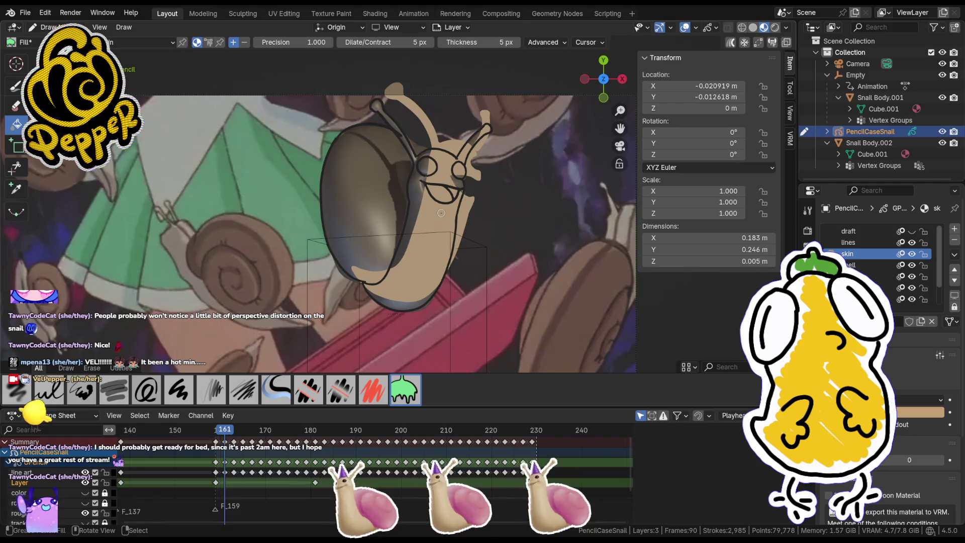
key(ctrl+z)
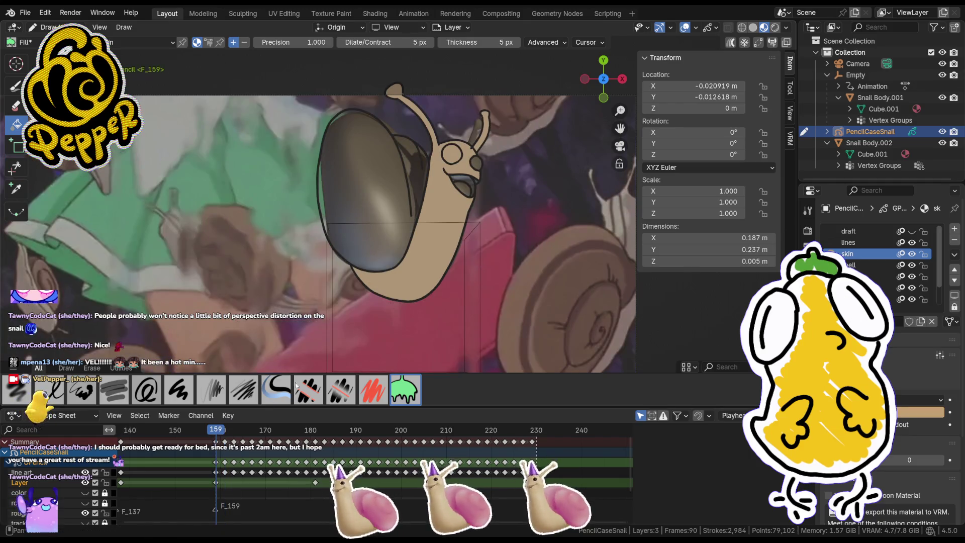
middle_drag(416, 243, 426, 270)
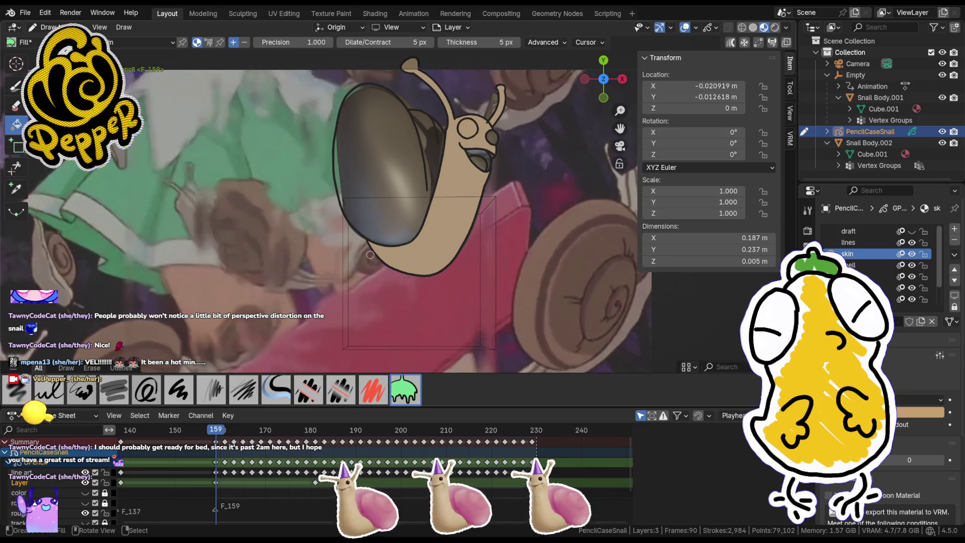
middle_drag(380, 259, 358, 206)
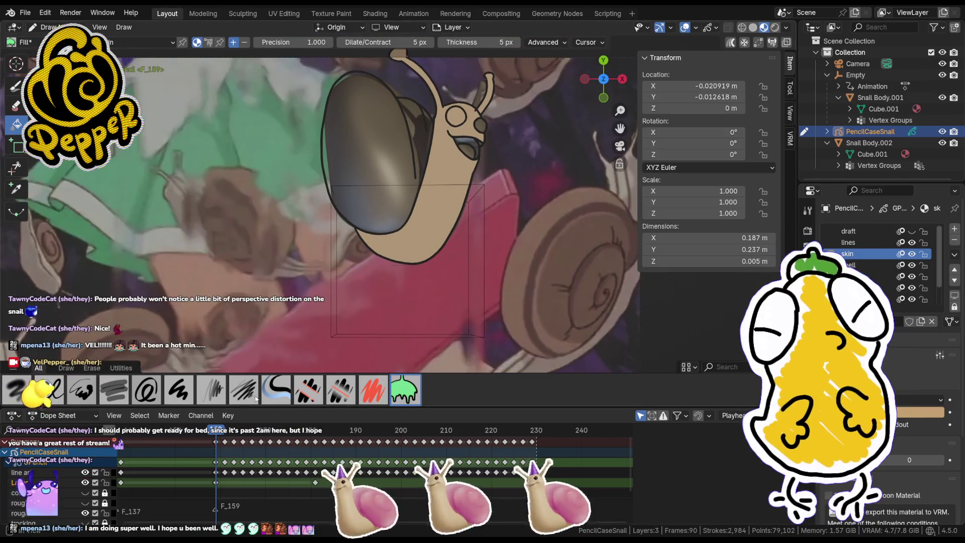
drag(216, 431, 225, 431)
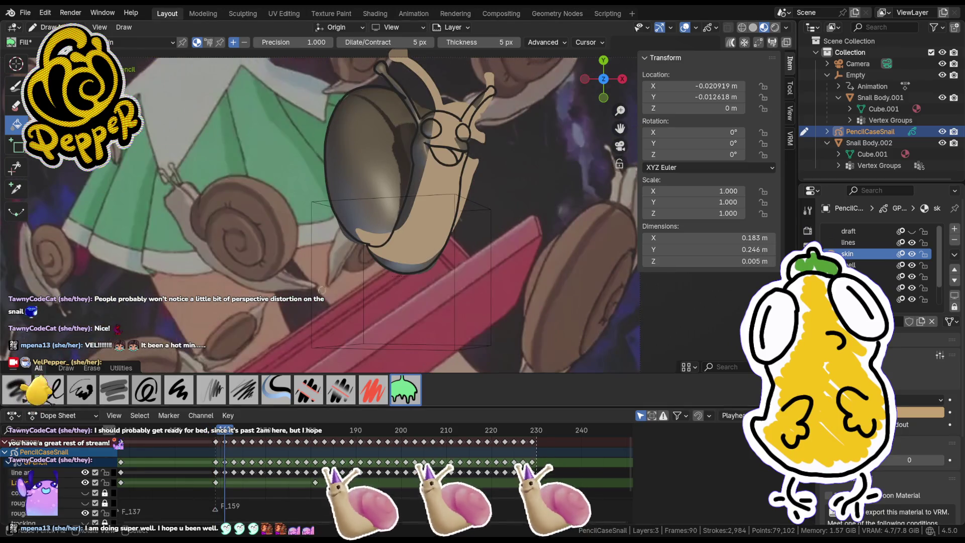
Step: Insert a blank keyframe on the skin layer at frame 161 and attempt tan fills
key(i)
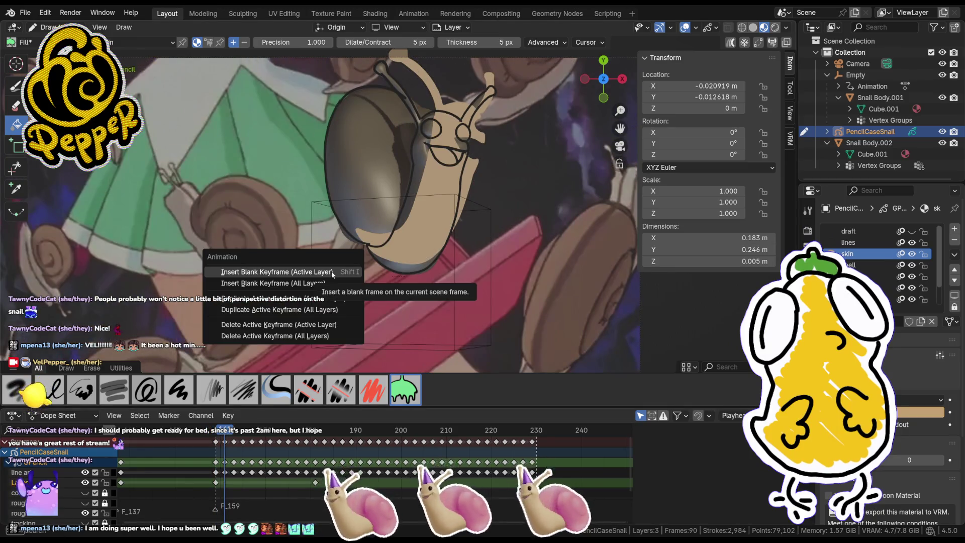
click(331, 273)
click(424, 223)
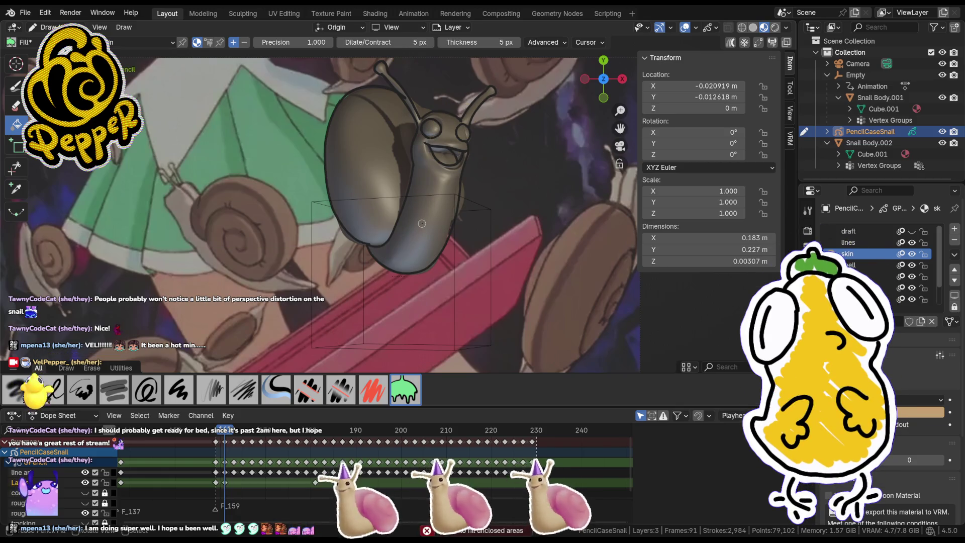
click(422, 223)
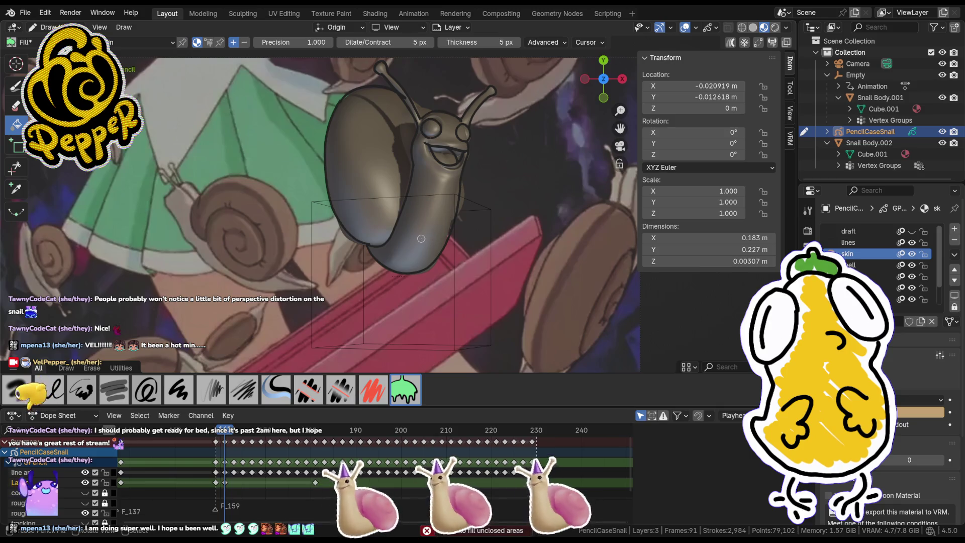
scroll(428, 216, up, 3)
click(406, 233)
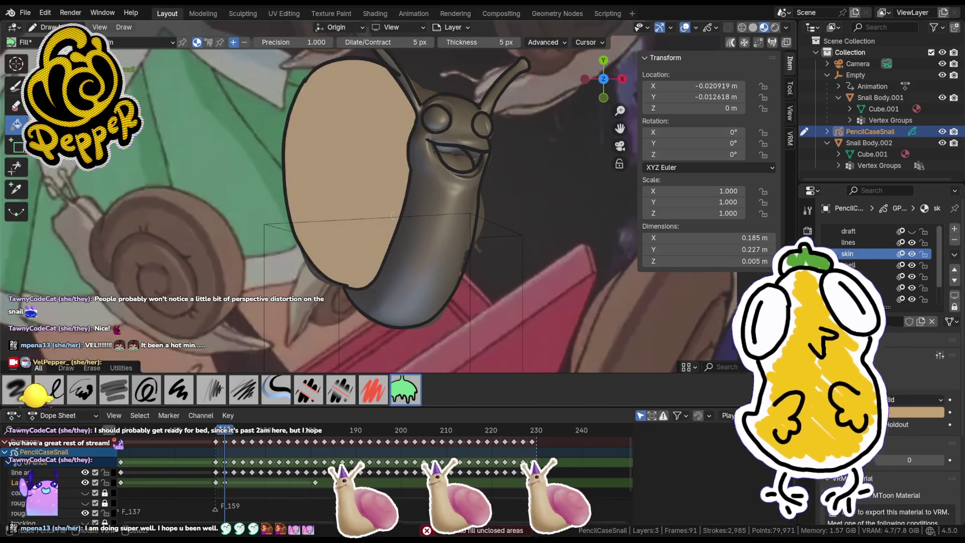
click(431, 270)
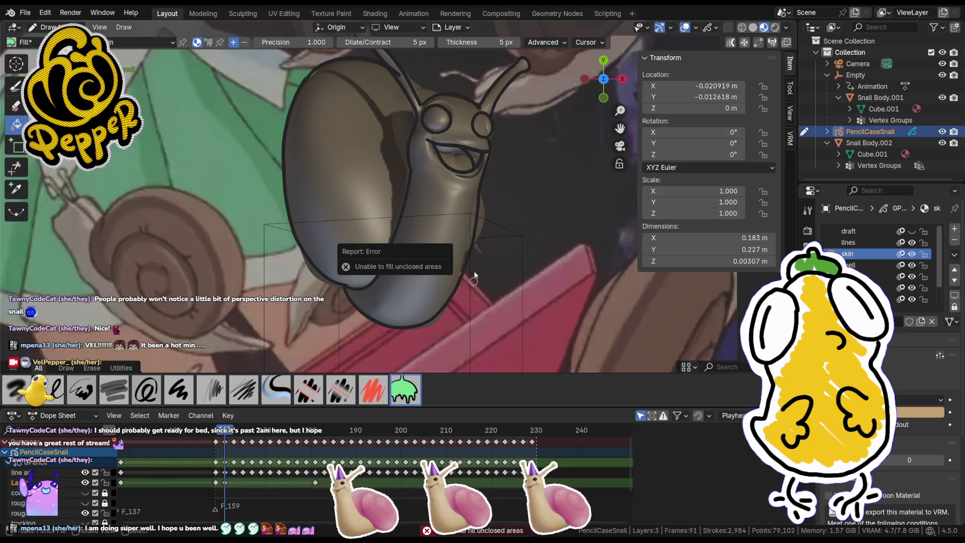
key(ctrl+z)
key(ctrl+shift+z)
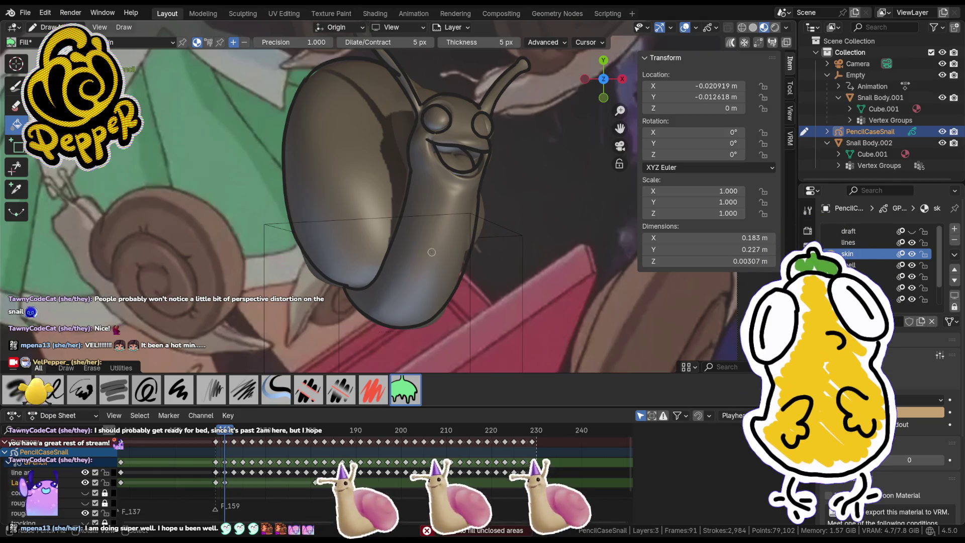
click(424, 185)
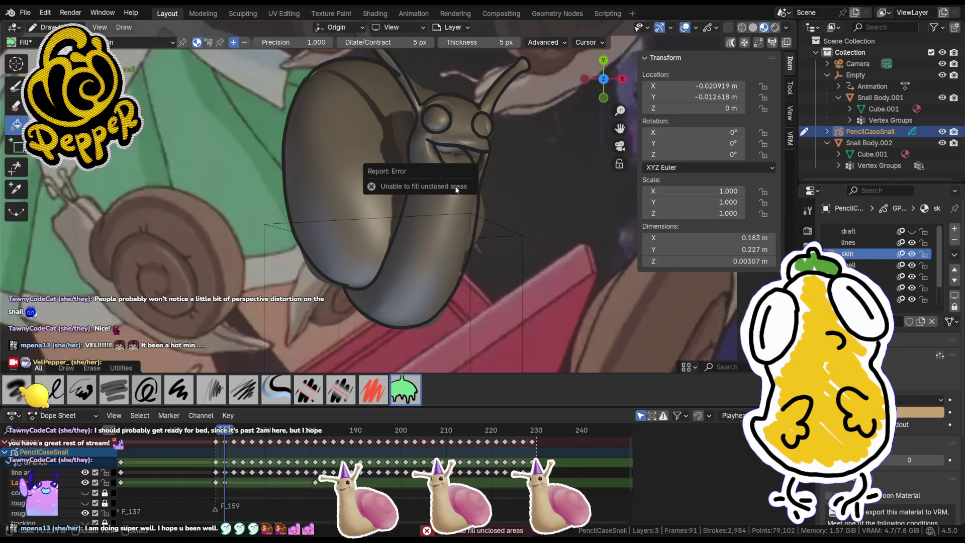
Step: Fill the shell pink on the shell layer, then return to frame 159
click(855, 265)
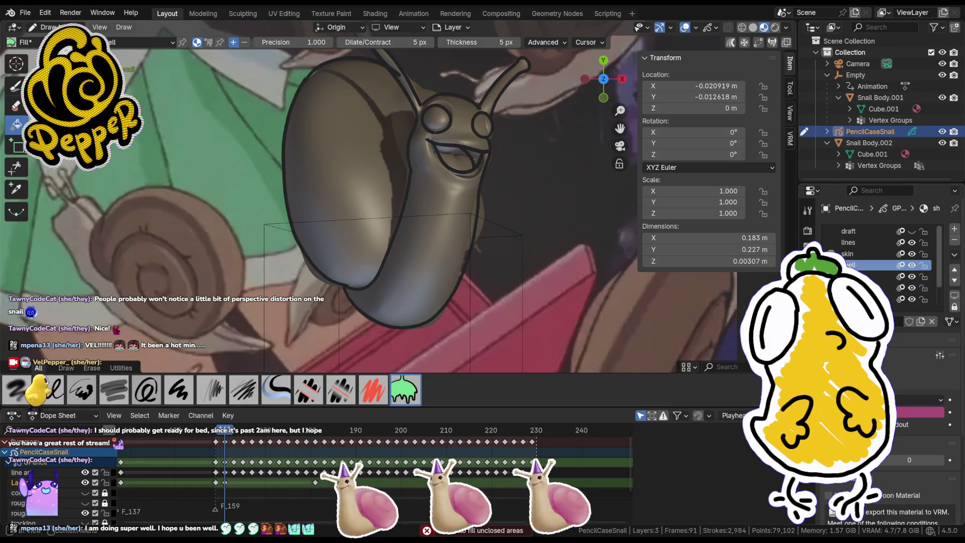
click(352, 186)
key(ctrl+z)
click(311, 198)
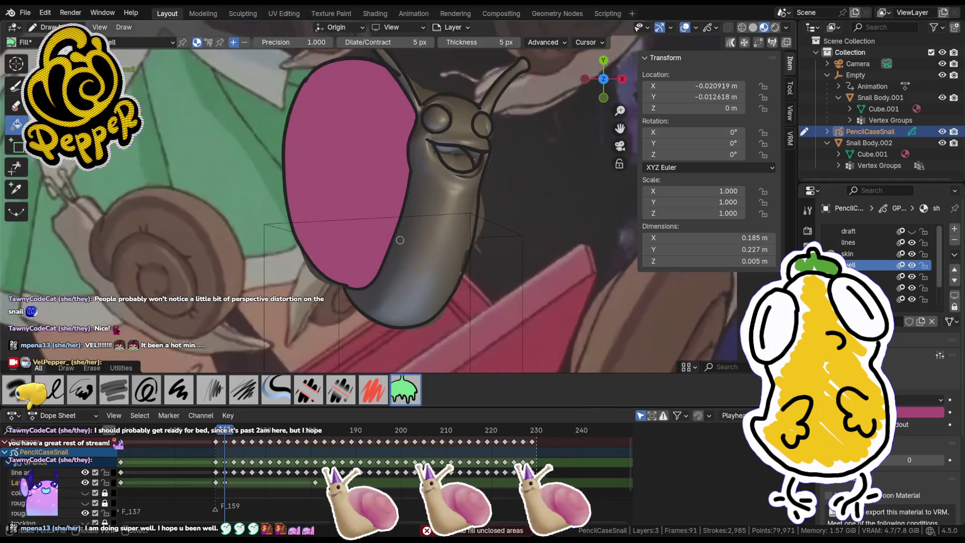
key(ctrl+z)
click(359, 202)
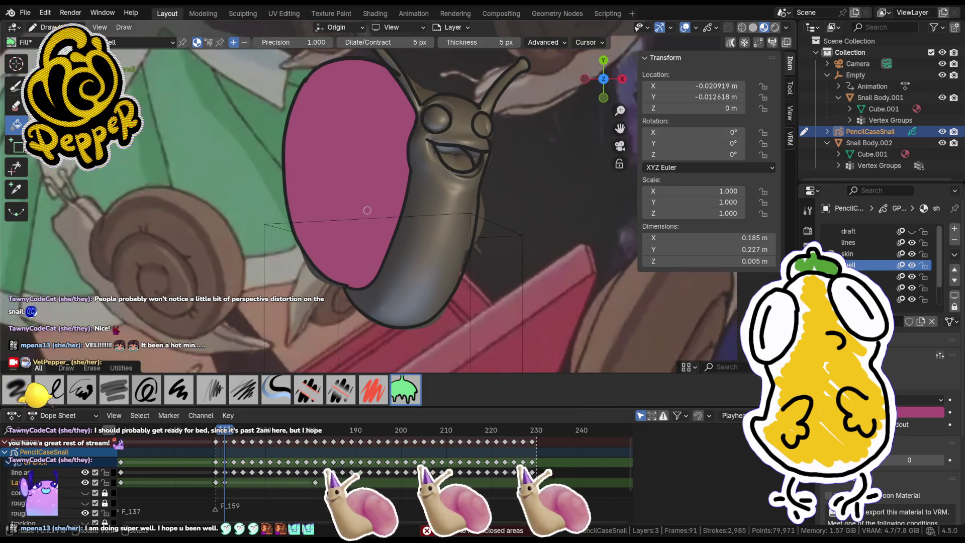
drag(227, 433, 216, 433)
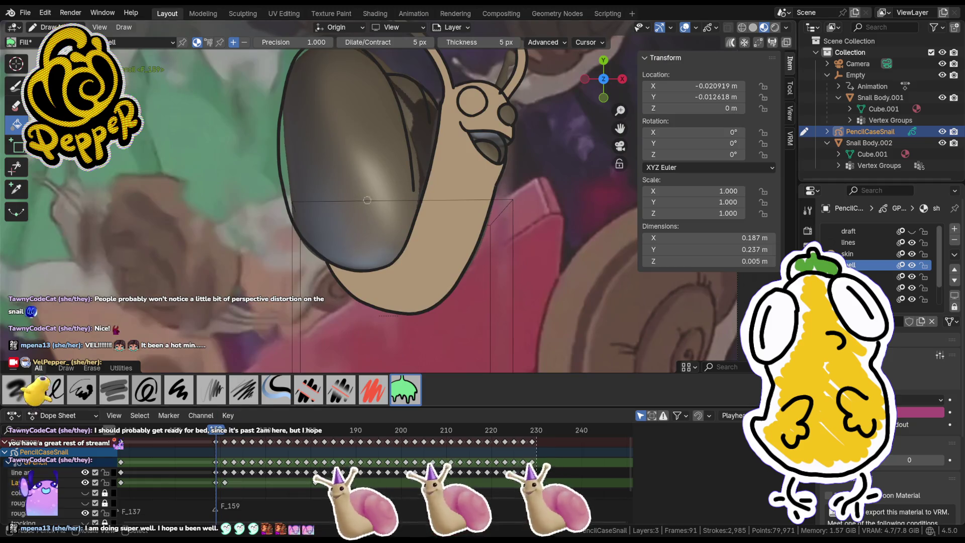
Step: Fill the shell pink on frame 159 and the mouth area tan on the skin layer
click(357, 223)
mouse_move(357, 223)
shift+middle_down()
mouse_move(432, 255)
mouse_move(417, 204)
shift+middle_up()
click(848, 254)
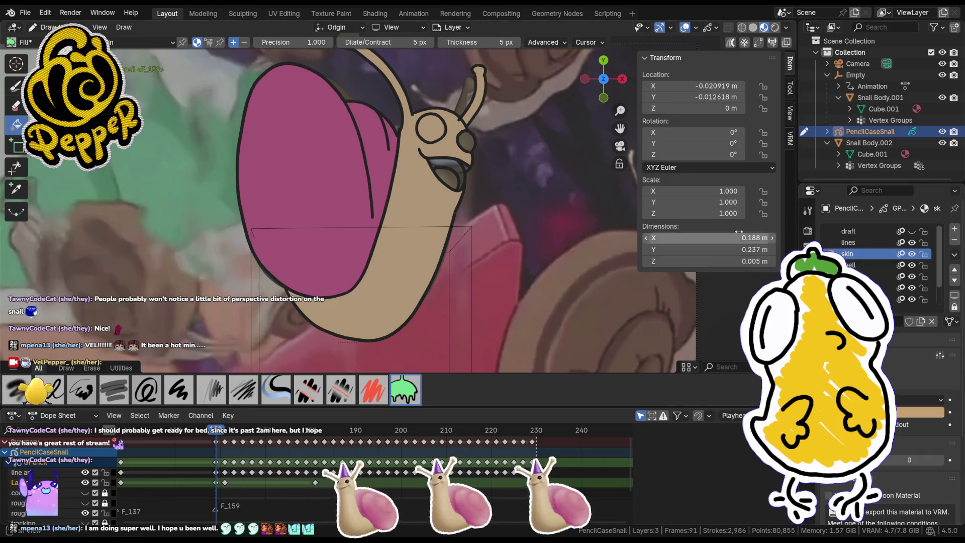
click(451, 162)
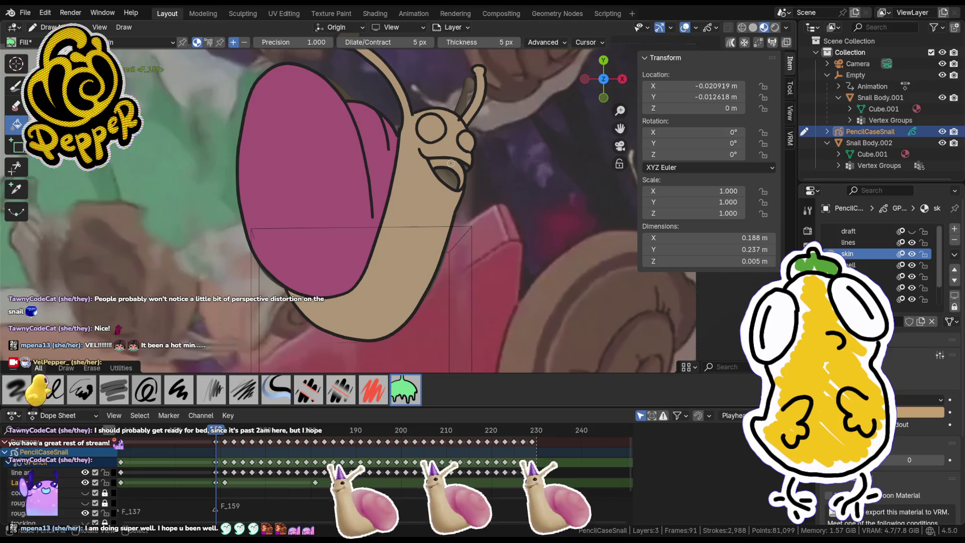
Step: Fill the body tan with Material.001 on the skin layer, then select an outline point near the gap
key(ctrl+Tab)
click(929, 288)
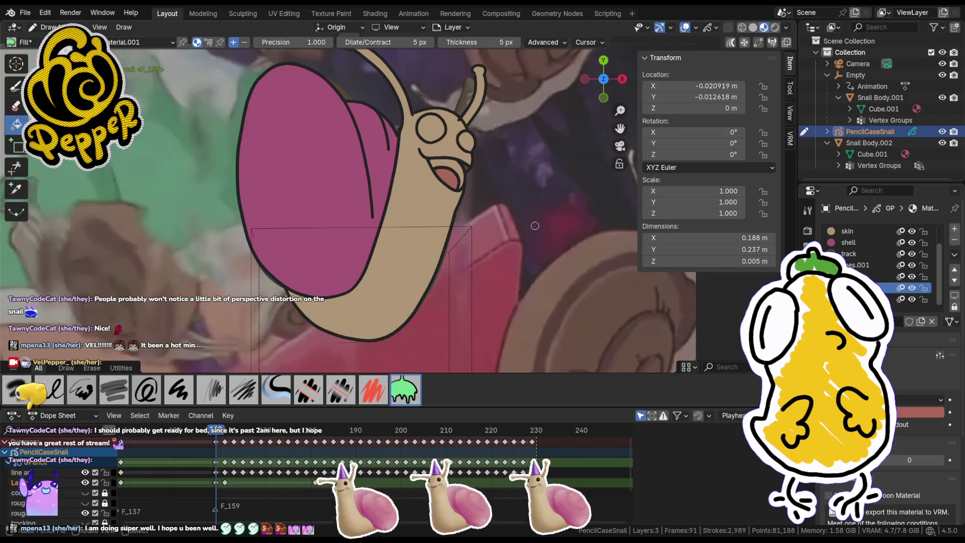
scroll(857, 252, up, 2)
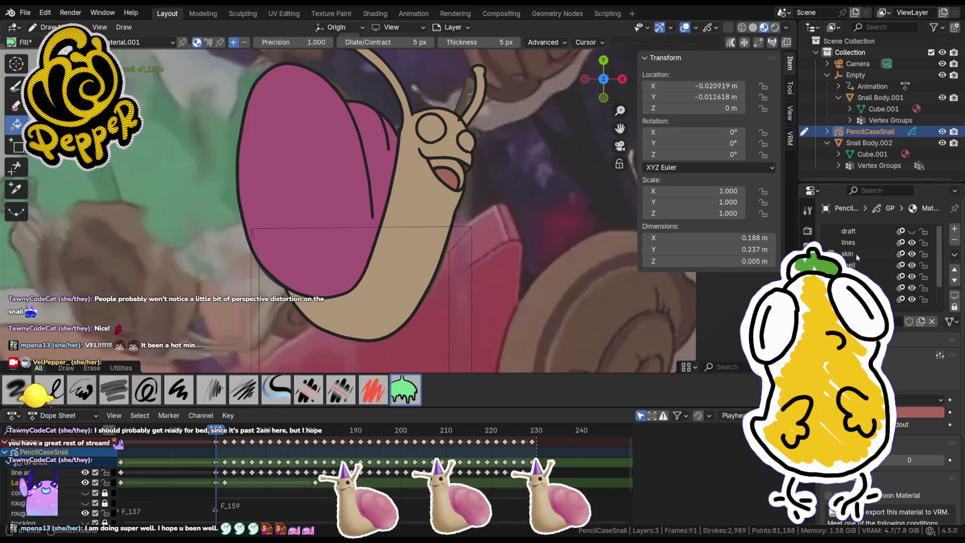
click(856, 253)
click(498, 194)
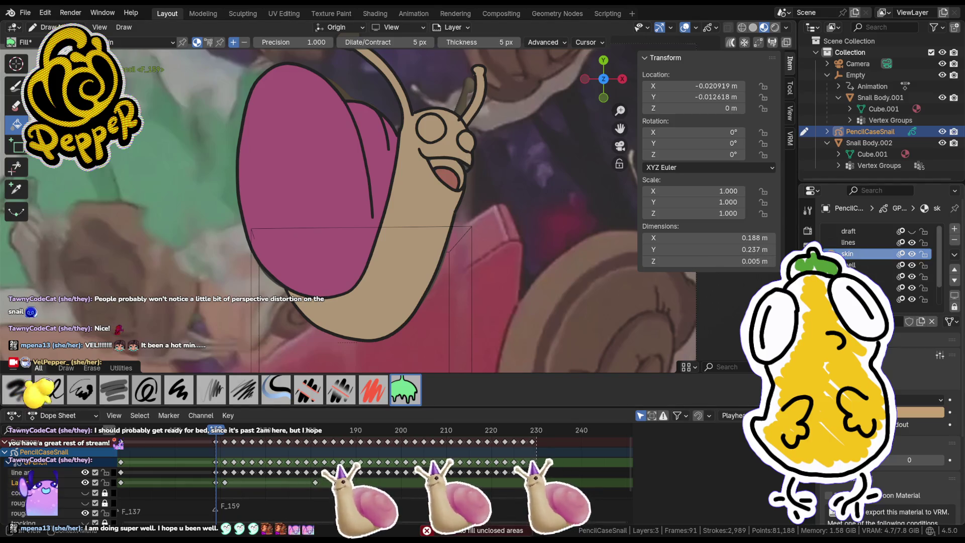
key(Tab)
click(455, 121)
Step: Move the outline point to close the gap and return to the camera view
key(g)
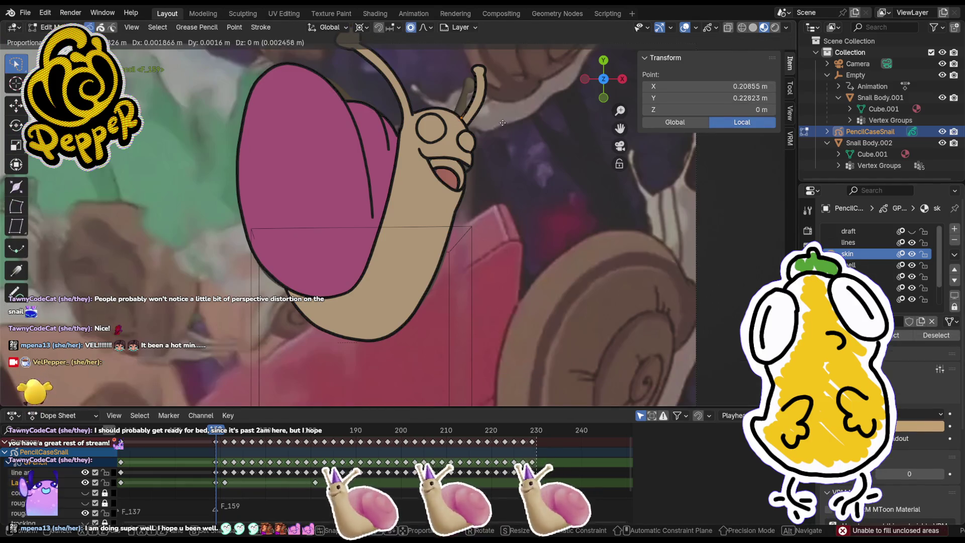
click(503, 122)
key(Tab)
key(KP_0)
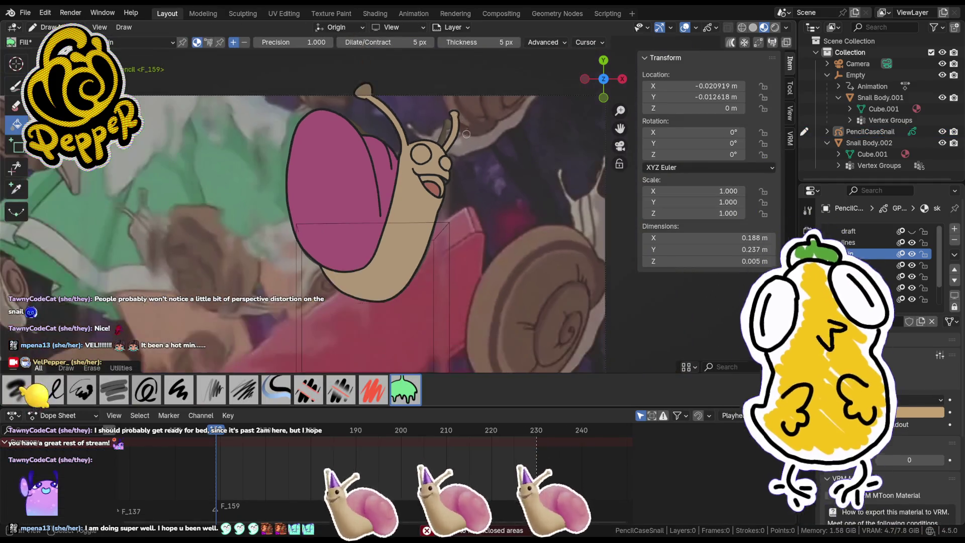
scroll(468, 224, up, 2)
scroll(440, 176, down, 2)
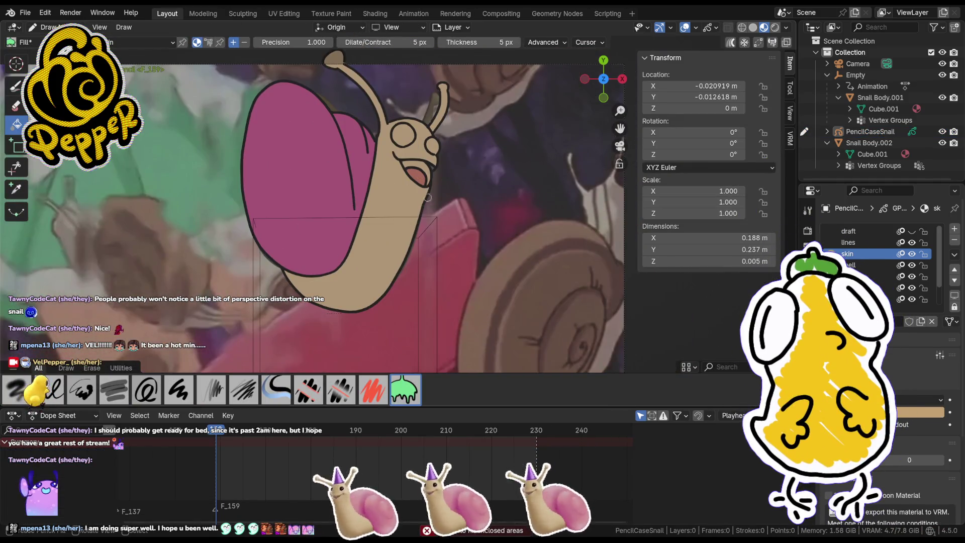
Step: Fill both of the snail's eyes black on the eyes layer in Draw Mode
click(864, 299)
key(Tab)
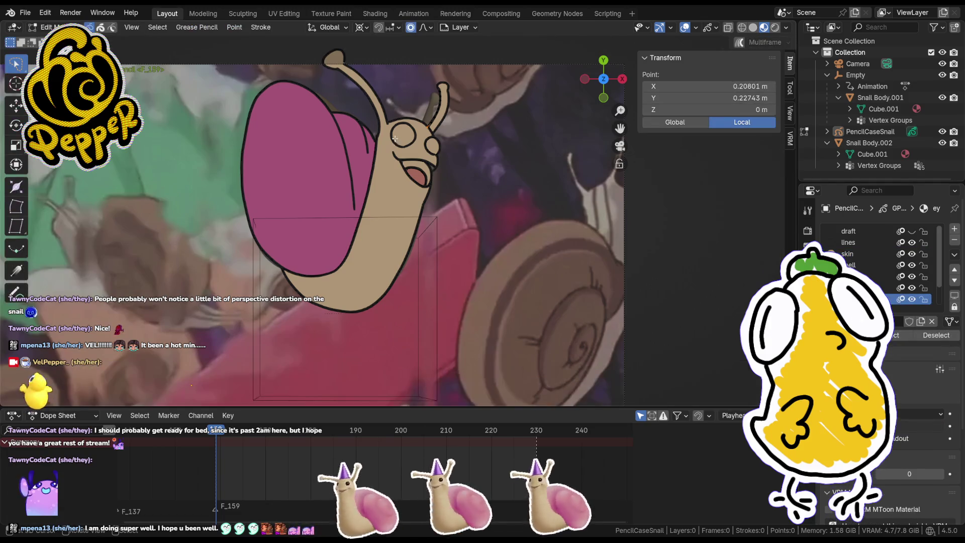
key(ctrl+Tab)
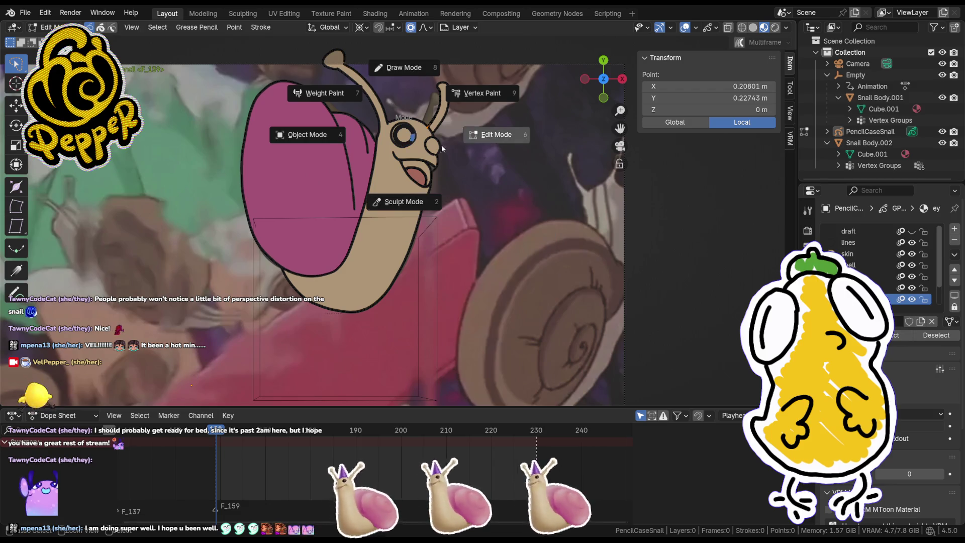
click(400, 91)
click(404, 135)
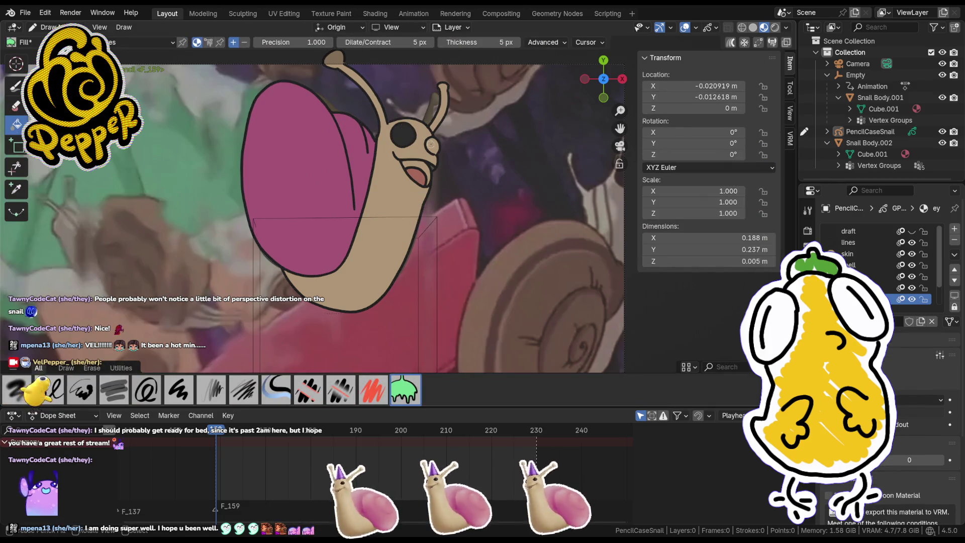
click(435, 145)
scroll(402, 216, down, 2)
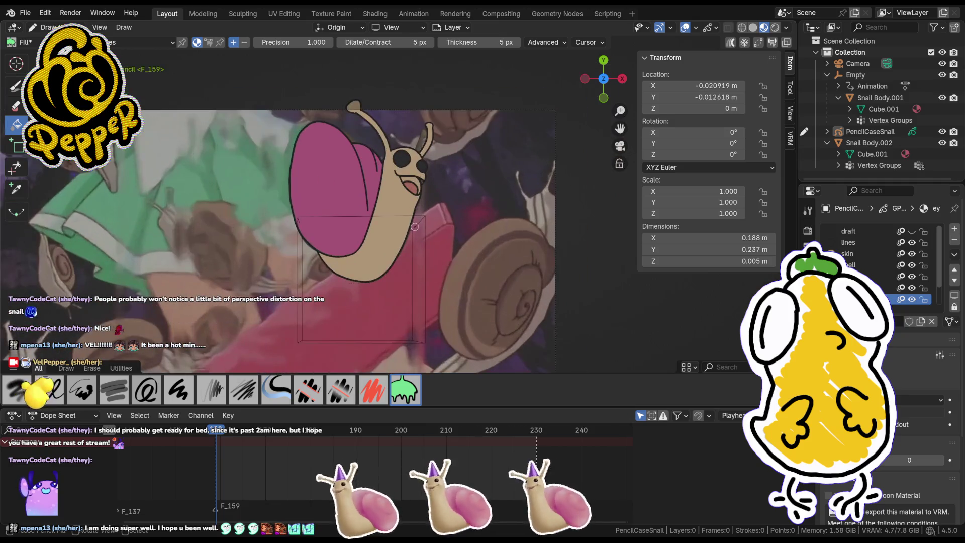
Step: Advance two frames to the next drawing and switch to Object Mode
drag(216, 432, 224, 432)
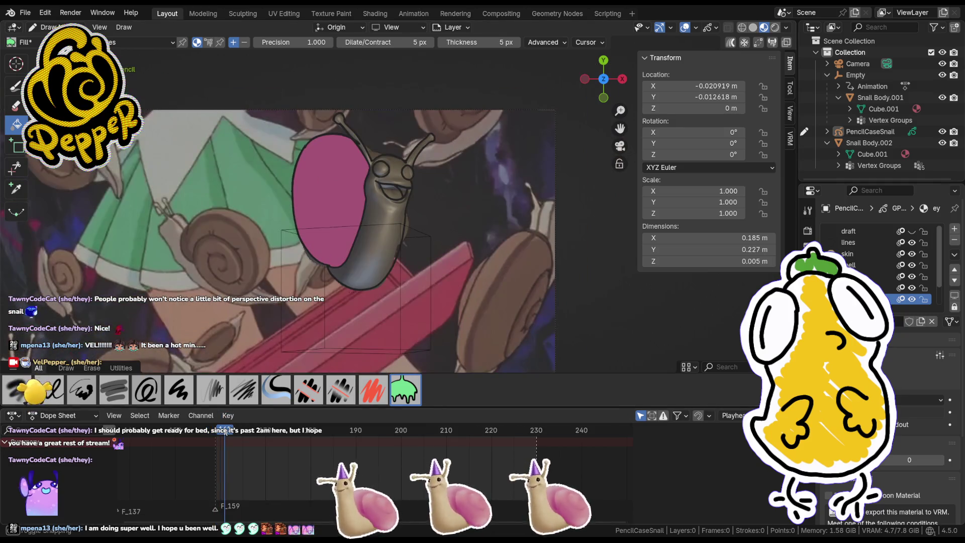
scroll(388, 215, up, 2)
scroll(496, 252, down, 3)
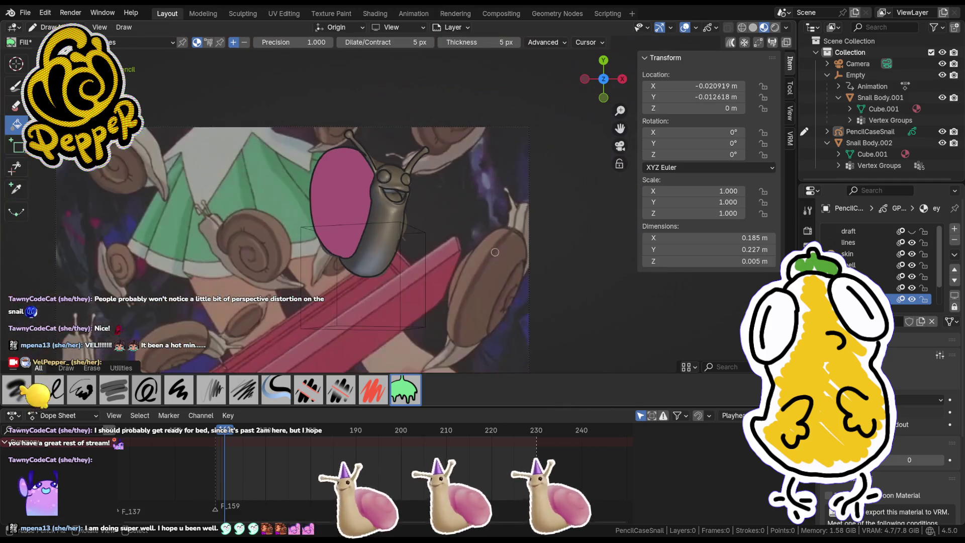
key(Tab)
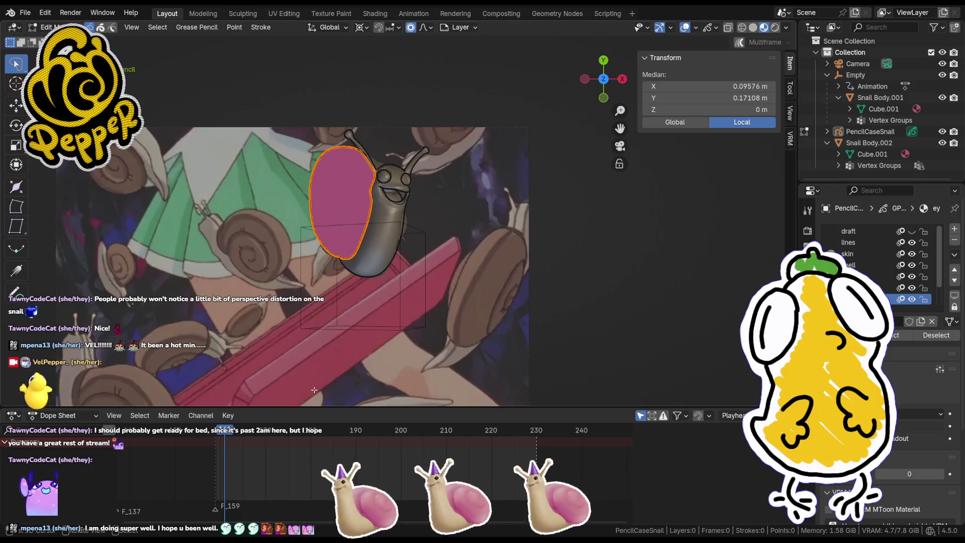
key(ctrl+Tab)
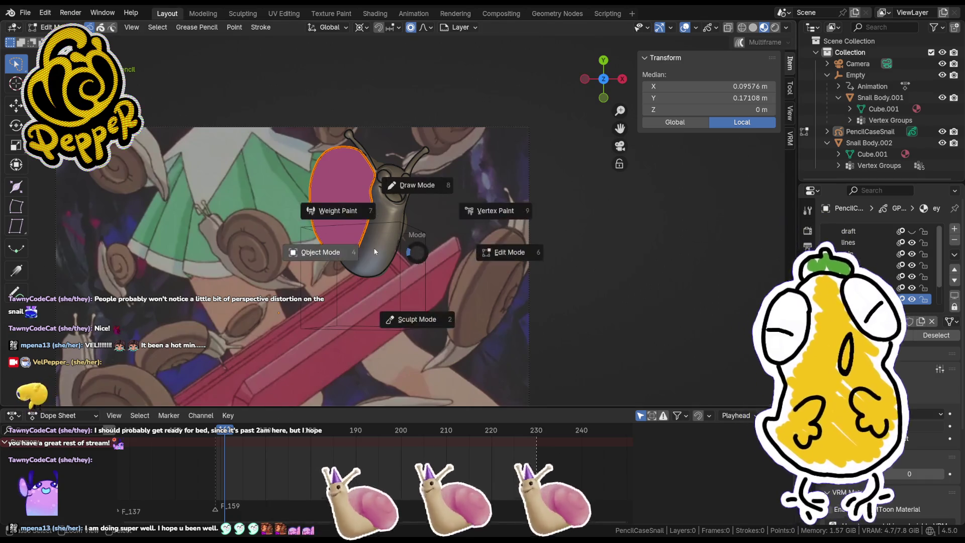
click(327, 254)
click(395, 240)
Step: Isolate and frame the PencilCaseSnail drawing in local view
key(KP_Divide)
key(KP_Divide)
click(372, 206)
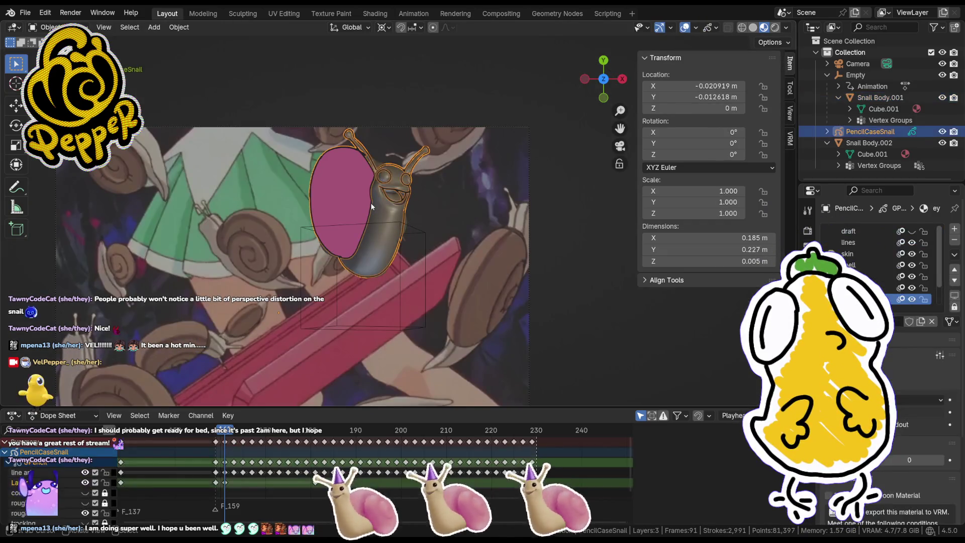
key(KP_Divide)
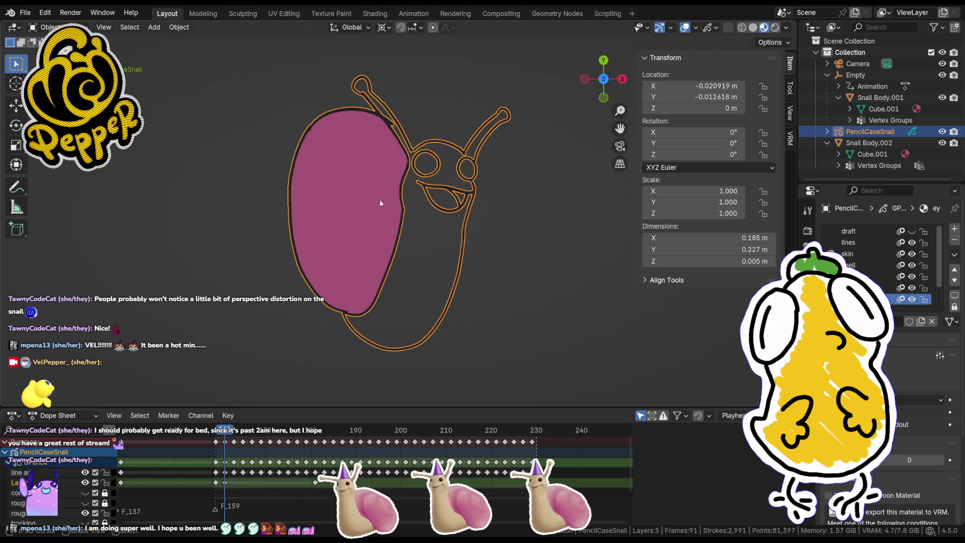
click(523, 299)
scroll(491, 274, up, 1)
Step: Try adjusting a head-outline point, cancel the move, and deselect the snail
click(438, 128)
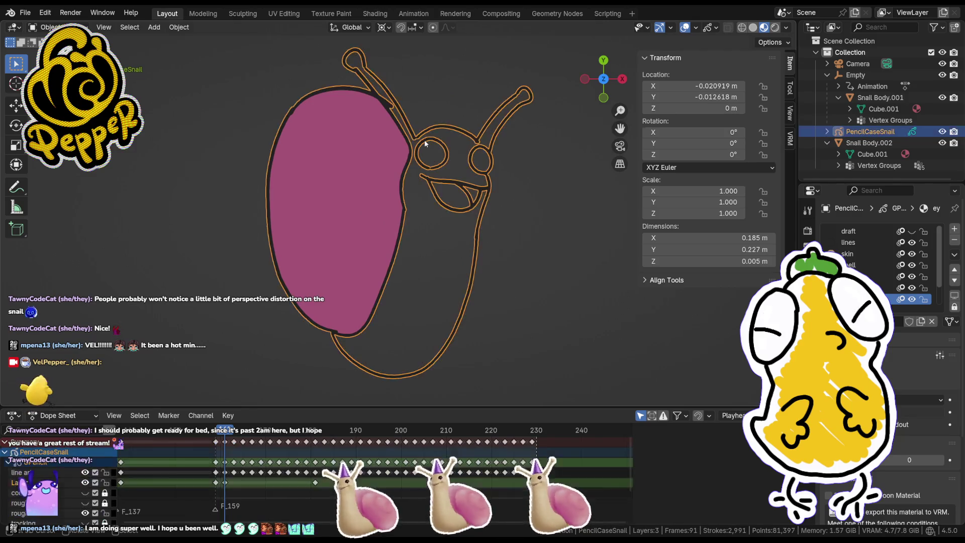
key(Tab)
click(443, 125)
key(g)
key(Escape)
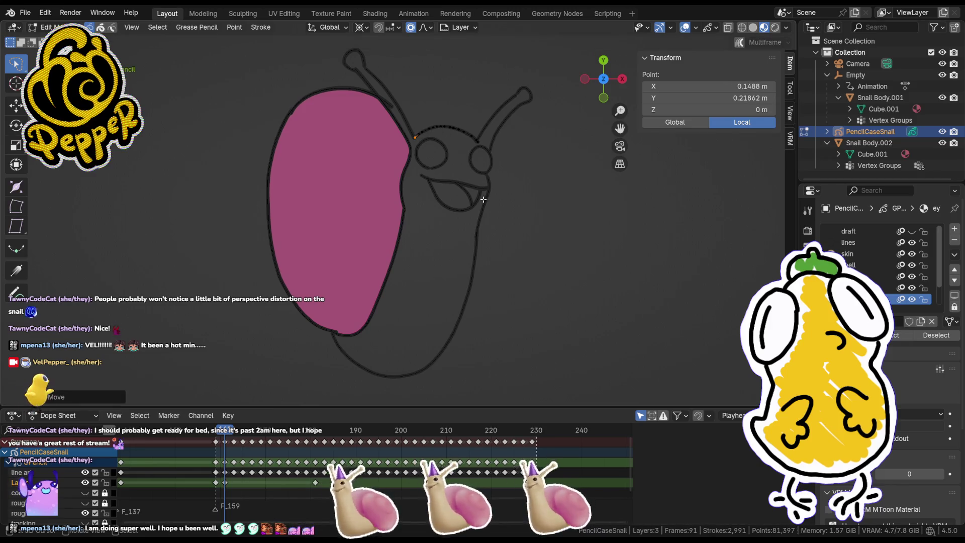
key(Tab)
click(538, 210)
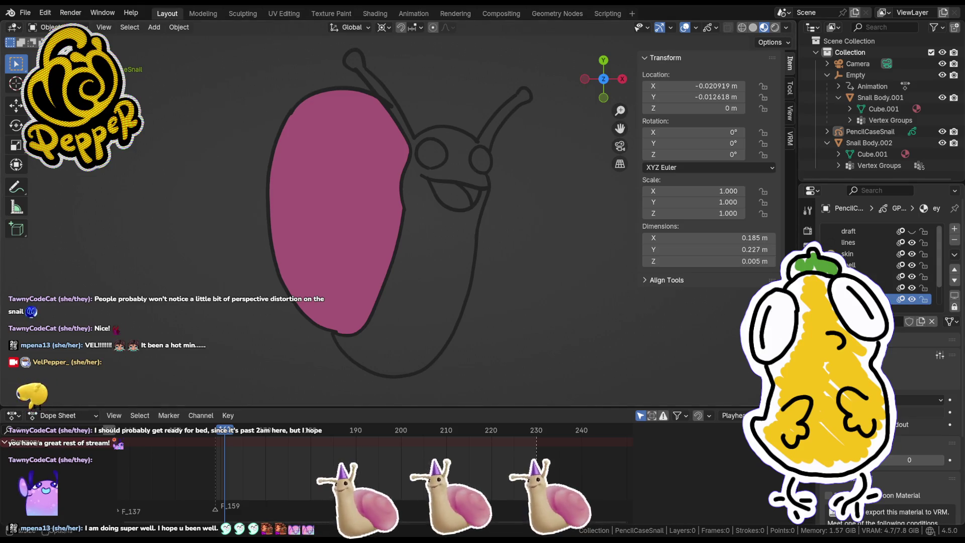
Step: Switch back to Draw Mode, then select all strokes in Edit Mode
key(Tab)
key(Tab)
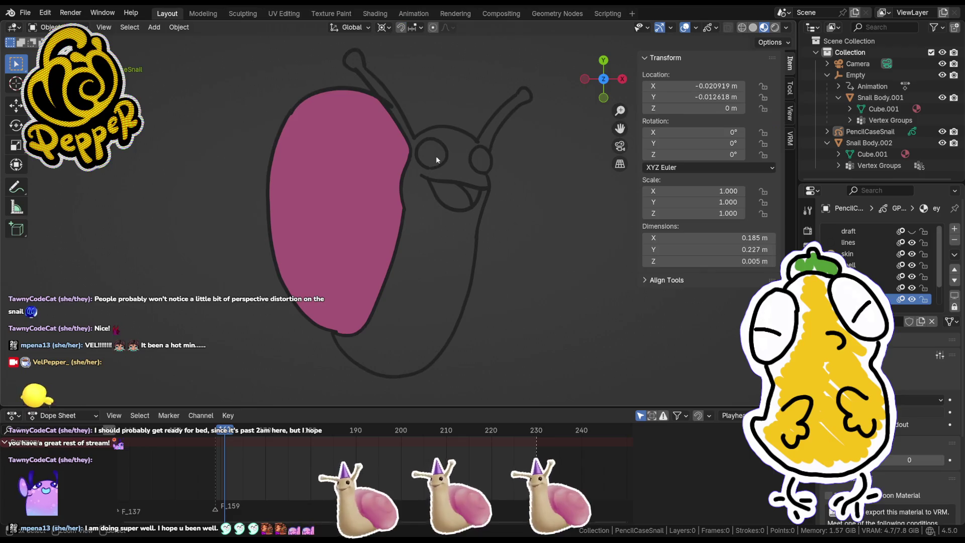
key(ctrl+Tab)
click(436, 94)
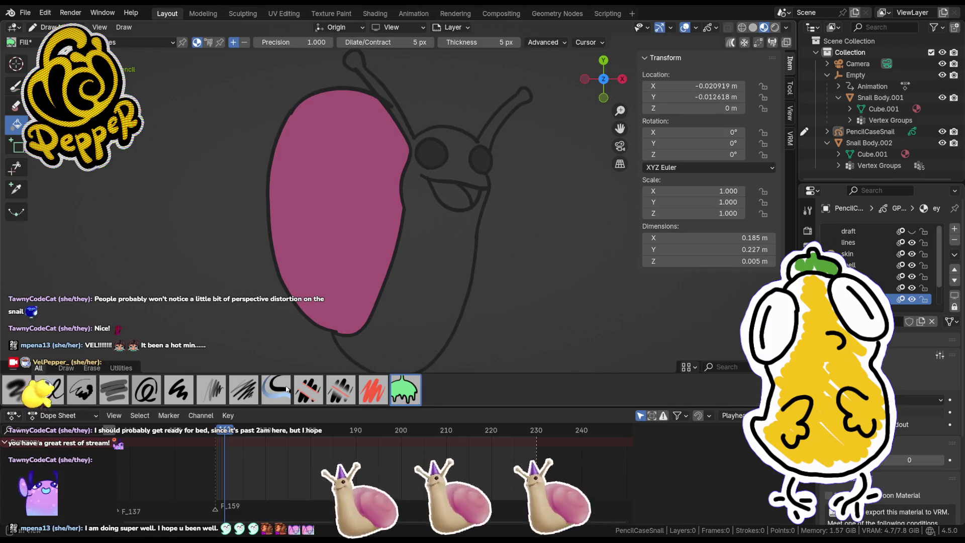
key(Tab)
key(a)
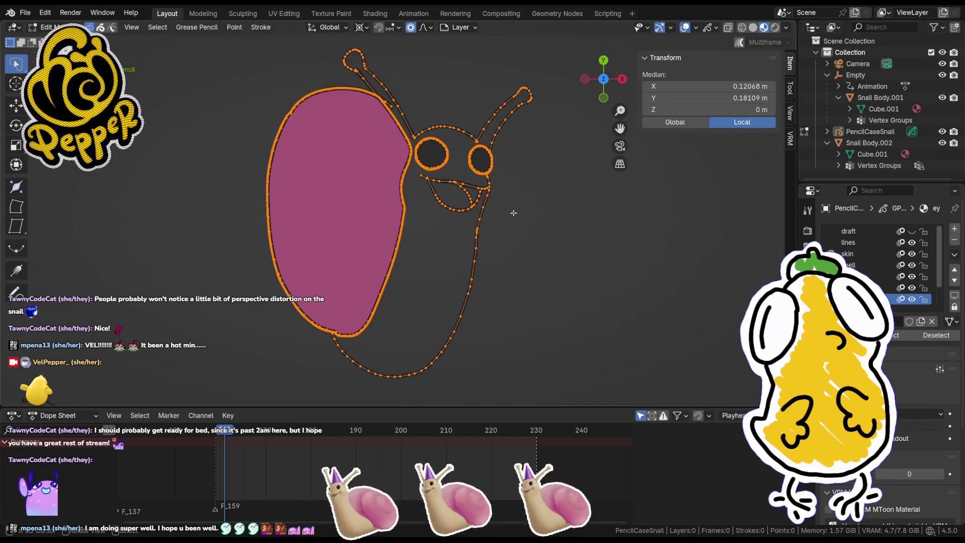
scroll(251, 458, up, 1)
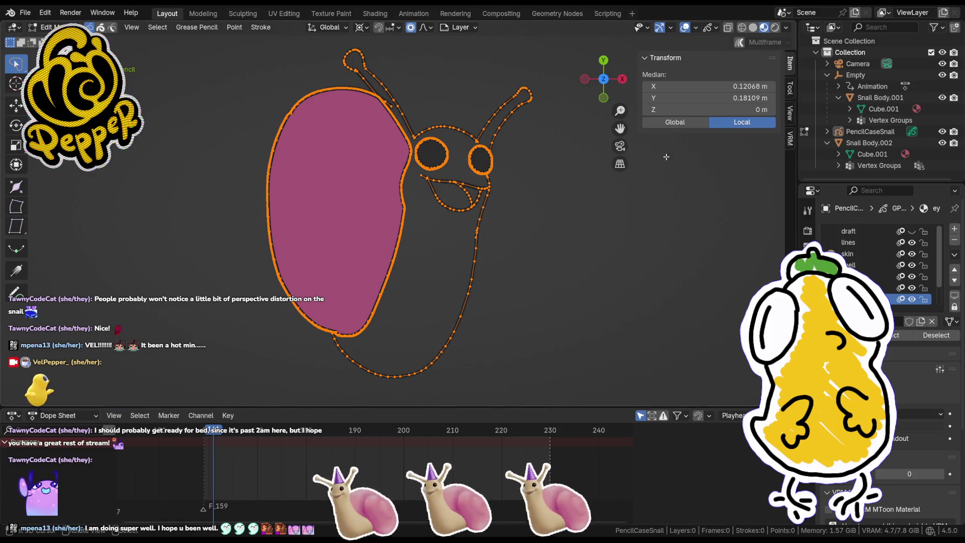
Step: Show PencilCaseSnail's keyframes, step back one frame and make skin the active layer
click(878, 132)
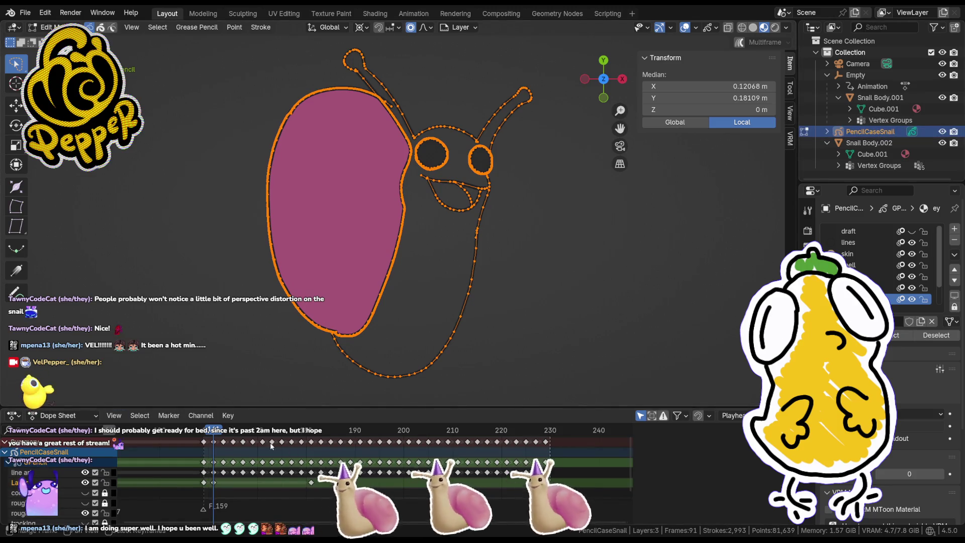
drag(222, 438, 218, 437)
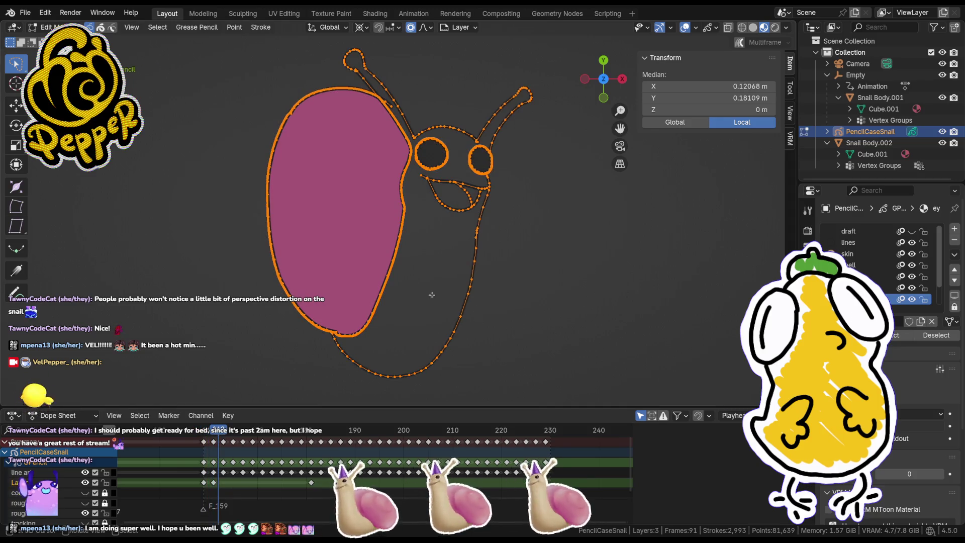
key(i)
key(Escape)
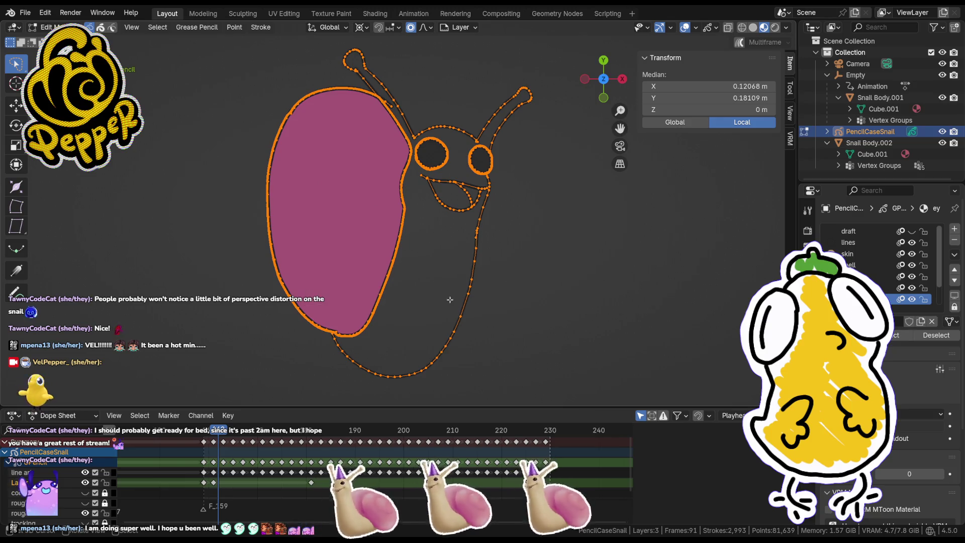
key(Left)
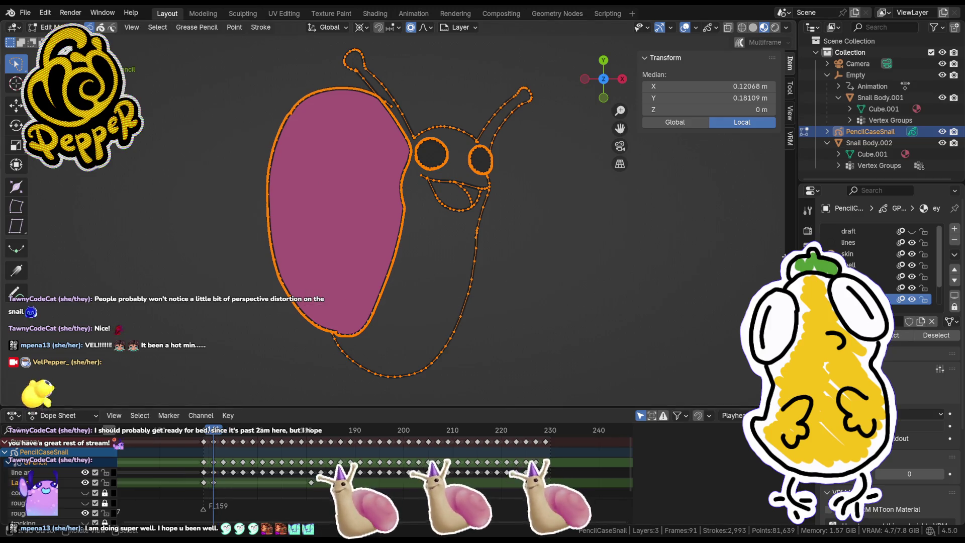
click(849, 253)
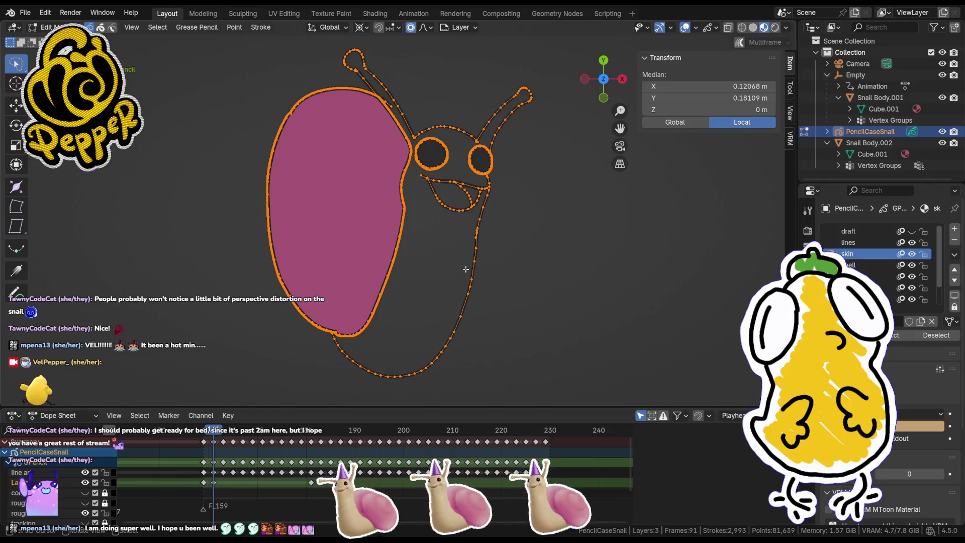
Step: With the Fill tool, fill the snail body and the right eye stalk tan
key(ctrl+Tab)
click(445, 189)
click(453, 241)
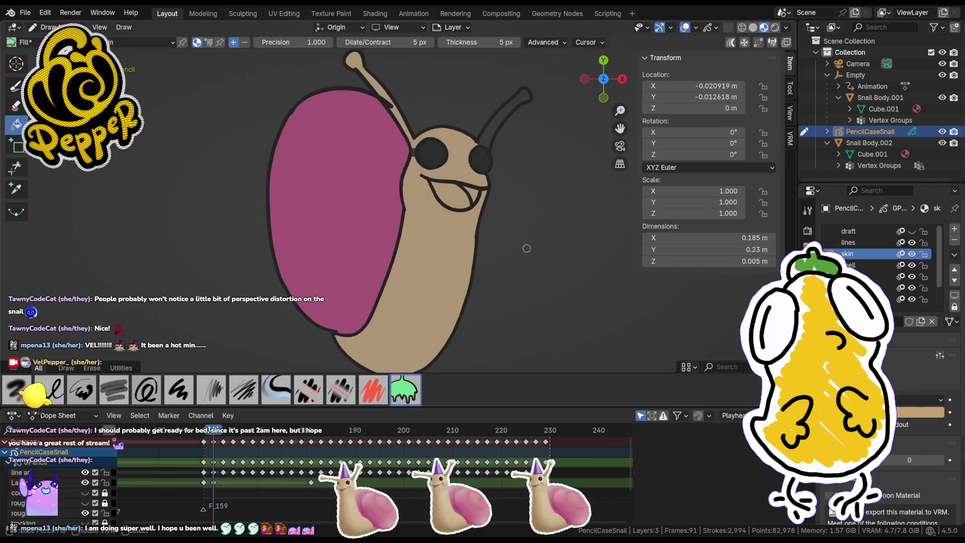
click(495, 129)
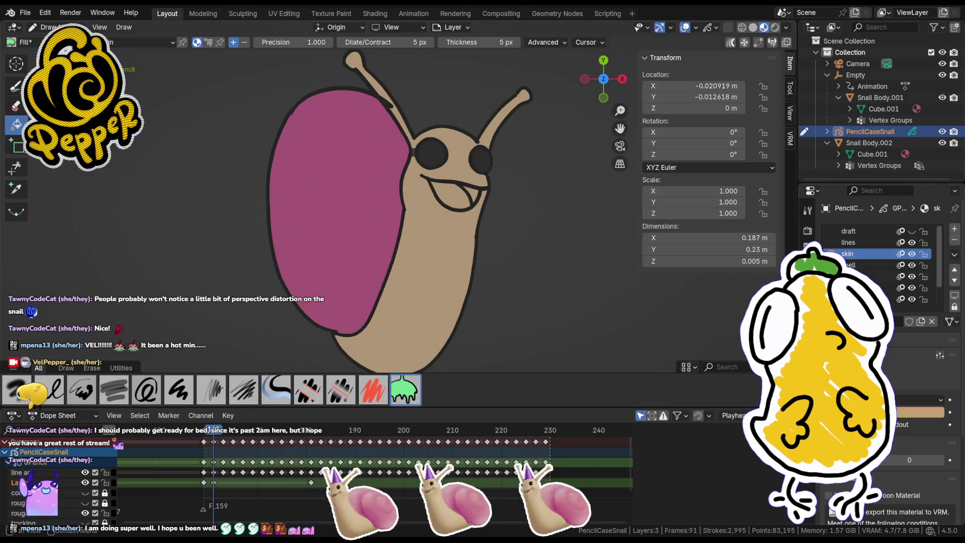
Step: Delete three stray points along the top of the shell stroke
key(Tab)
click(391, 105)
click(386, 105)
click(394, 104)
key(x)
click(453, 74)
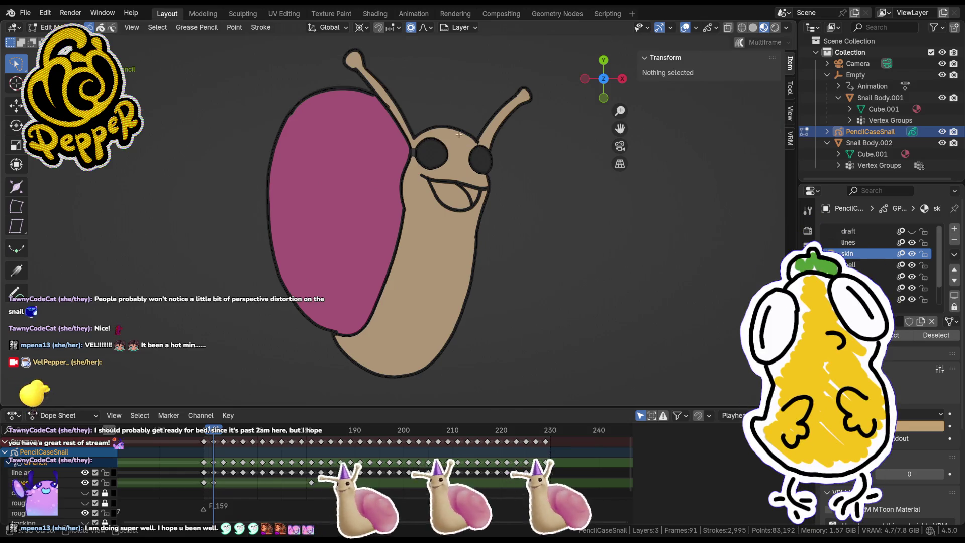
Step: Move the neck outline point up to close its gap, then return to filling
click(414, 151)
click(412, 147)
scroll(412, 148, up, 8)
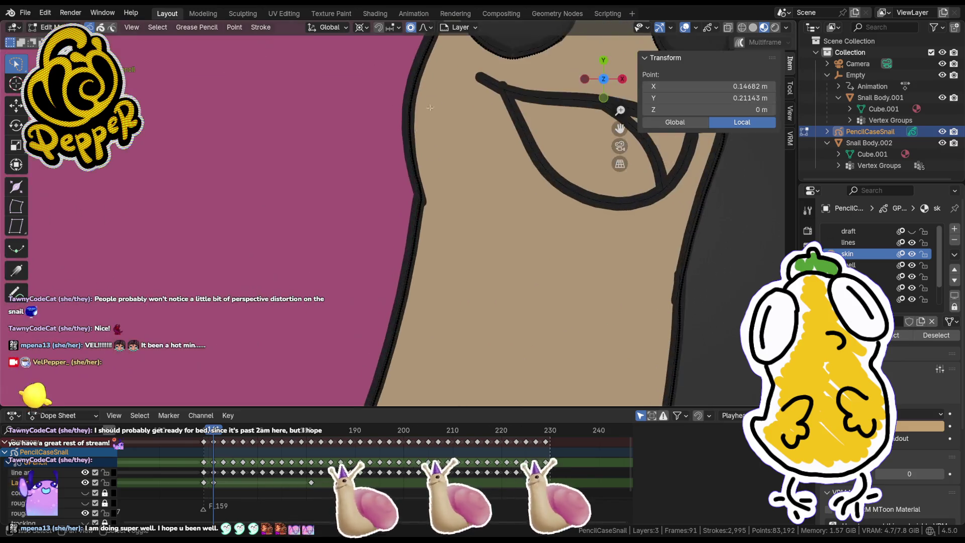
drag(429, 137, 430, 89)
click(430, 79)
scroll(430, 79, down, 2)
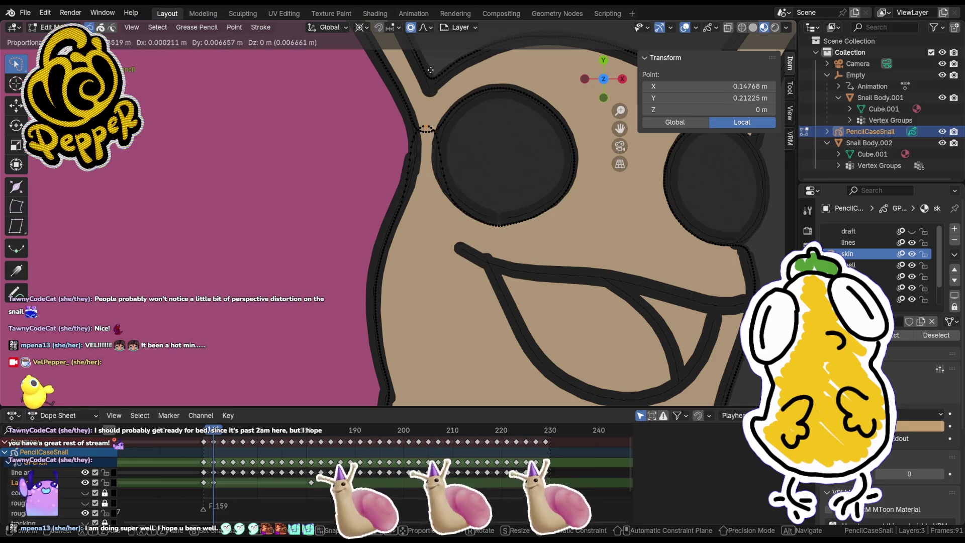
key(Tab)
Step: Advance the playhead to the next drawing frame
scroll(466, 154, down, 3)
scroll(466, 155, down, 3)
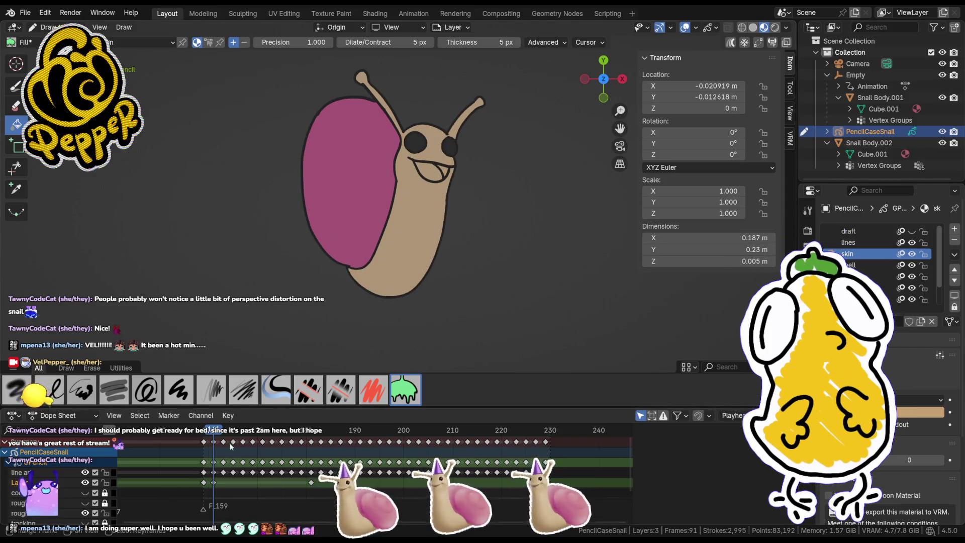
click(225, 432)
Step: Insert a blank keyframe on the skin layer and check the body's bottom stroke point
key(i)
click(454, 227)
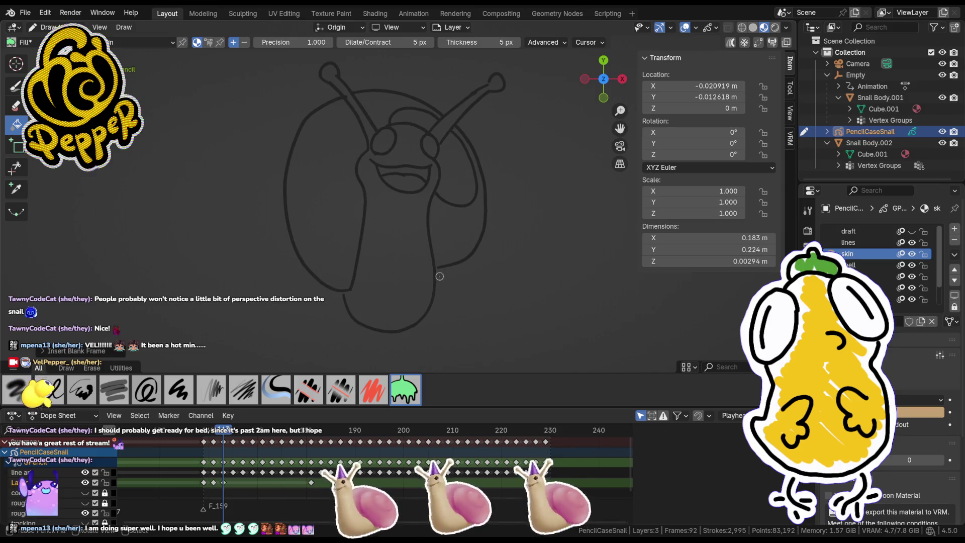
key(Tab)
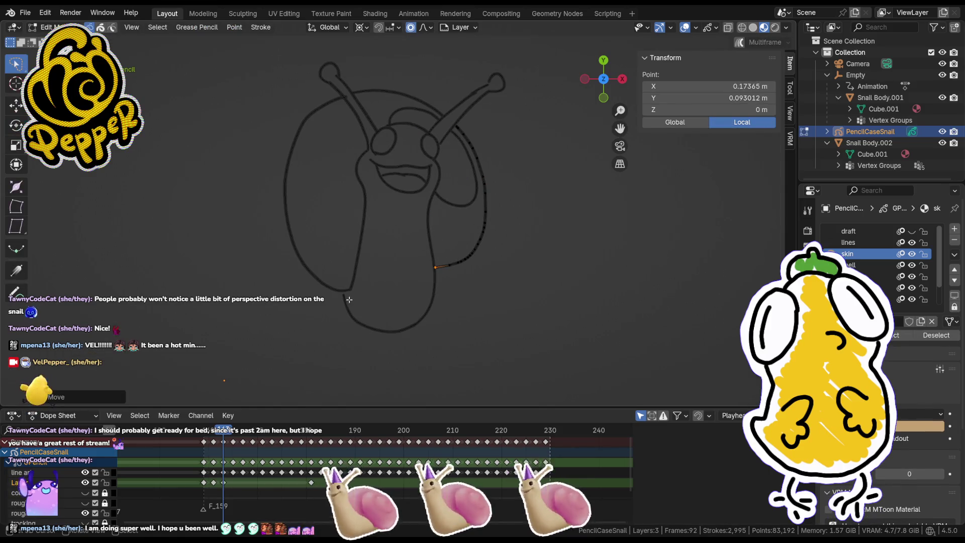
click(349, 299)
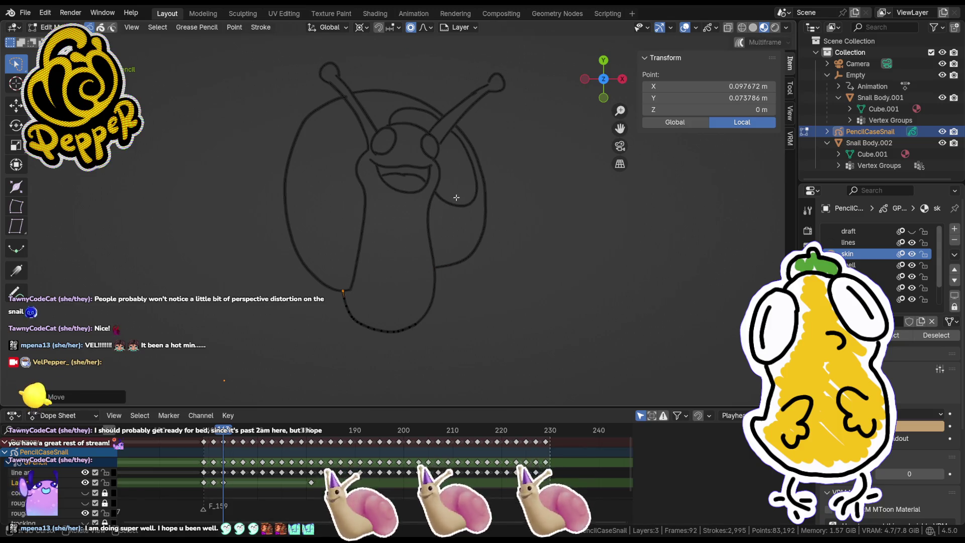
click(564, 245)
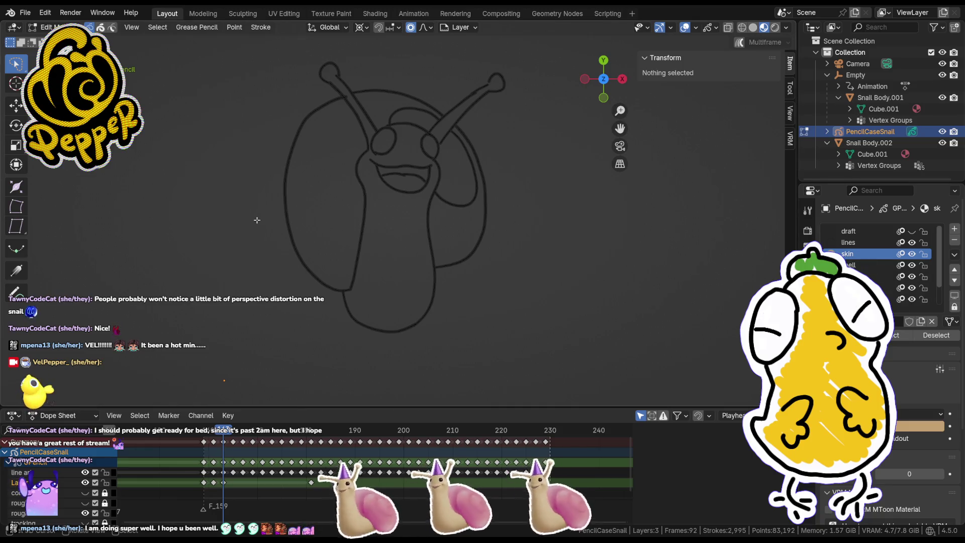
key(Tab)
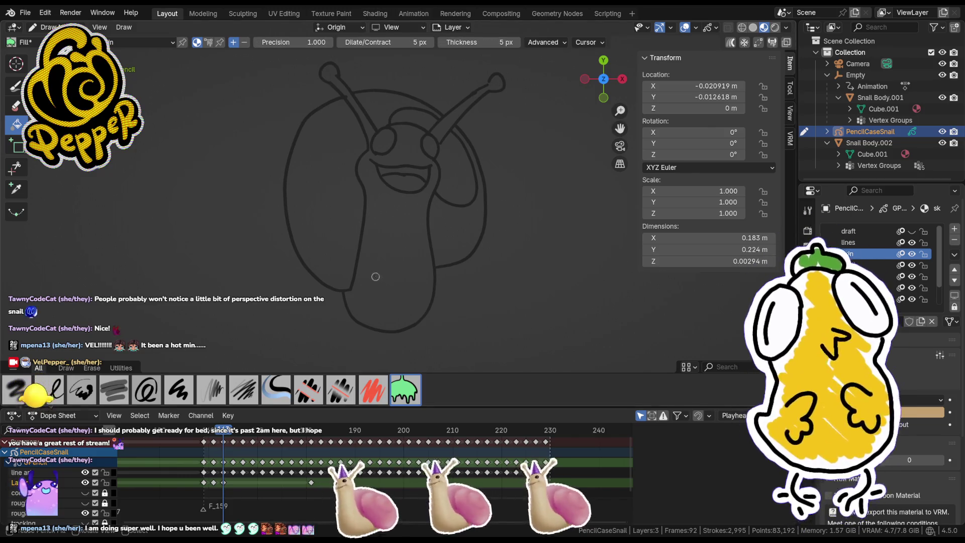
Step: Fill the snail's body, head and left antenna tip tan
key(ctrl+Tab)
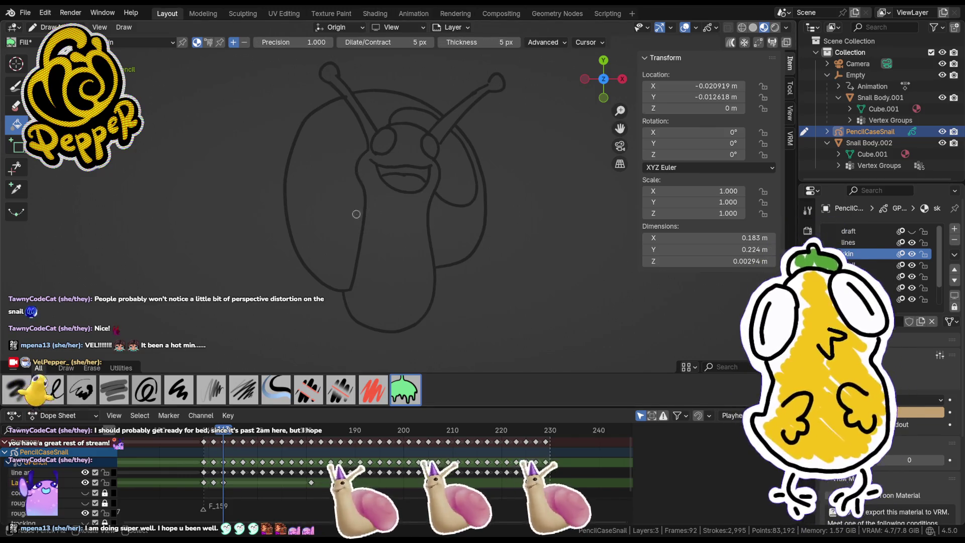
click(379, 213)
click(332, 75)
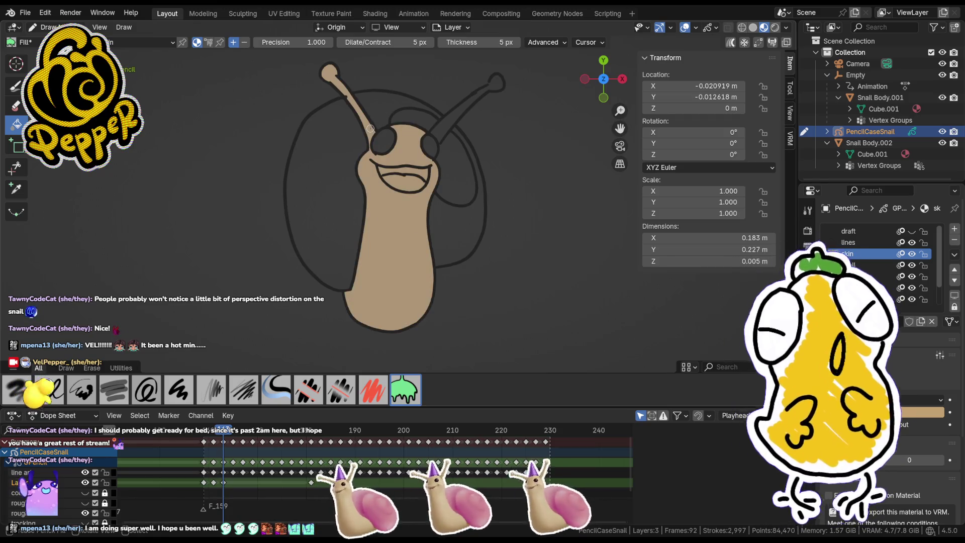
click(457, 121)
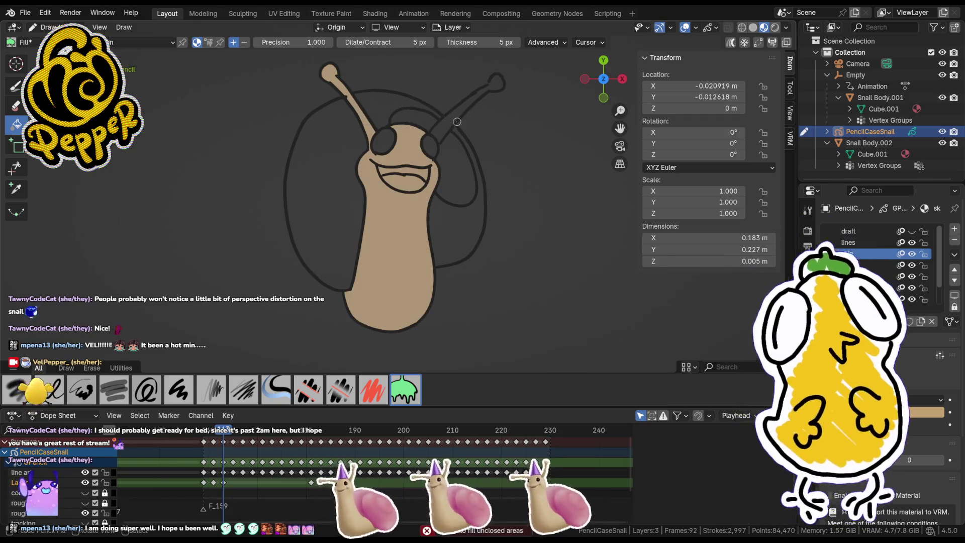
Step: Close the right antenna gap by nudging the antenna points with G
key(Tab)
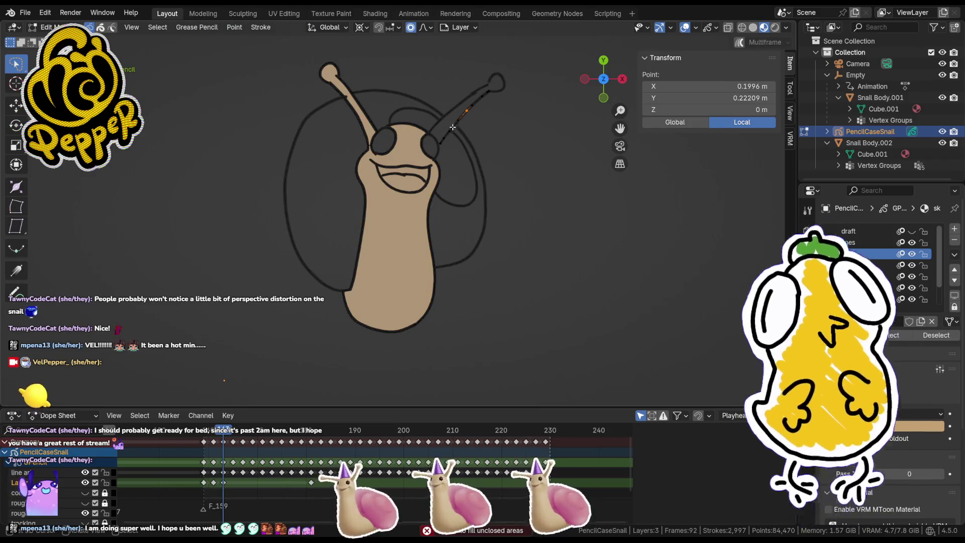
scroll(416, 215, up, 3)
drag(423, 210, 420, 214)
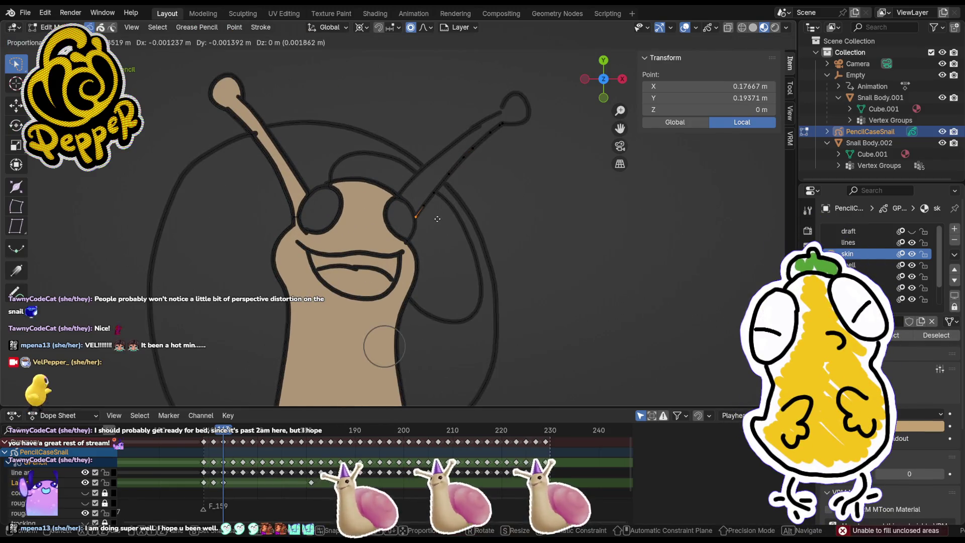
click(481, 121)
key(g)
scroll(479, 124, down, 5)
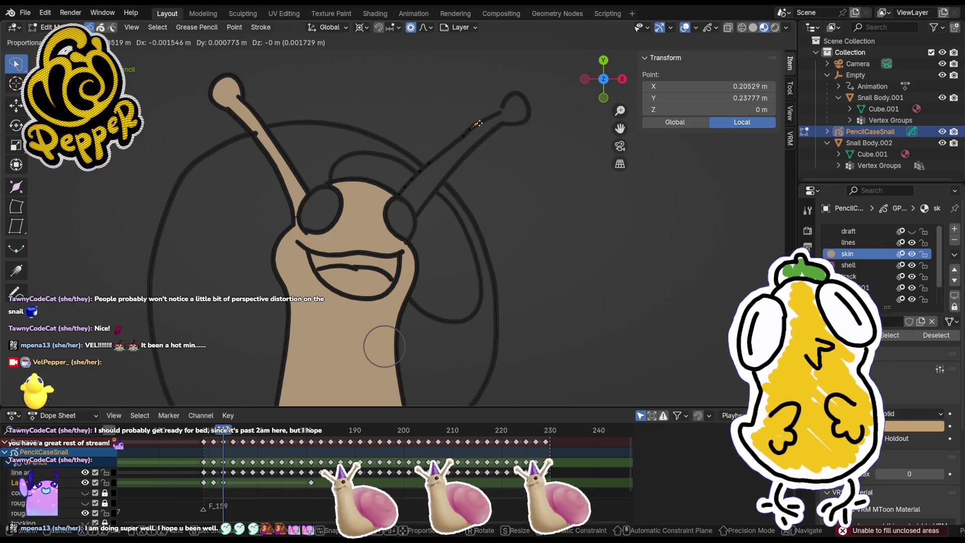
click(504, 108)
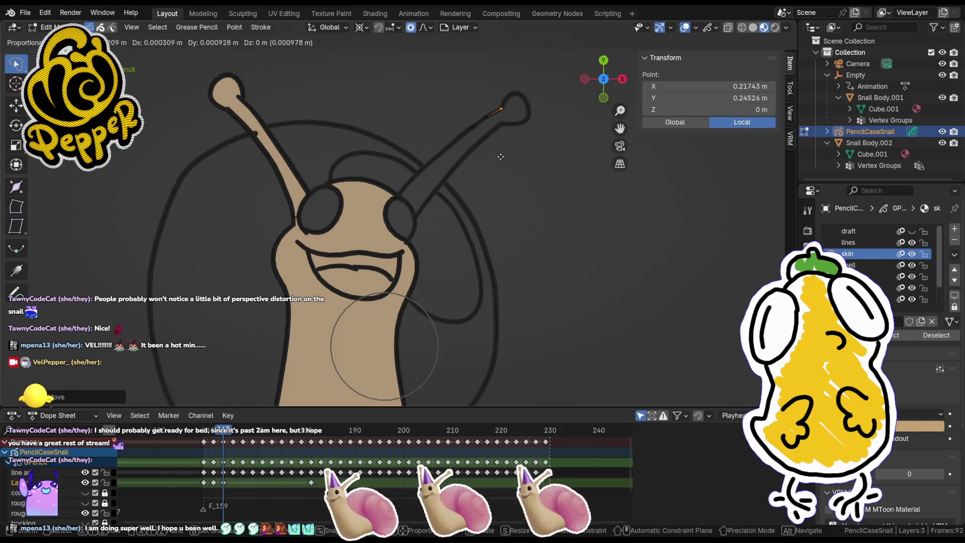
key(Tab)
Step: Fill the right antenna tan and both eyes dark
key(ctrl+Tab)
click(452, 71)
click(513, 106)
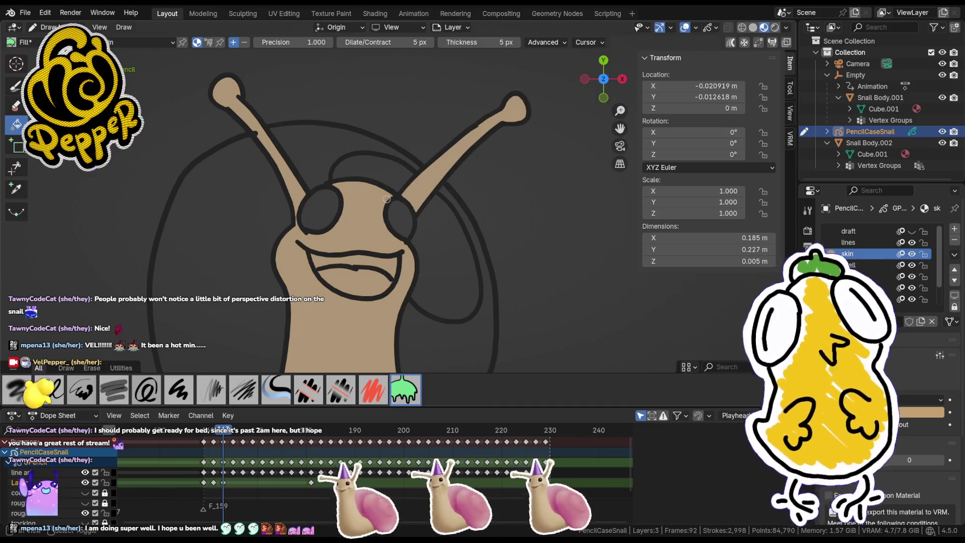
scroll(386, 200, down, 5)
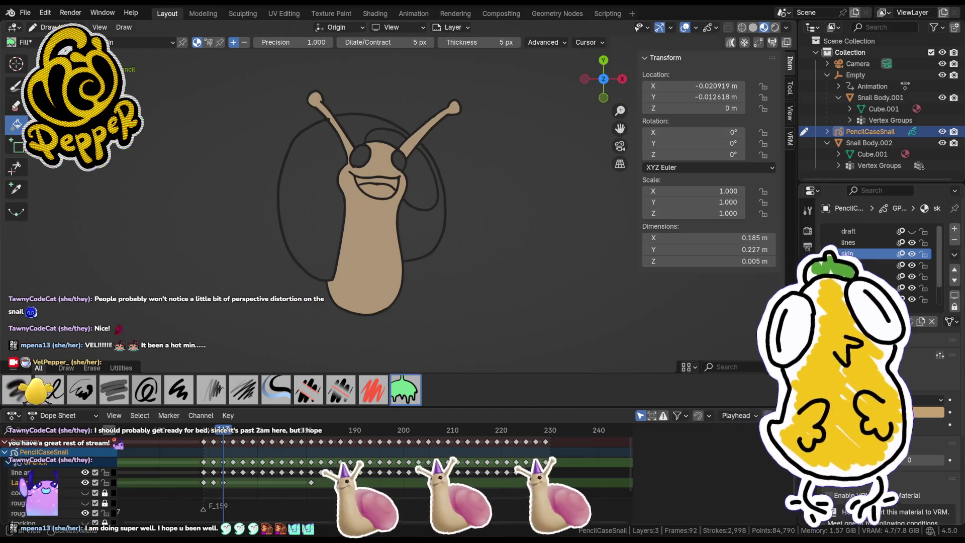
click(362, 155)
click(404, 159)
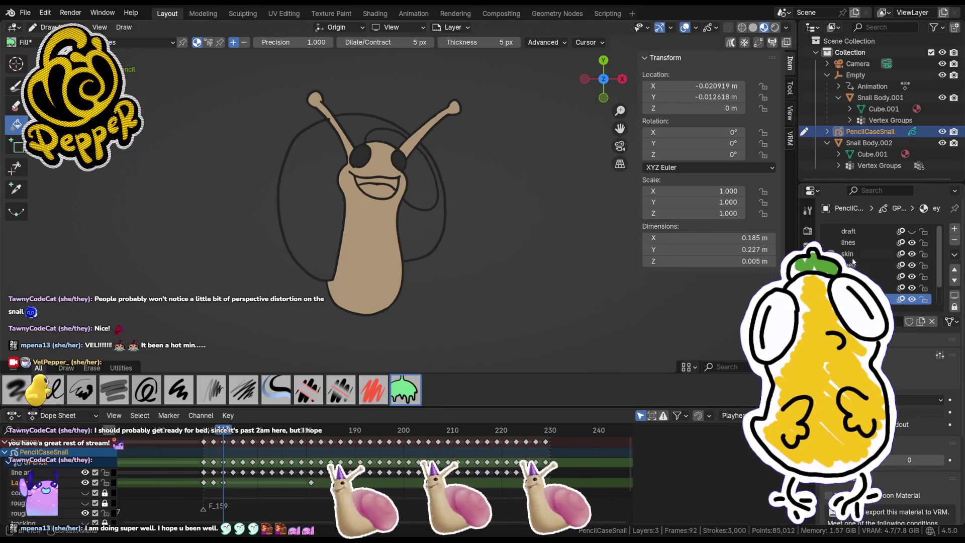
Step: Fill the five shell regions pink and advance two frames to the next drawing
click(413, 170)
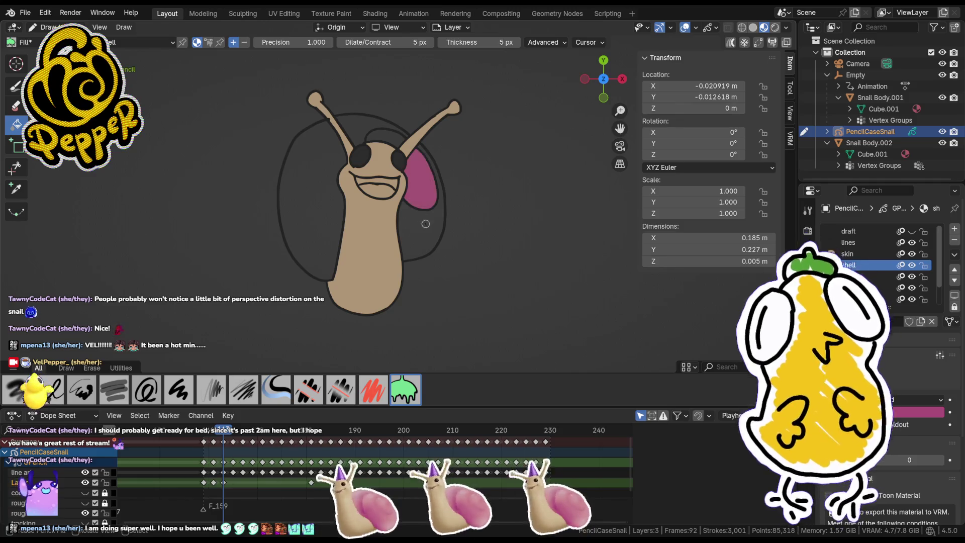
click(427, 234)
click(381, 127)
click(352, 121)
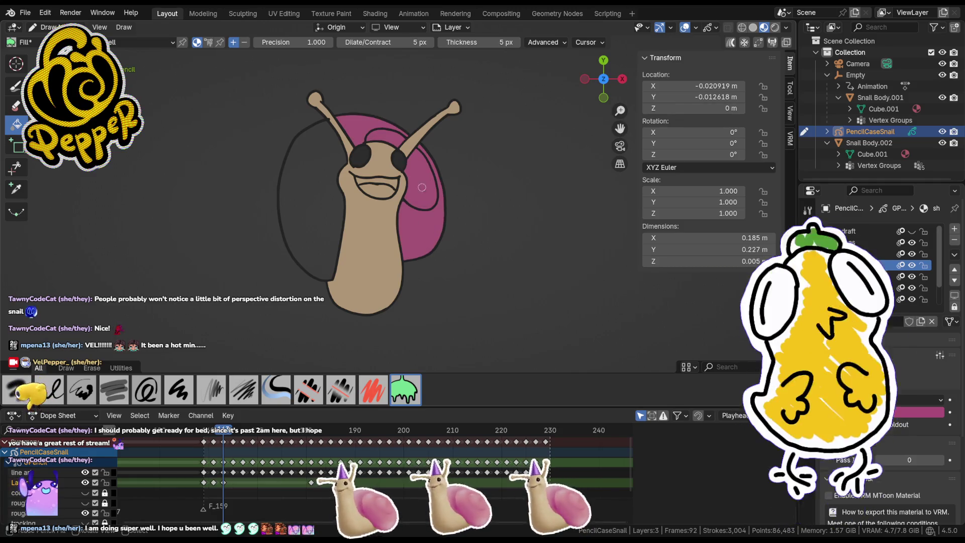
click(309, 181)
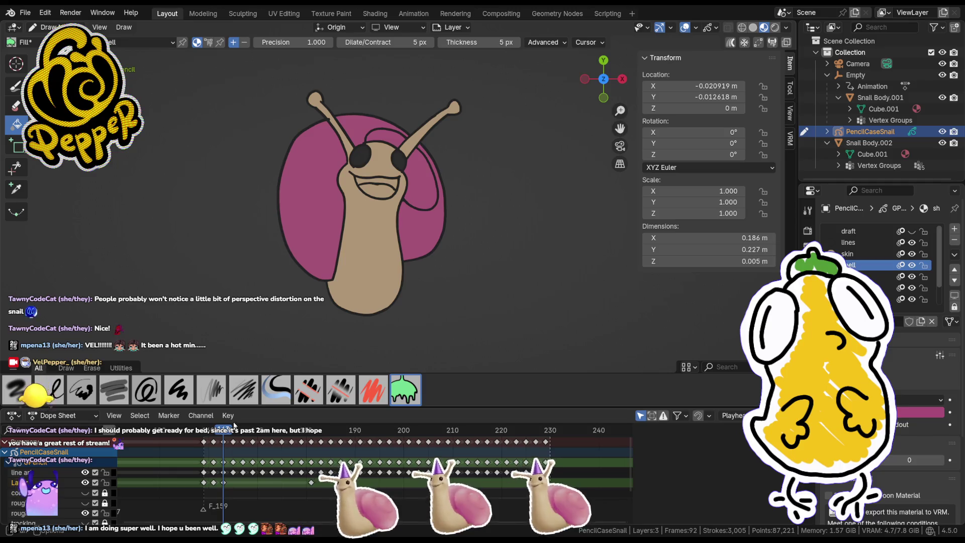
drag(224, 431, 234, 432)
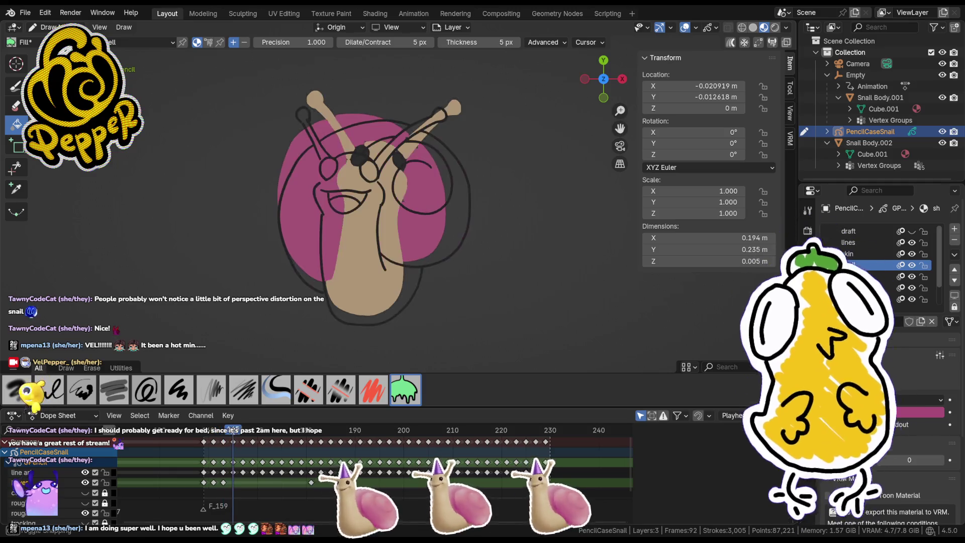
Step: Insert a blank keyframe for the new fills on this drawing
key(i)
click(441, 259)
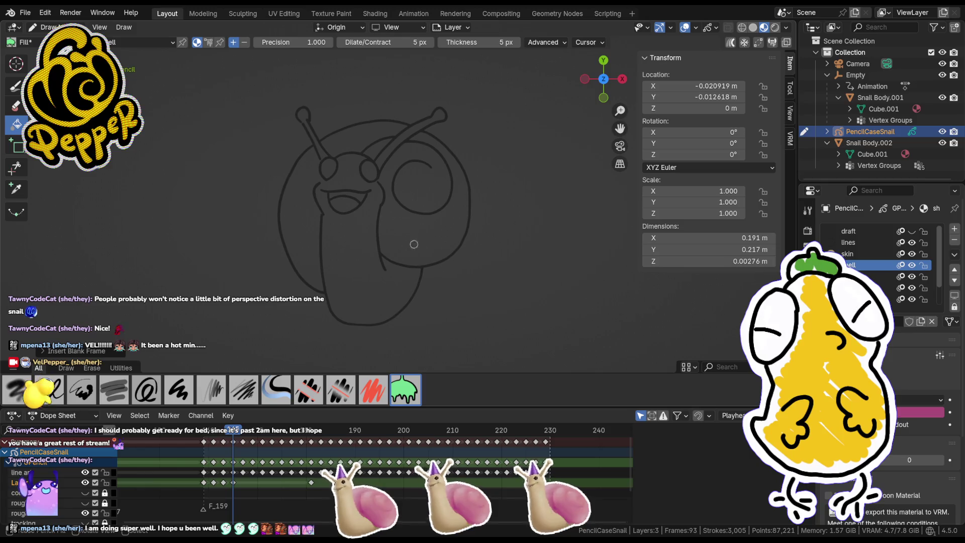
click(400, 260)
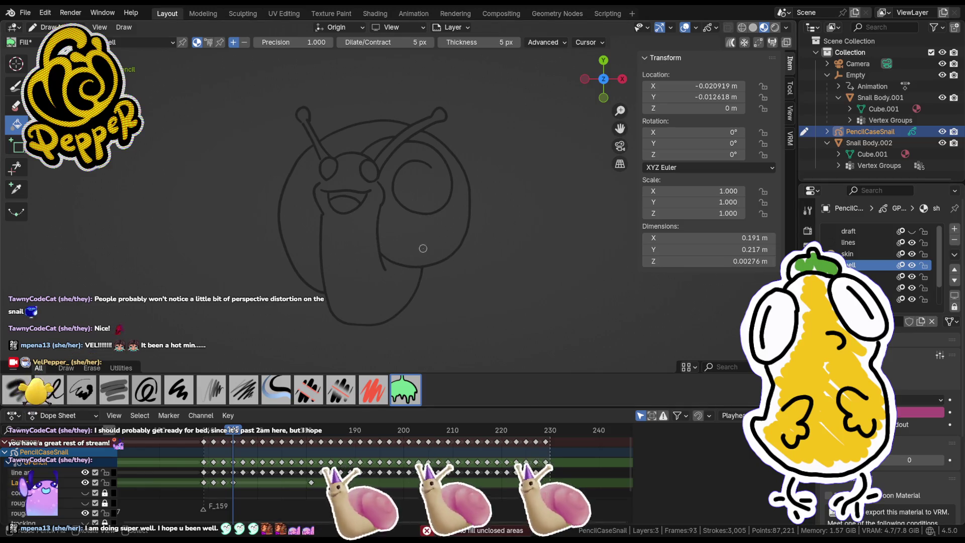
Step: Close the shell outline gap by moving stroke points with G
key(Tab)
scroll(387, 245, up, 2)
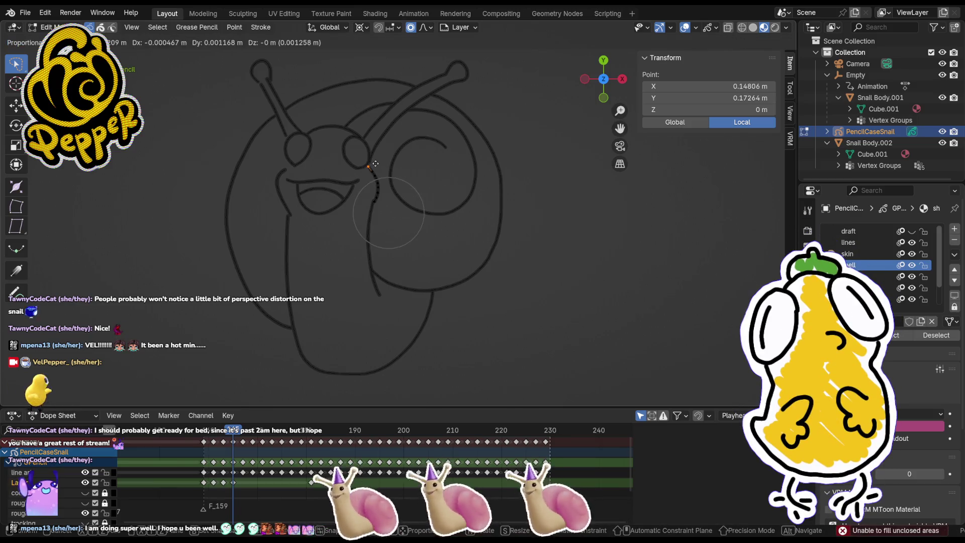
drag(376, 165, 375, 162)
click(295, 163)
key(g)
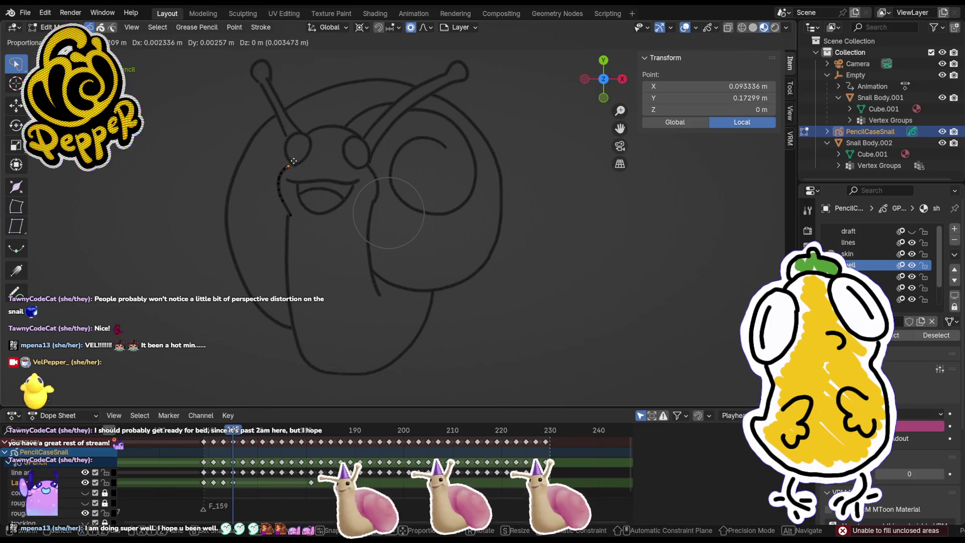
click(289, 215)
key(g)
click(397, 142)
key(Tab)
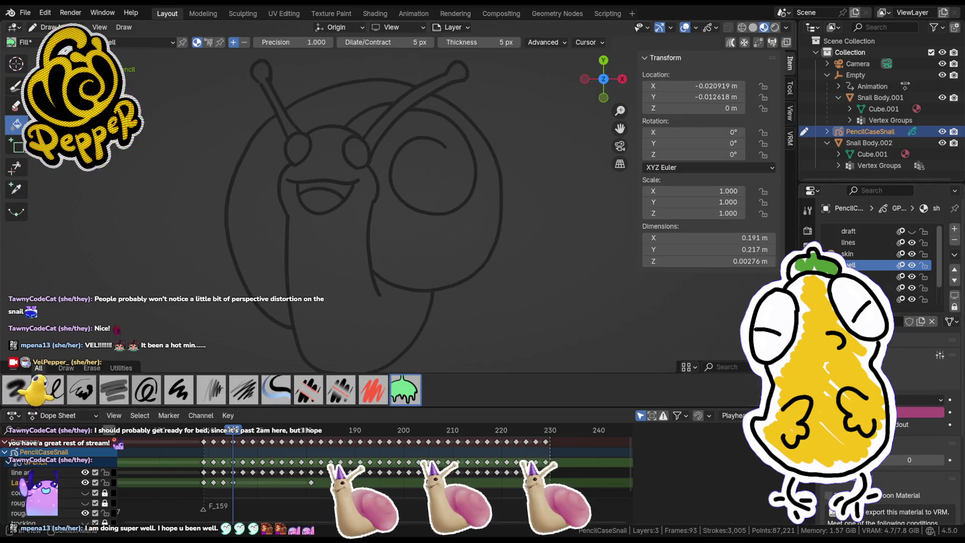
key(Tab)
key(Tab)
key(ctrl+Tab)
Step: Fill the four shell regions pink
click(257, 226)
click(382, 219)
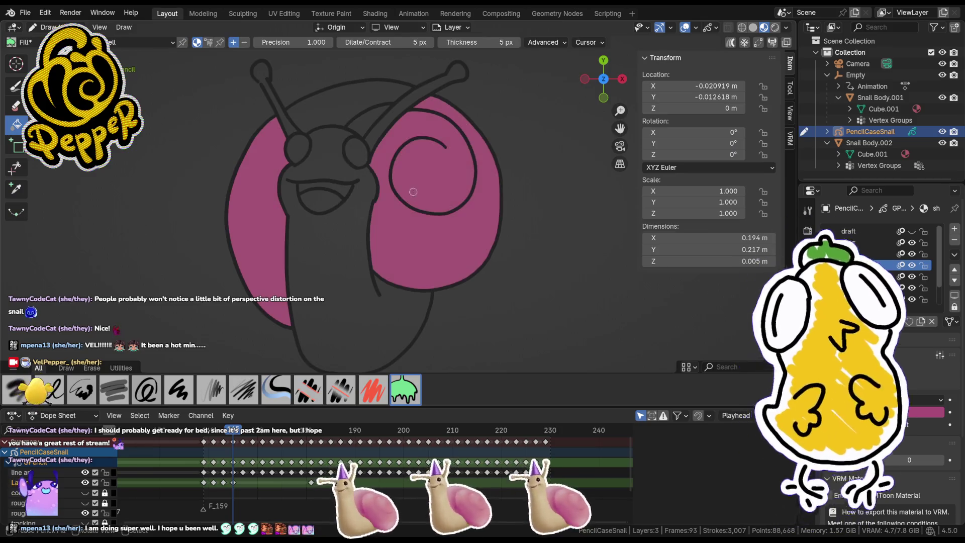
click(352, 113)
click(367, 123)
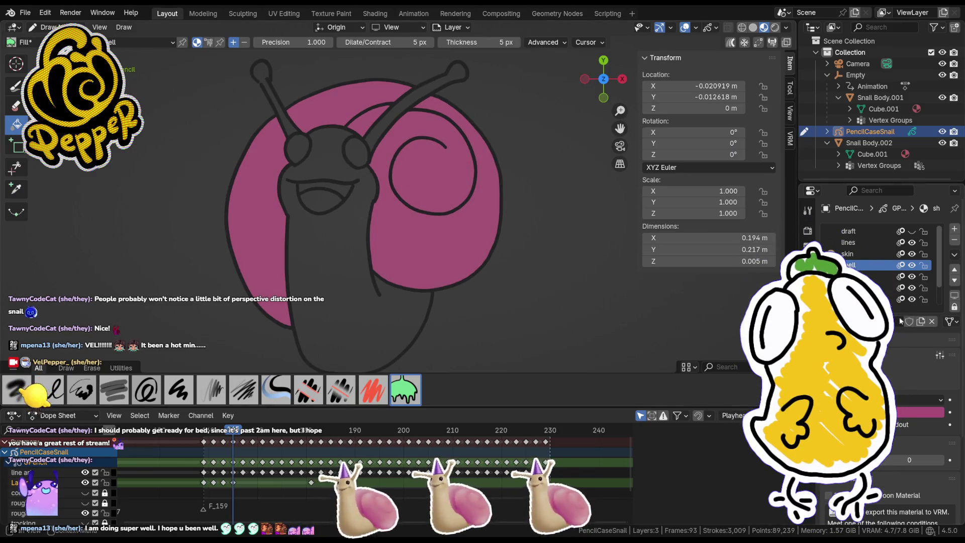
Step: Fill the body tan, close the antenna tip gap, and fill both antennae tan
click(855, 254)
click(344, 253)
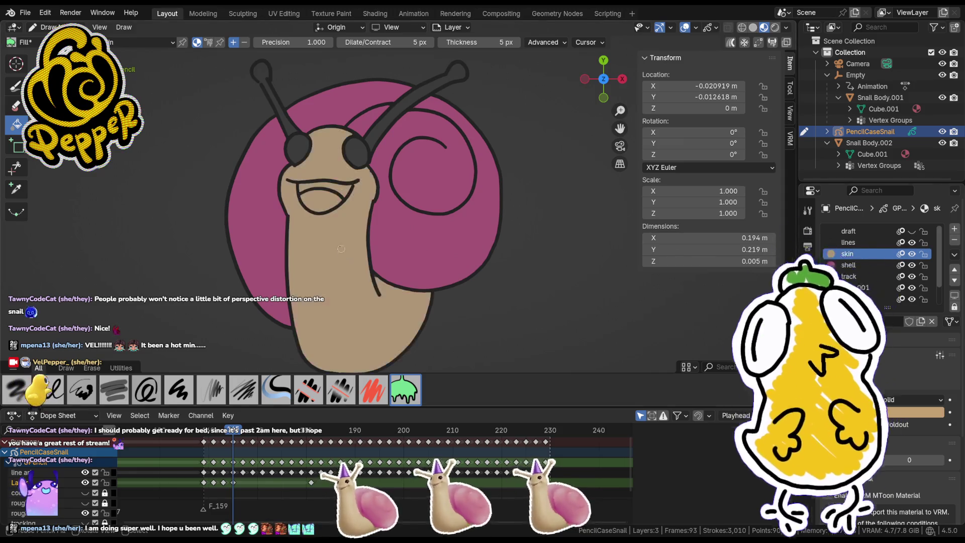
click(293, 131)
key(Tab)
click(261, 84)
drag(261, 81, 259, 79)
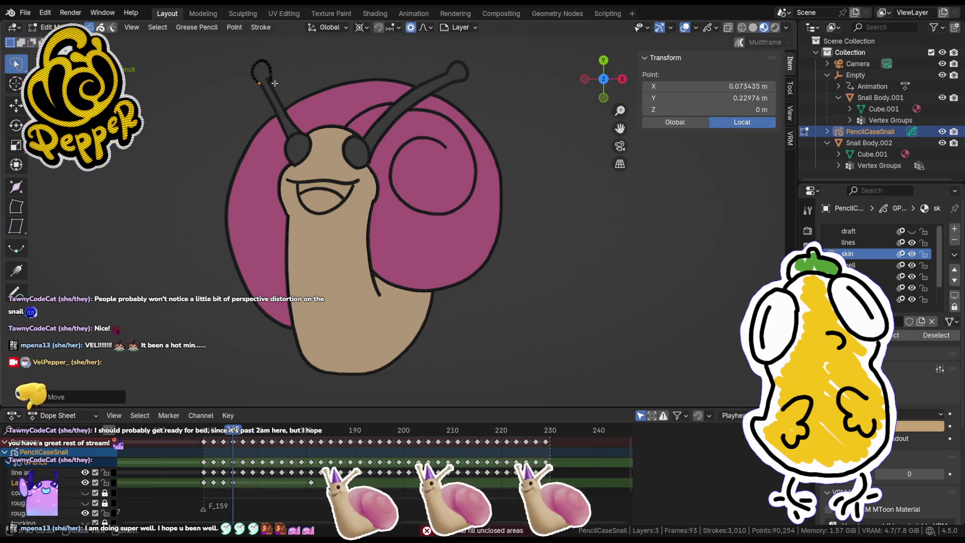
key(Tab)
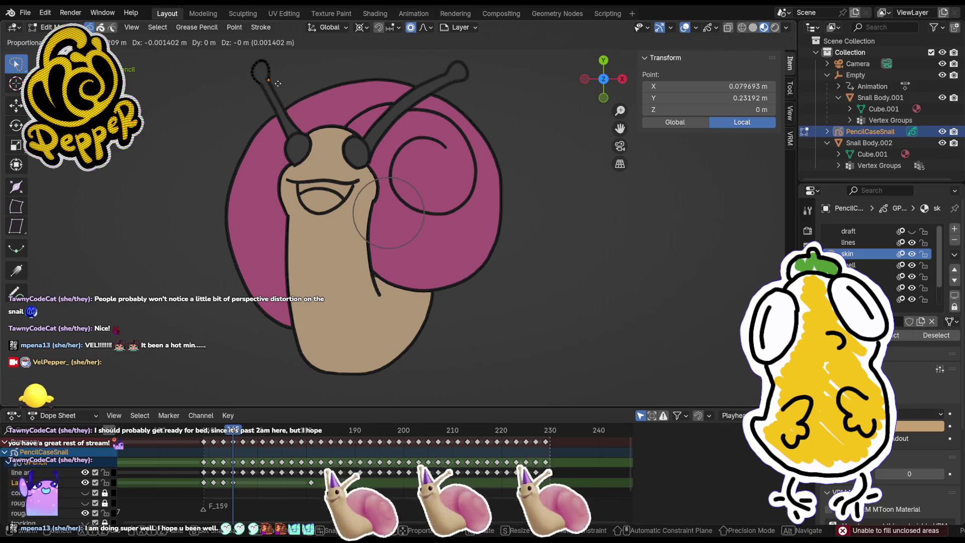
key(ctrl+Tab)
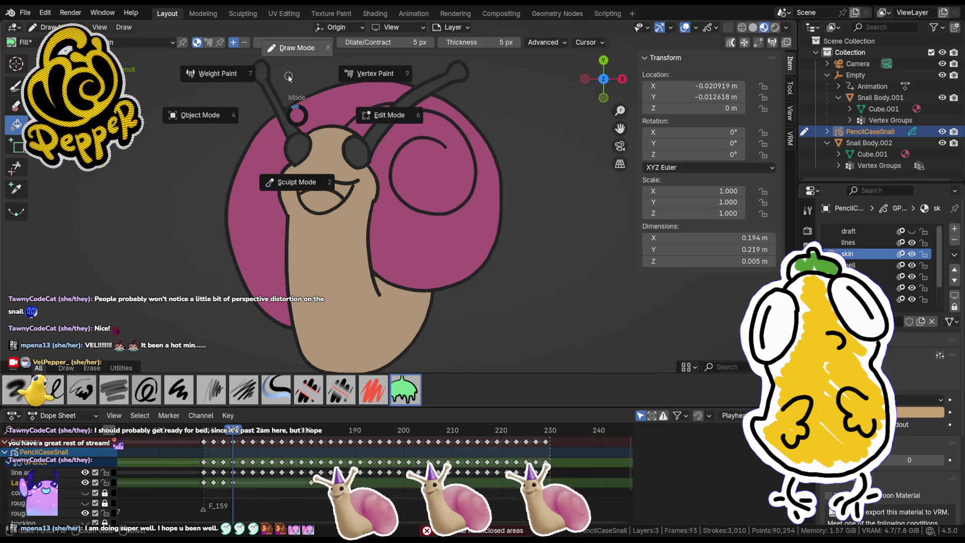
click(258, 72)
click(456, 76)
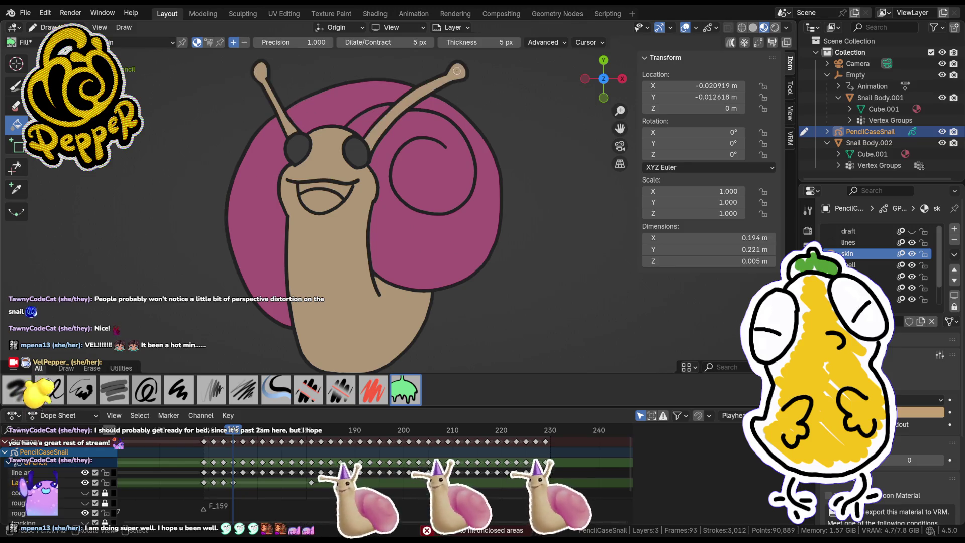
Step: Fill both eyes dark and the mouth with reddish Material.001
click(860, 299)
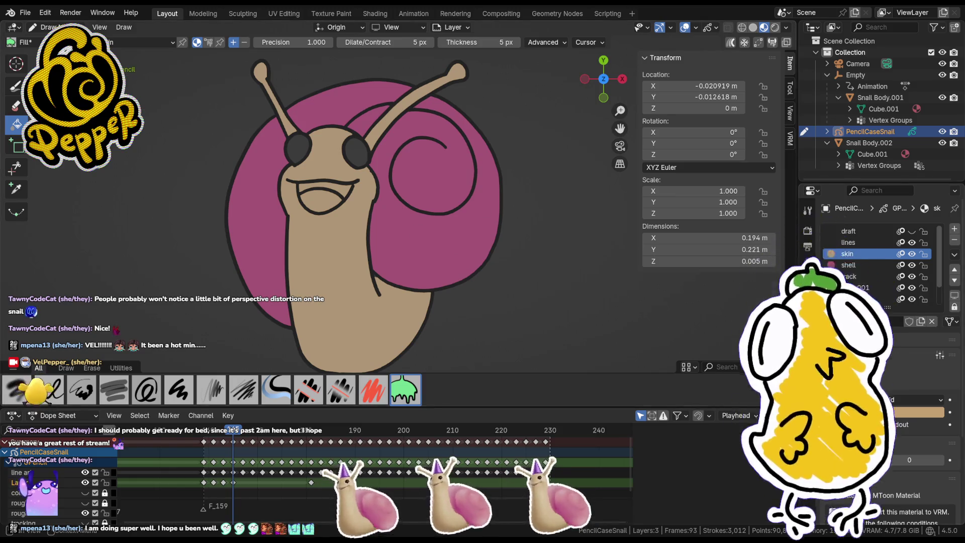
click(293, 145)
click(358, 145)
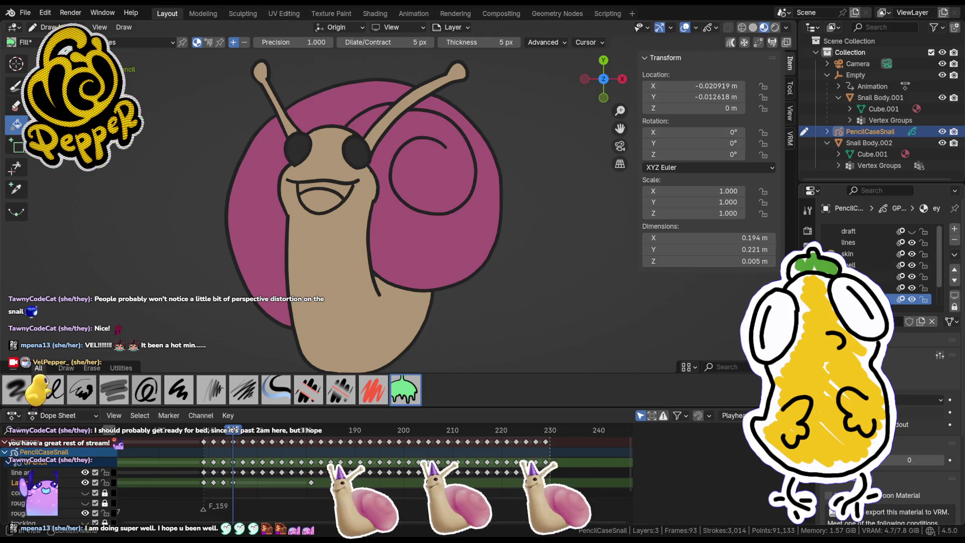
click(808, 402)
click(311, 198)
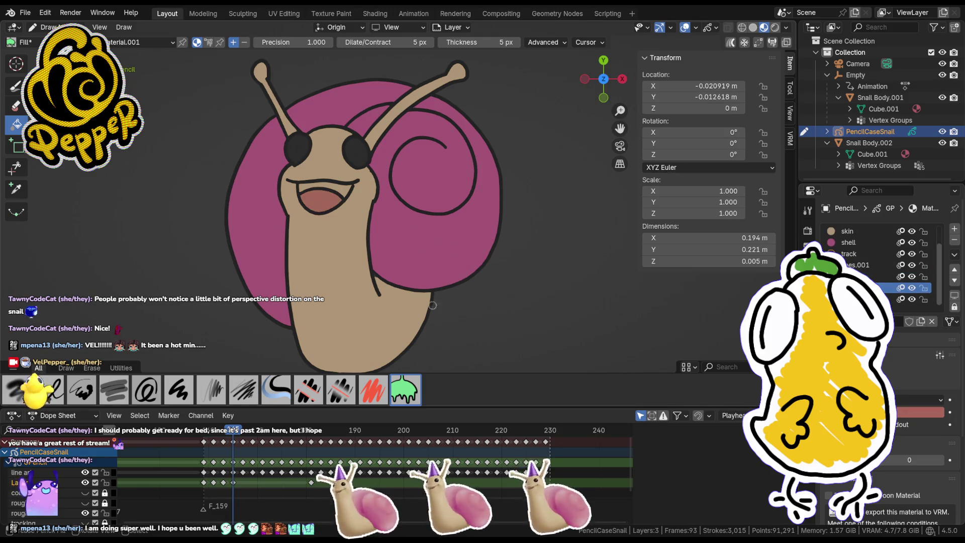
Step: Fill the mouths reddish on two earlier drawings, then move to the next pose
click(224, 431)
click(377, 178)
click(379, 183)
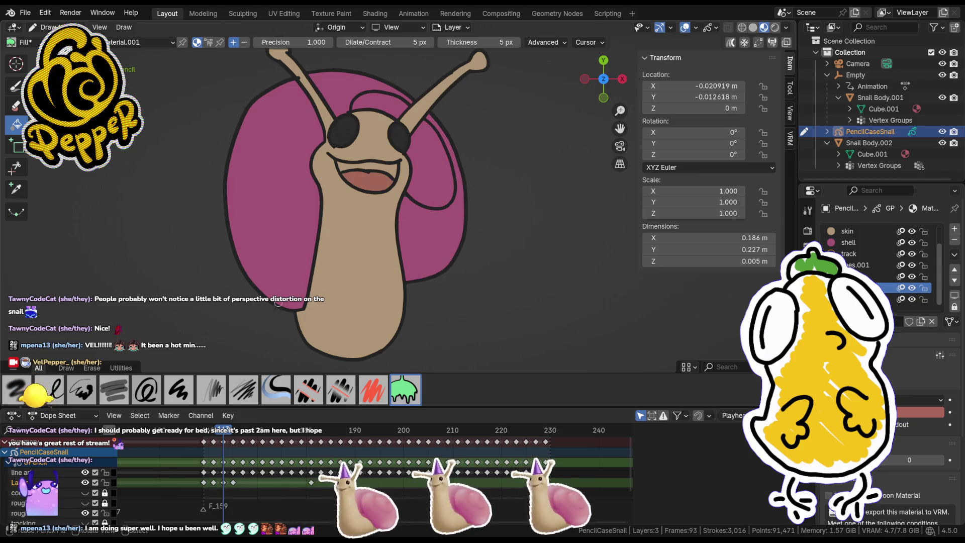
click(213, 431)
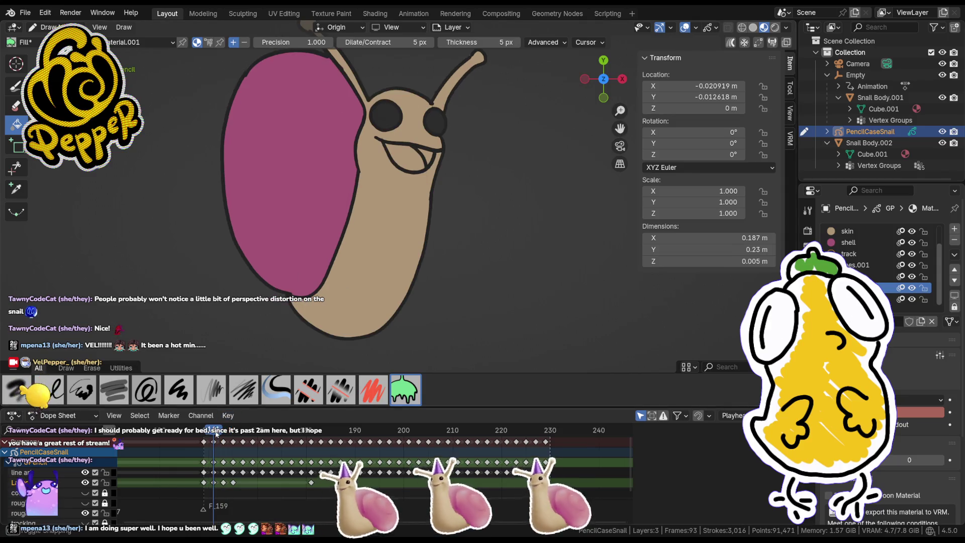
click(413, 170)
click(211, 431)
mouse_move(210, 431)
mouse_down()
mouse_move(259, 434)
mouse_move(242, 437)
mouse_up()
Step: Insert a blank keyframe for fills on the new snail pose
key(i)
click(332, 242)
click(297, 256)
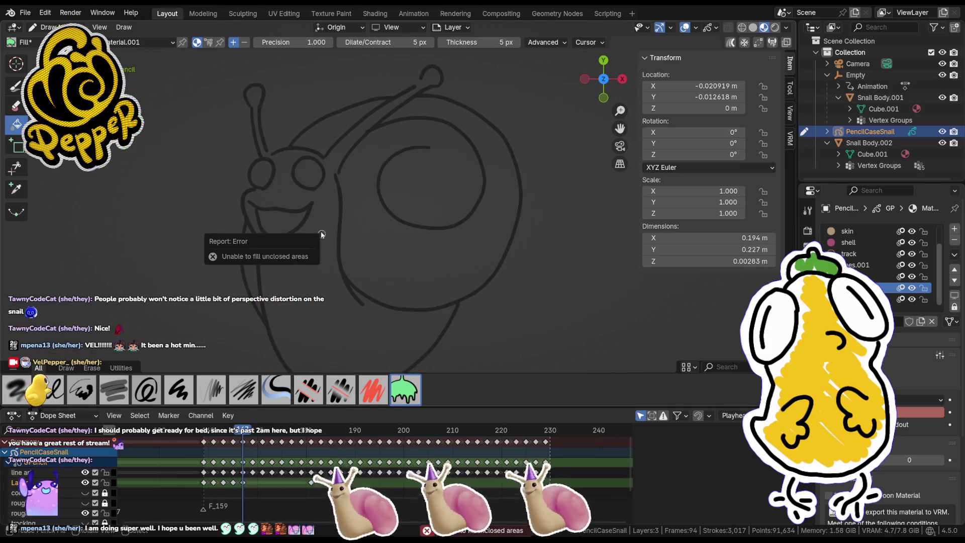
Step: Close the antenna line gap by nudging and moving its points with G
key(Tab)
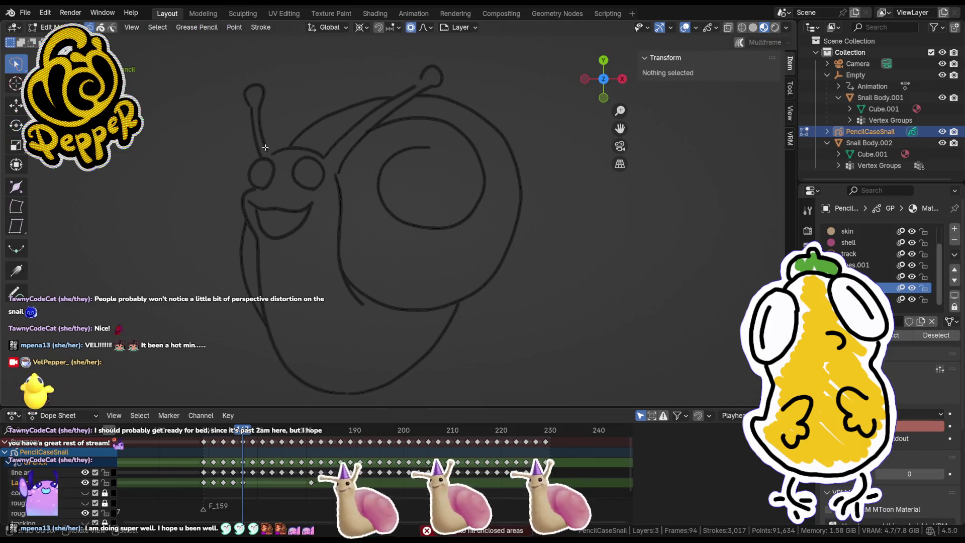
click(266, 149)
drag(271, 153, 270, 155)
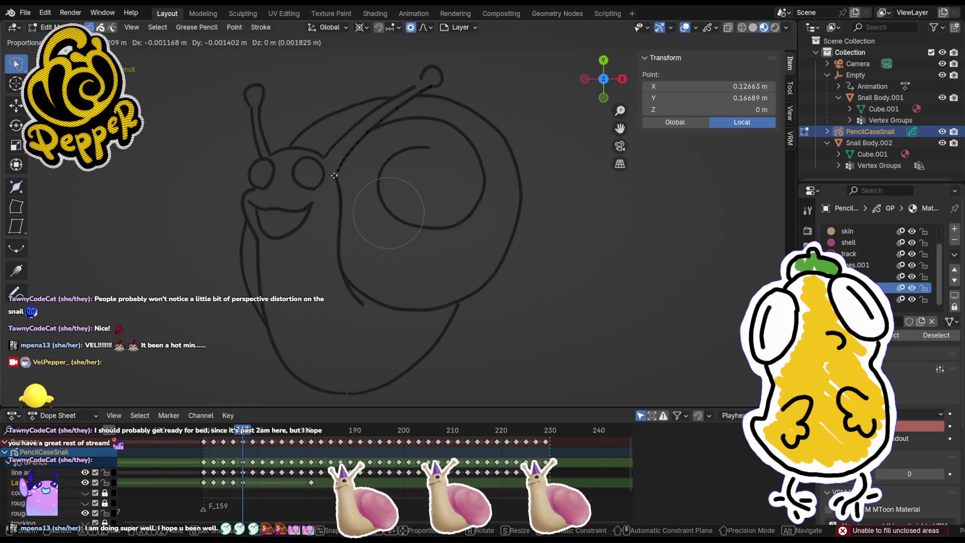
click(395, 133)
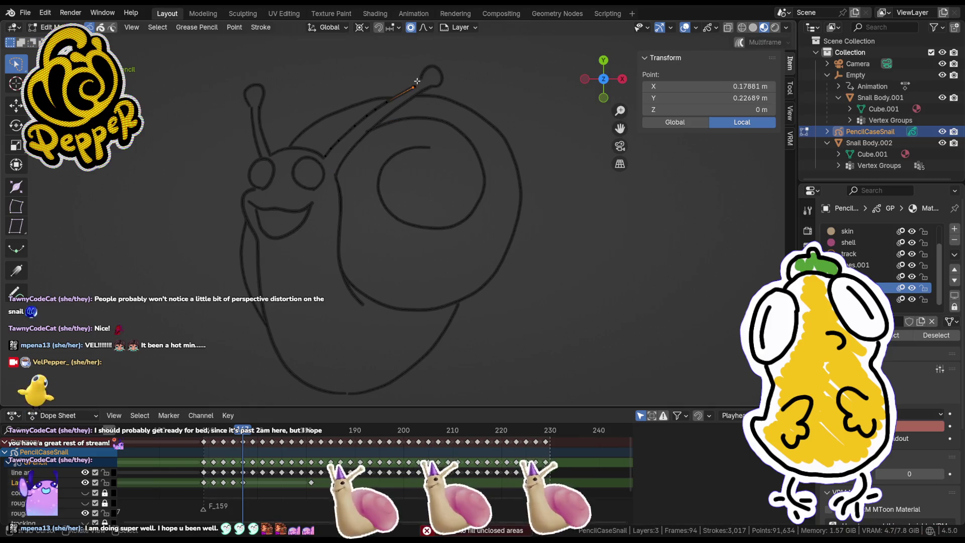
key(g)
click(431, 74)
click(499, 131)
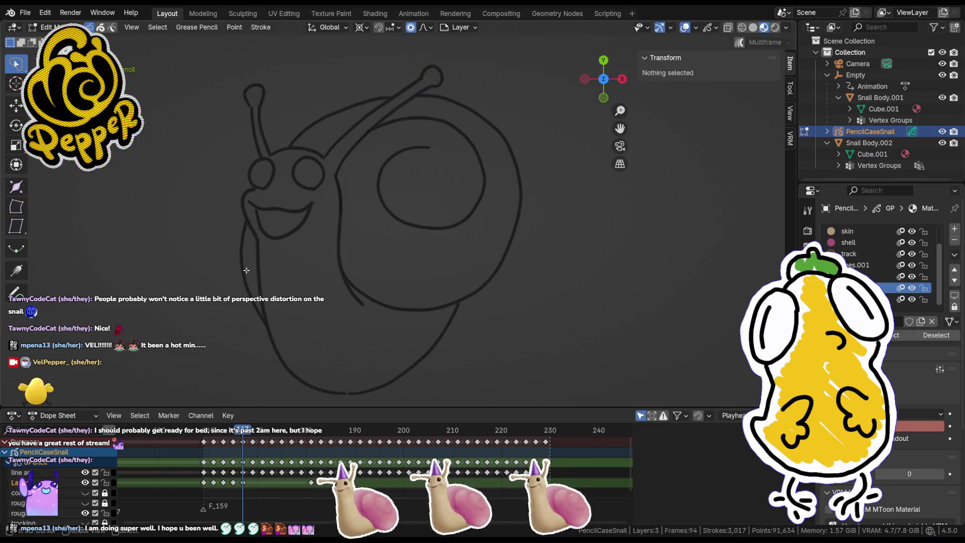
Step: Select the skin material and return to the Fill tool
click(345, 395)
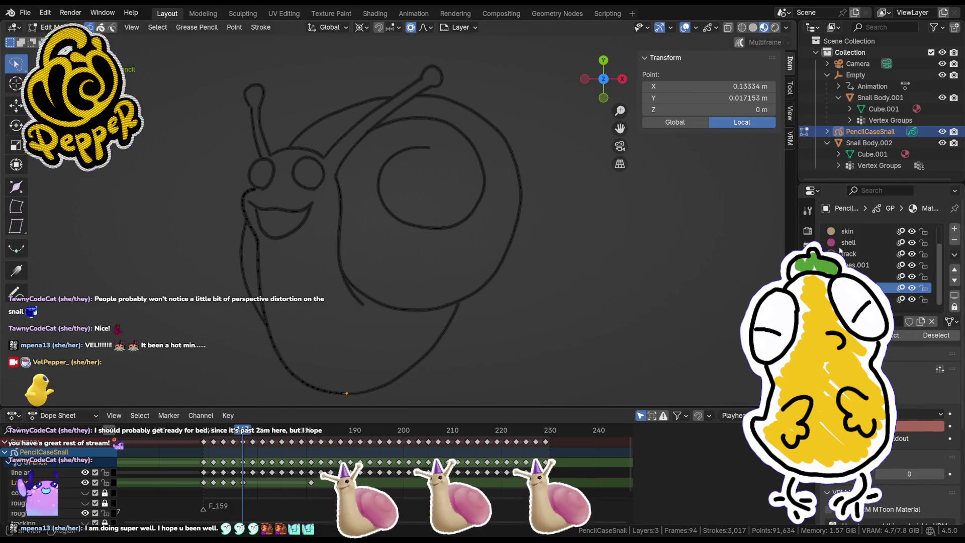
click(879, 233)
key(Tab)
key(ctrl+Tab)
Step: Fill the body tan and both eyes black
click(281, 221)
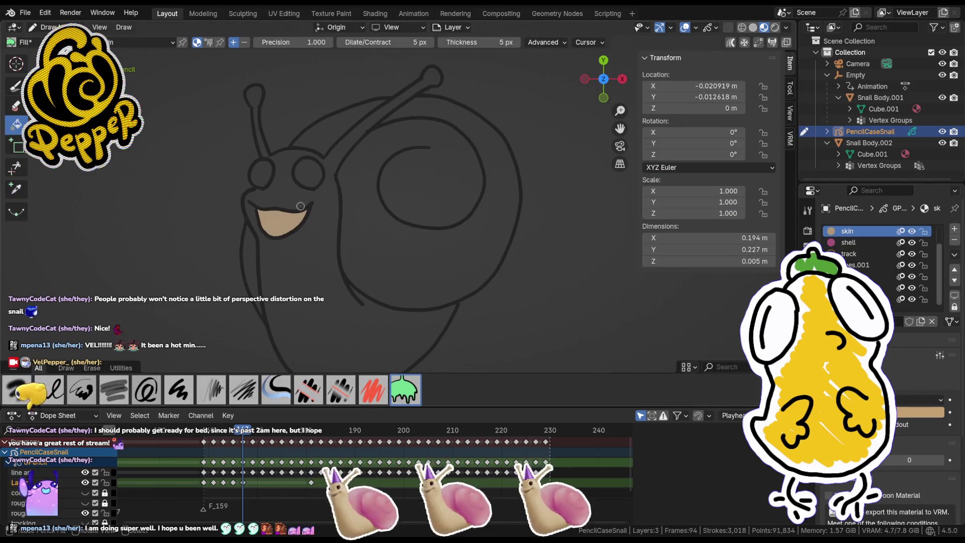
click(288, 199)
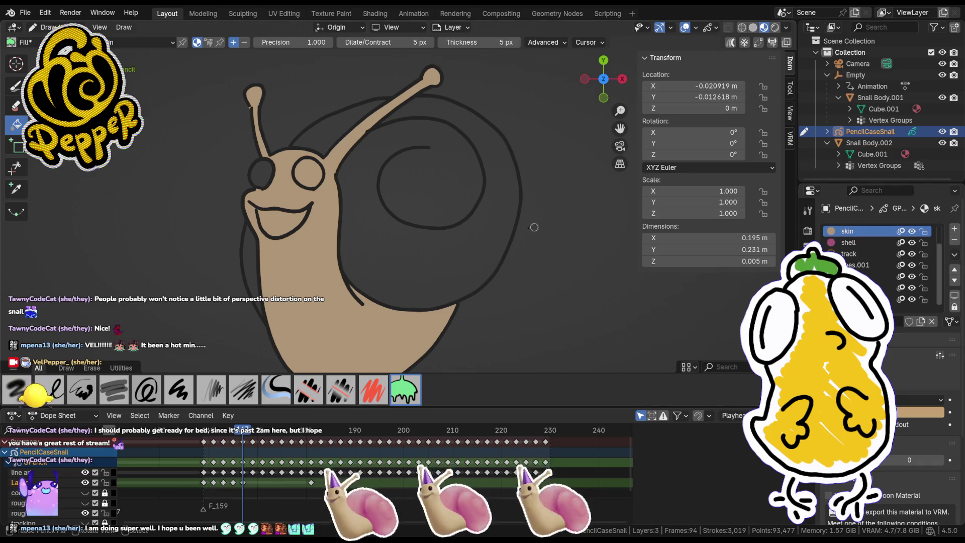
click(867, 276)
click(269, 176)
click(308, 173)
Step: Fill the mouth interior pink-red with Material.001, undoing an accidental red shell fill
click(867, 299)
click(867, 287)
click(365, 254)
key(ctrl+z)
click(271, 220)
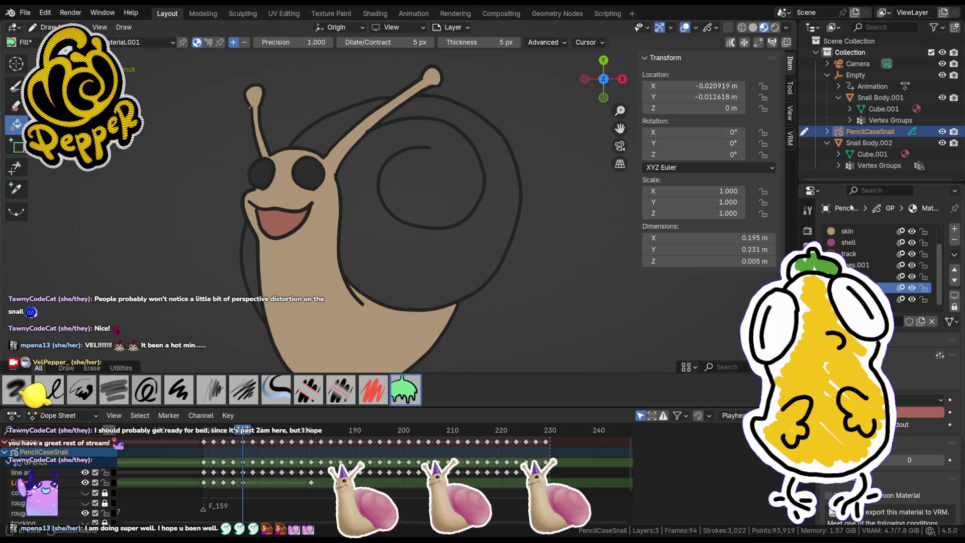
scroll(870, 264, up, 1)
Step: Fill the shell and its gaps near the antenna and head pink
click(867, 254)
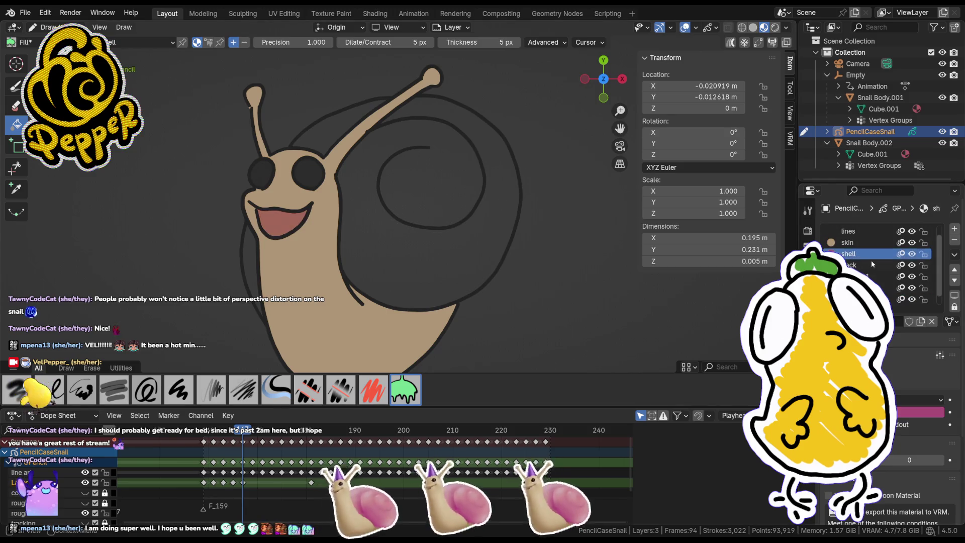
click(421, 225)
click(324, 133)
click(253, 253)
scroll(281, 302, down, 5)
scroll(302, 352, up, 2)
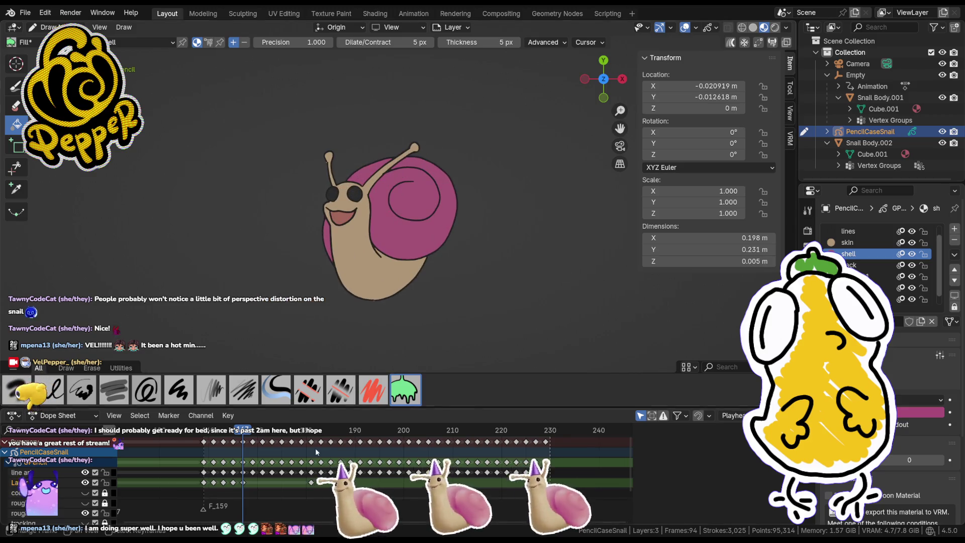
Step: Advance to the next pose and insert a blank keyframe for its fills
click(253, 433)
key(i)
click(386, 263)
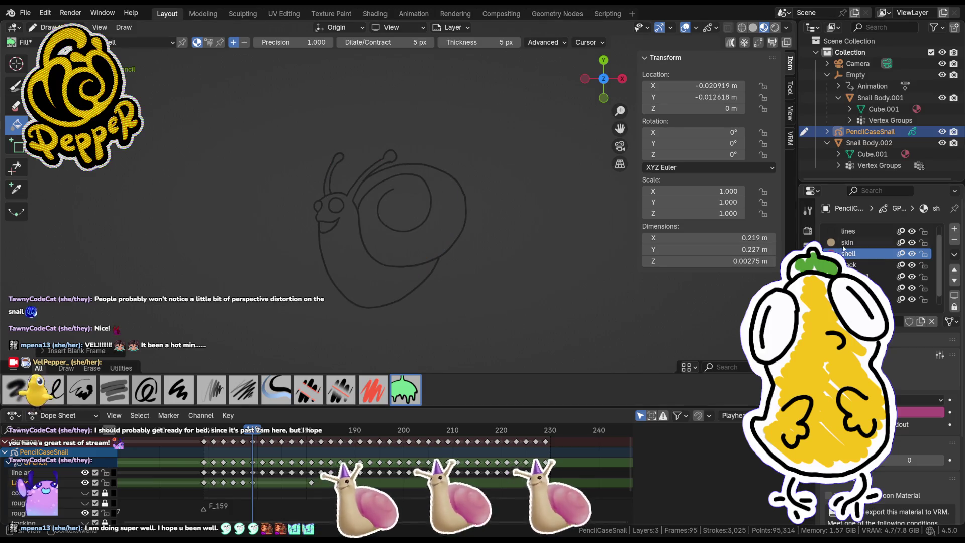
Step: Fill the snail's body with the tan skin material, undoing an accidental dark body fill
key(u)
click(349, 291)
scroll(398, 211, up, 4)
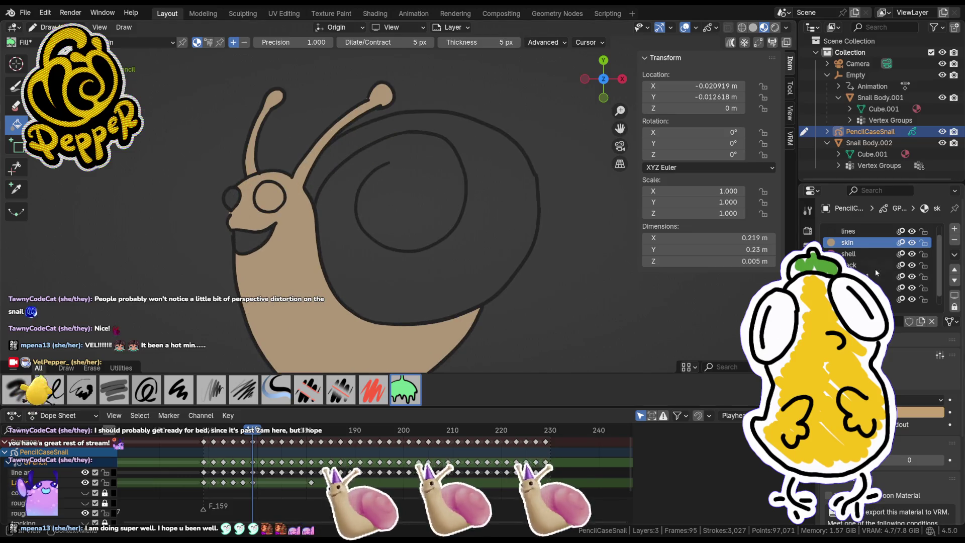
key(u)
click(288, 201)
key(ctrl+z)
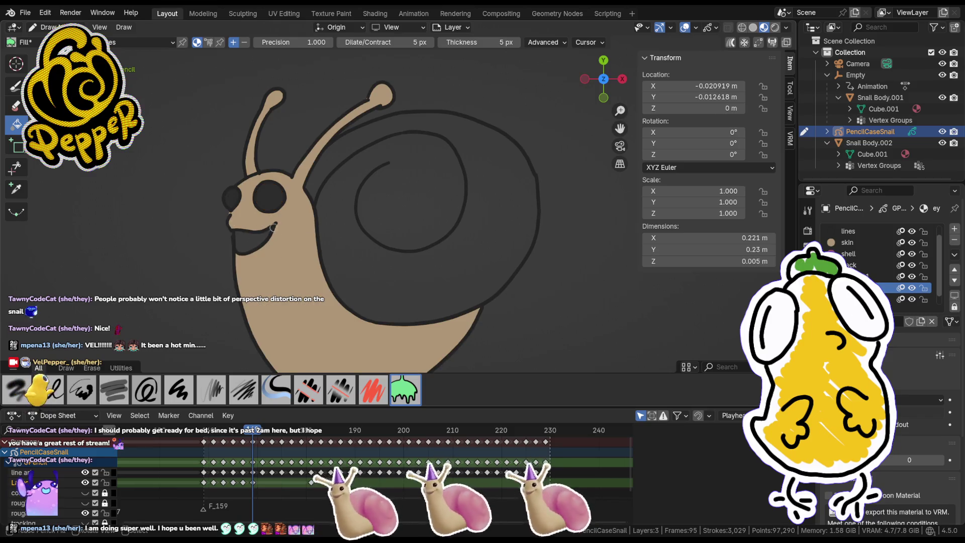
Step: Fill the shell pink and the mouth with the reddish Material.001
key(u)
click(312, 276)
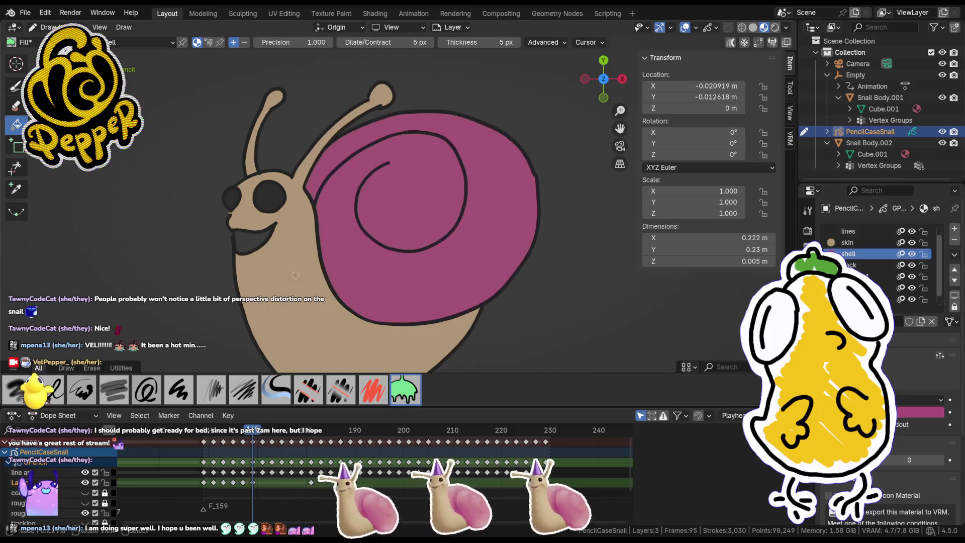
key(u)
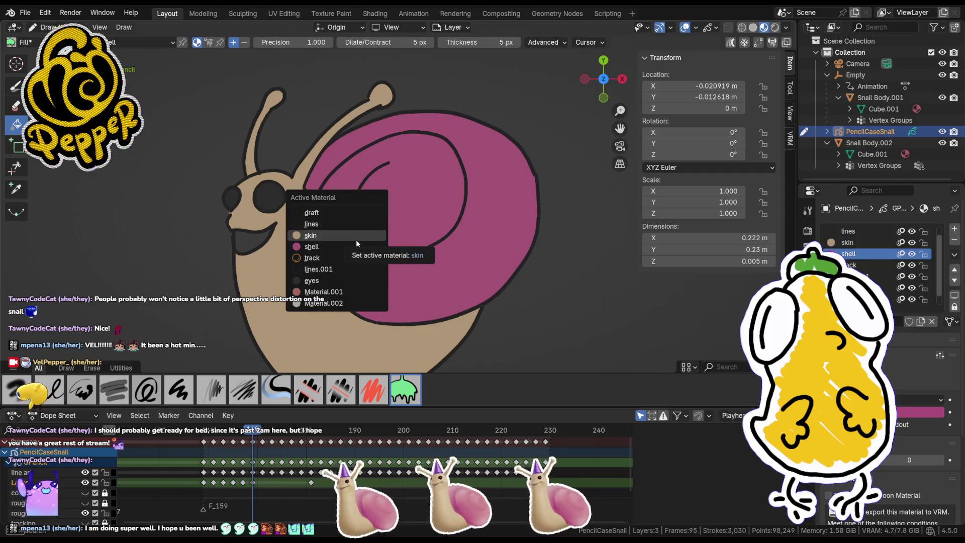
click(322, 291)
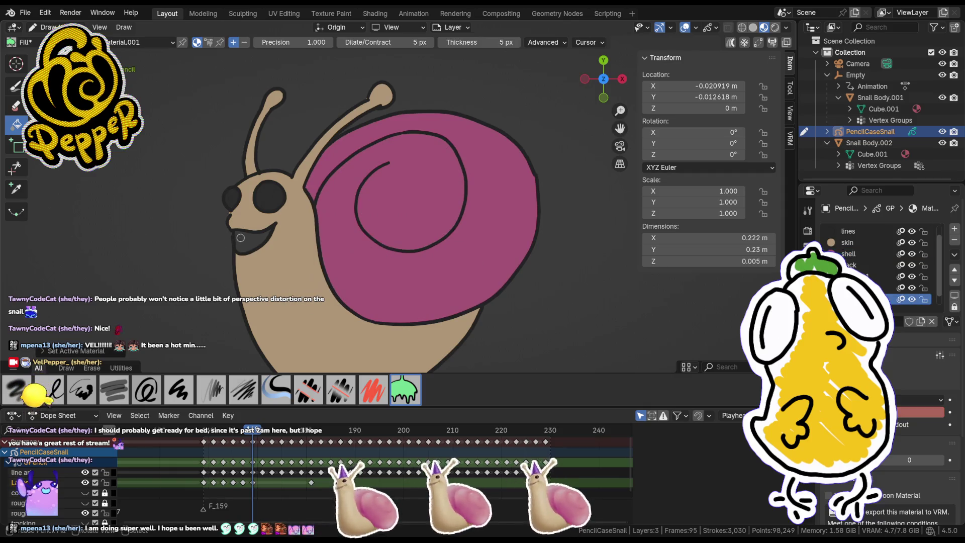
click(241, 238)
Step: Adjust a stroke point in Edit Mode, then advance the animation one frame
key(Tab)
key(Tab)
key(Tab)
key(g)
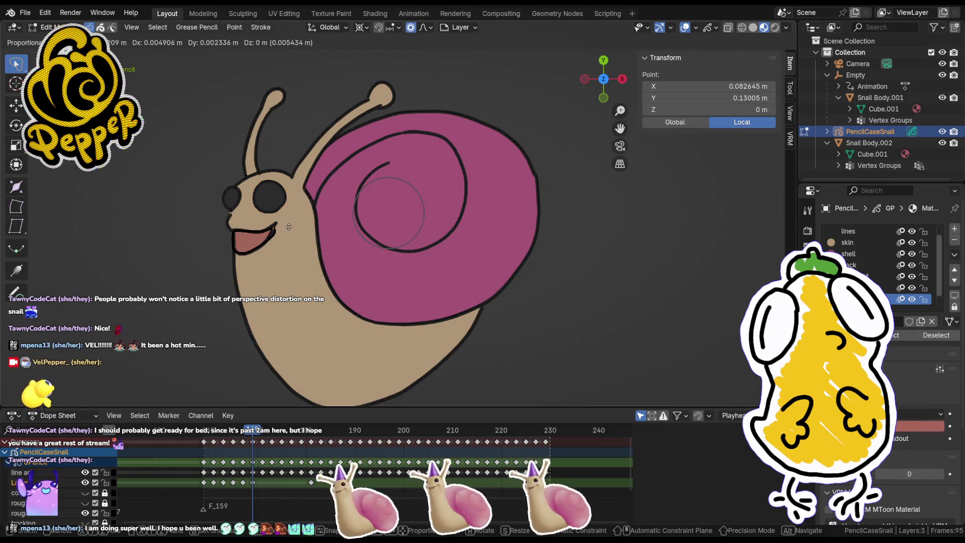
key(Escape)
key(Tab)
scroll(383, 245, down, 5)
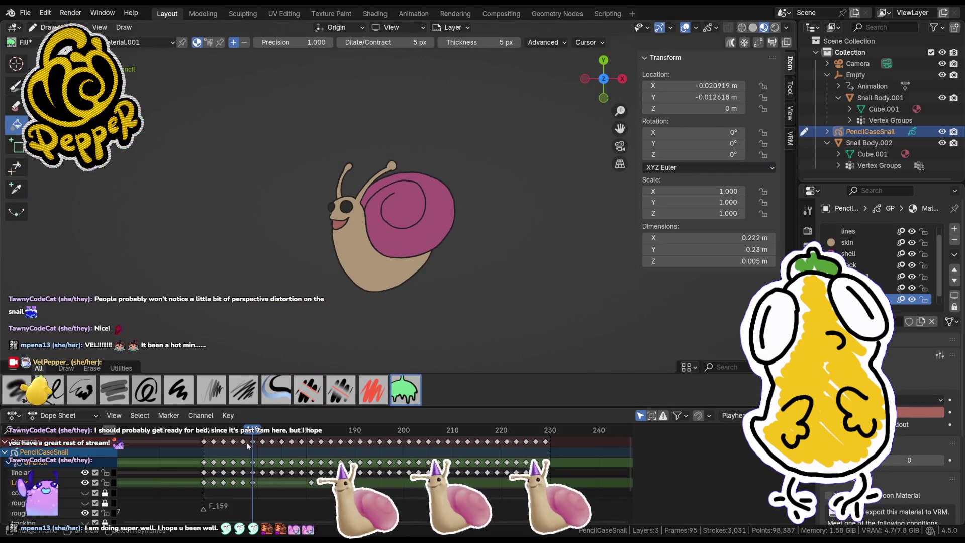
drag(258, 433, 262, 434)
key(Tab)
key(Tab)
key(Tab)
key(Tab)
Step: Insert a blank keyframe on the active layer for this frame
key(i)
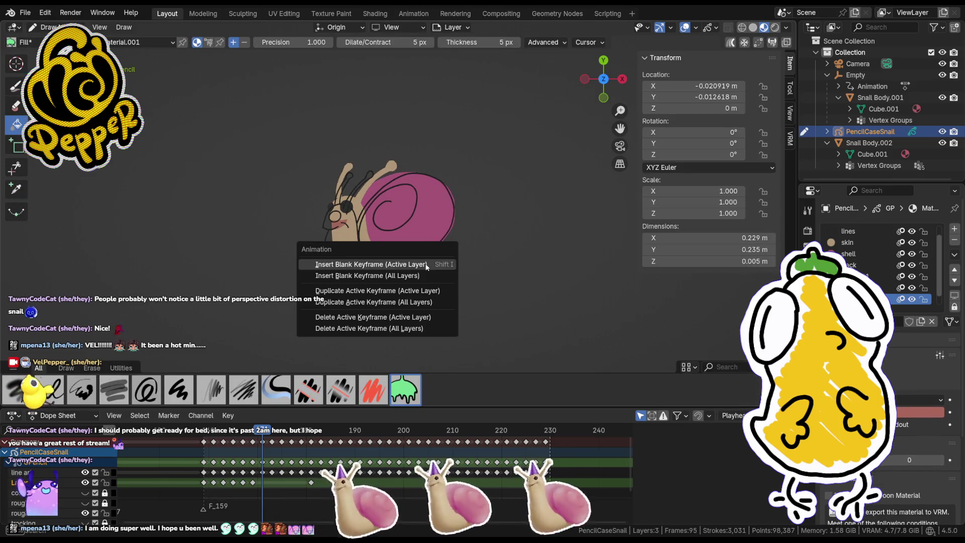
click(397, 260)
key(Tab)
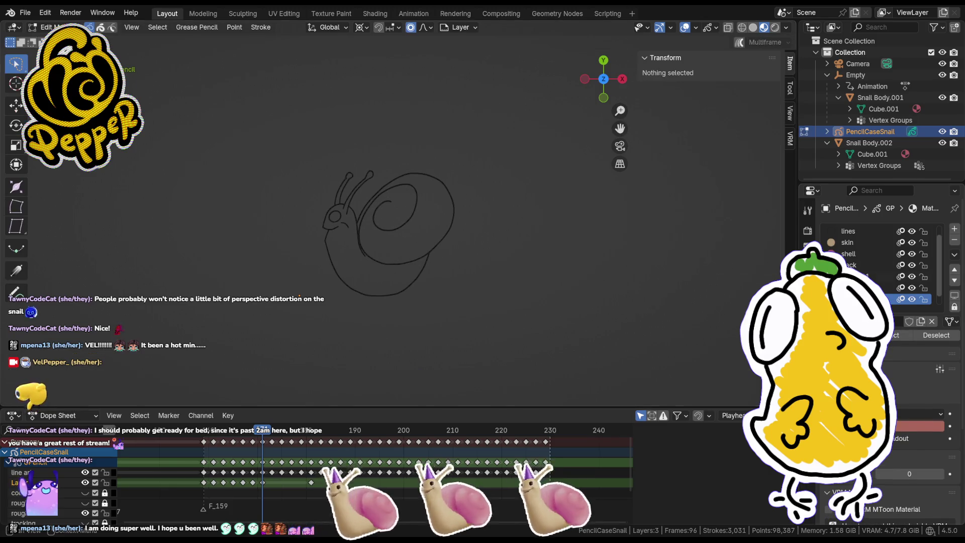
Step: Fill the snail's body and left antenna with the tan skin material
click(849, 242)
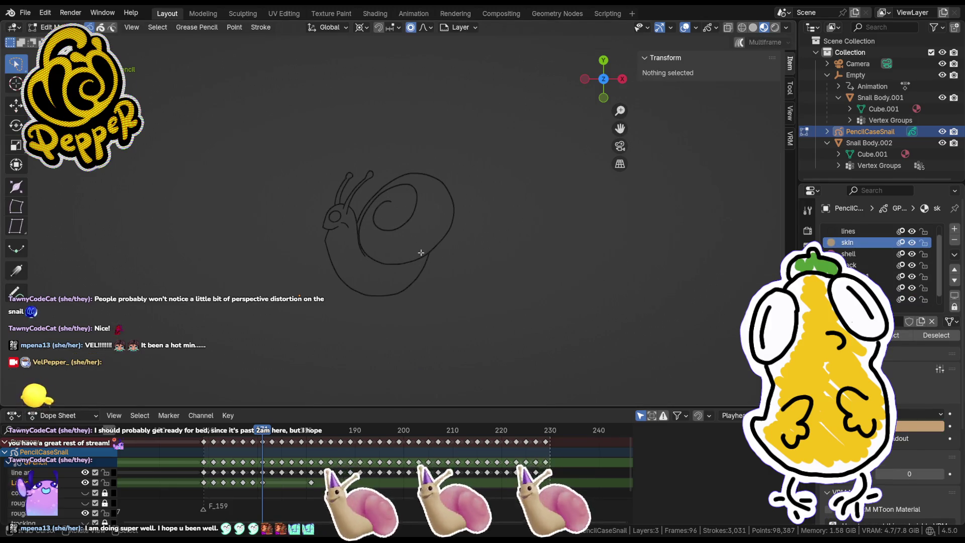
key(Tab)
click(378, 274)
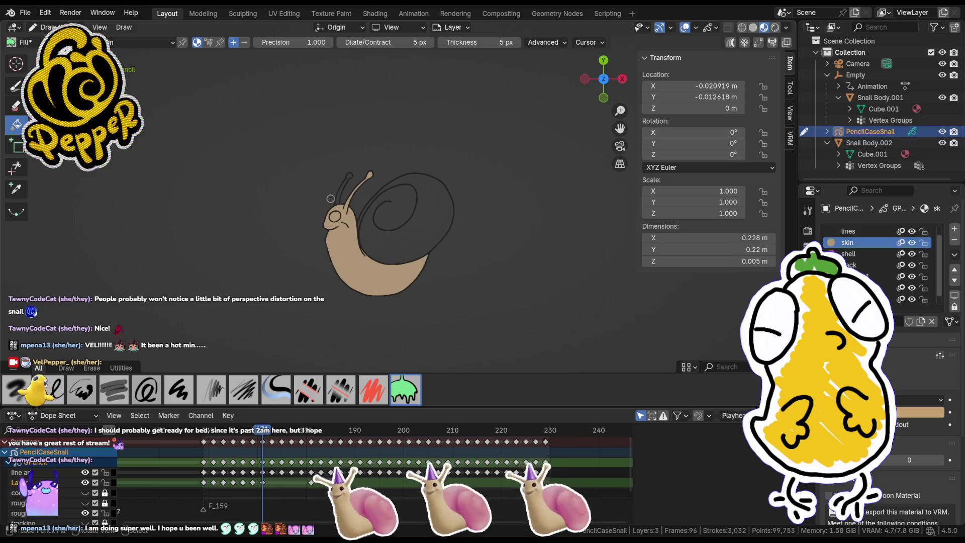
scroll(296, 198, up, 3)
click(273, 187)
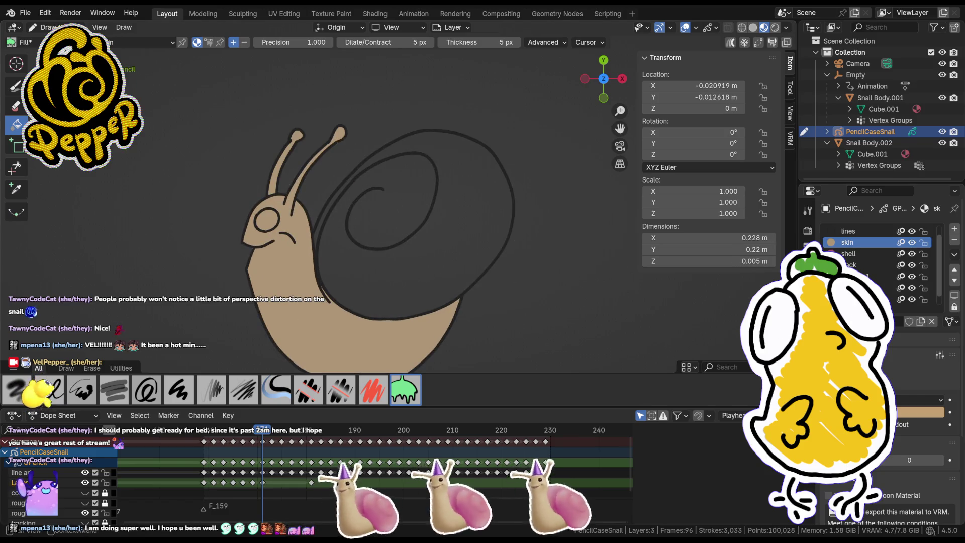
Step: Fill the shell with the pink shell material, then choose the blush material with the Ink Pen
click(862, 250)
click(356, 251)
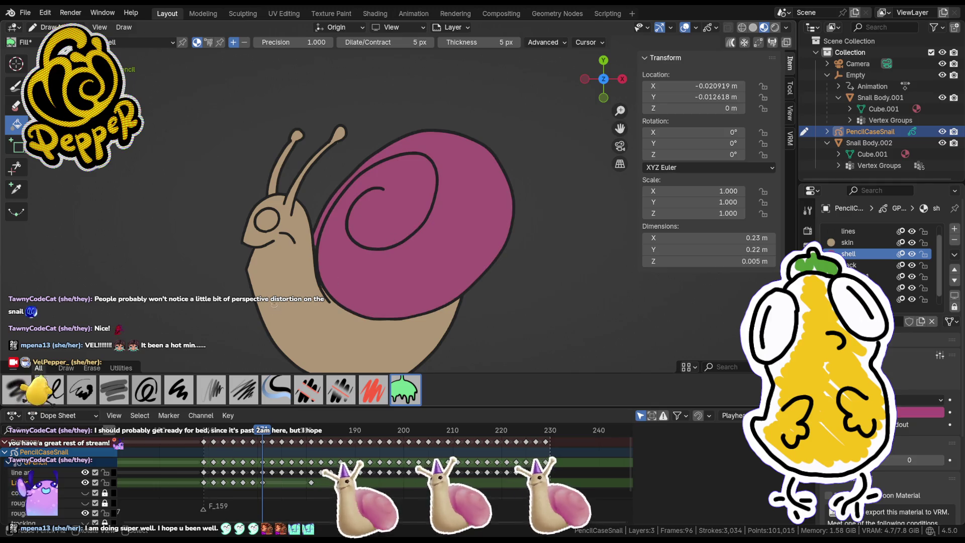
scroll(368, 250, left, 3)
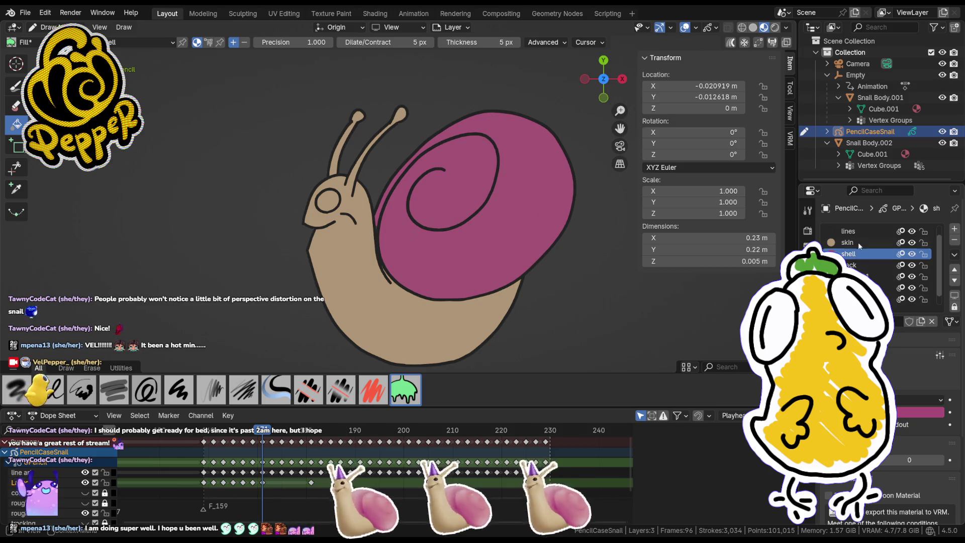
click(854, 299)
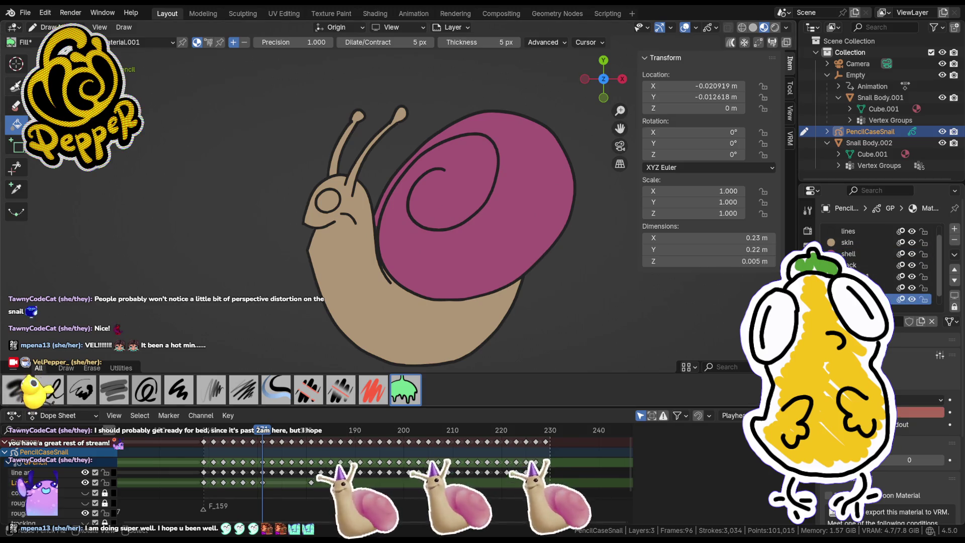
key(d)
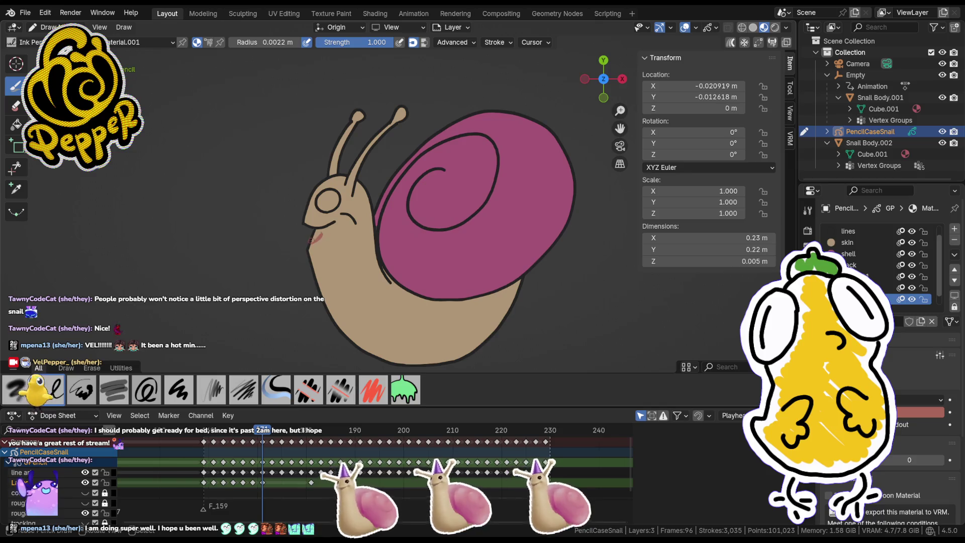
Step: Paint a pink blush patch on the snail's cheek, undoing stray marks and redrawing it
key(ctrl+z)
scroll(310, 241, up, 4)
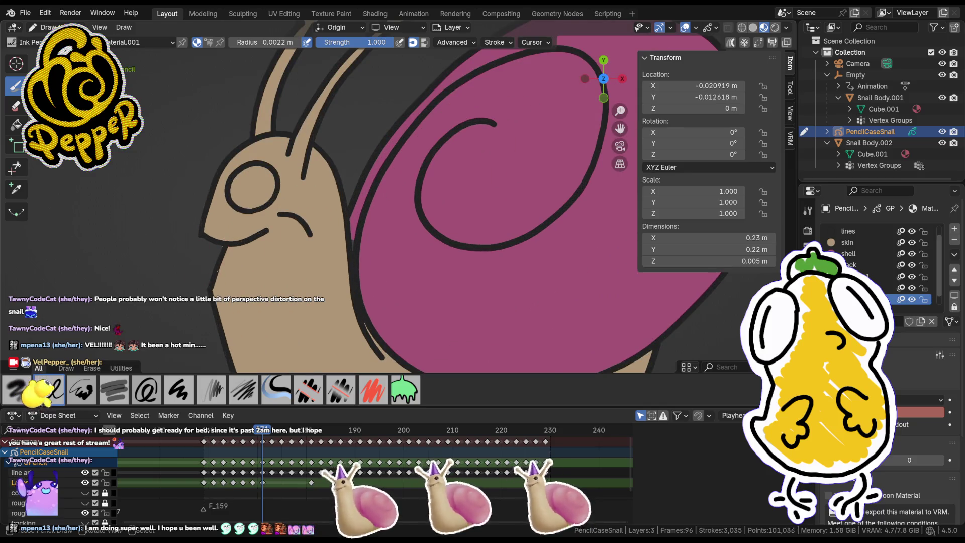
drag(245, 264, 236, 269)
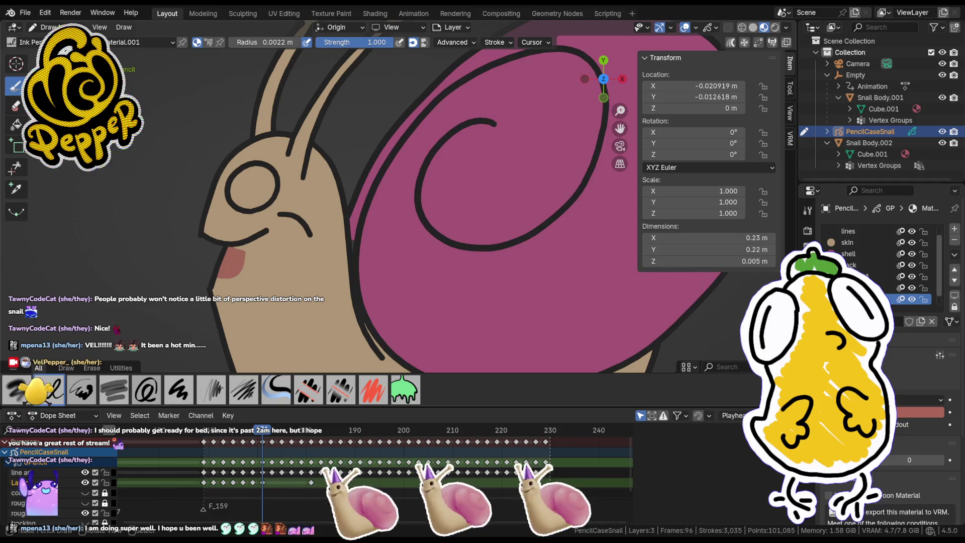
key(ctrl+z)
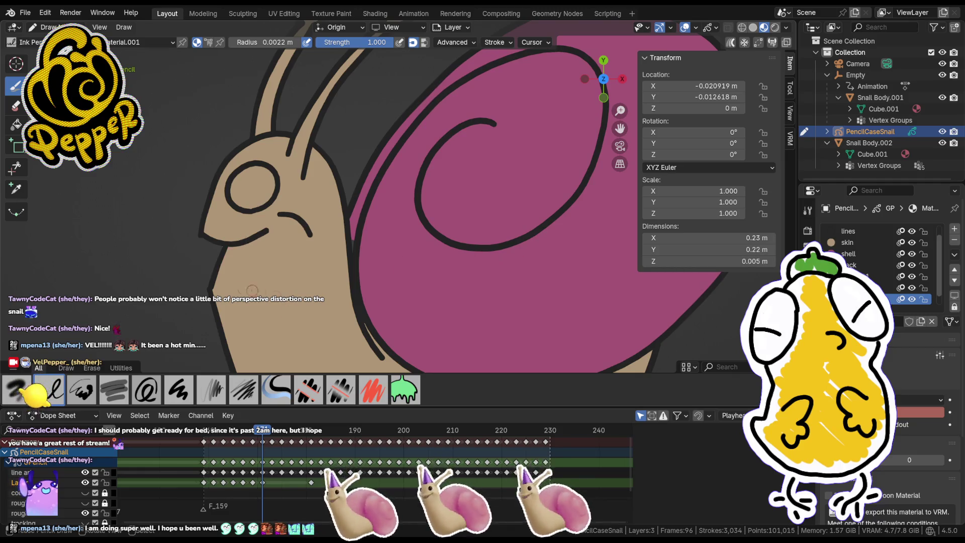
drag(227, 245, 216, 274)
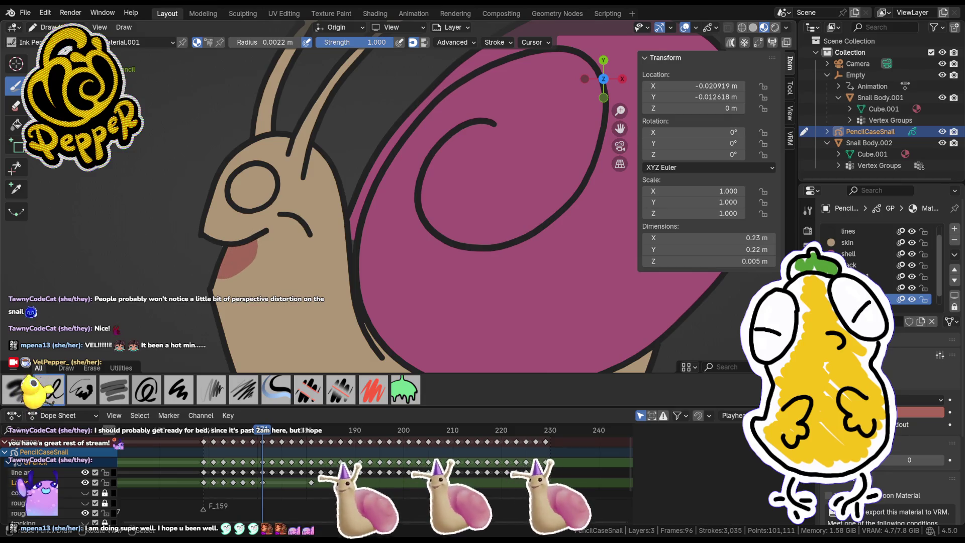
scroll(399, 243, down, 5)
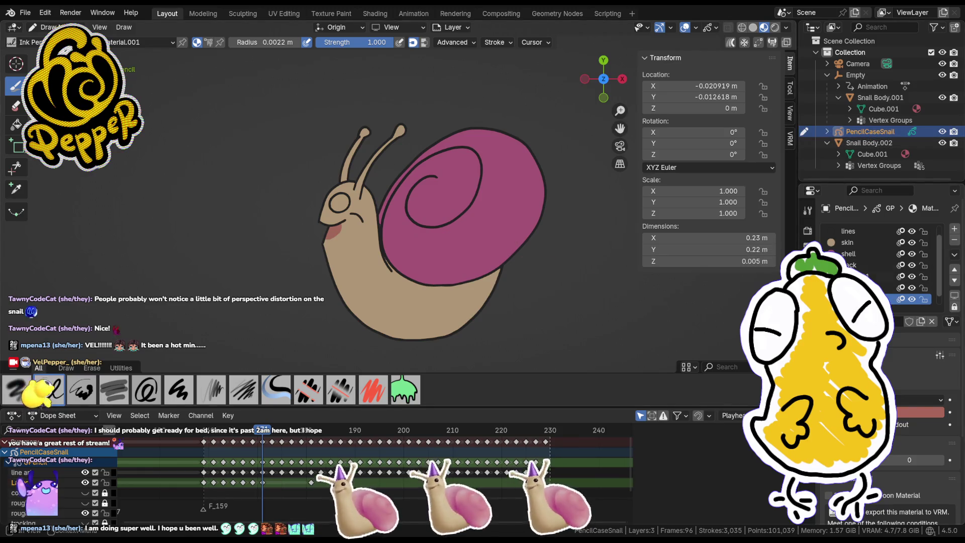
Step: Fill the snail's eye black with the eyes material and move to the next frame
click(855, 287)
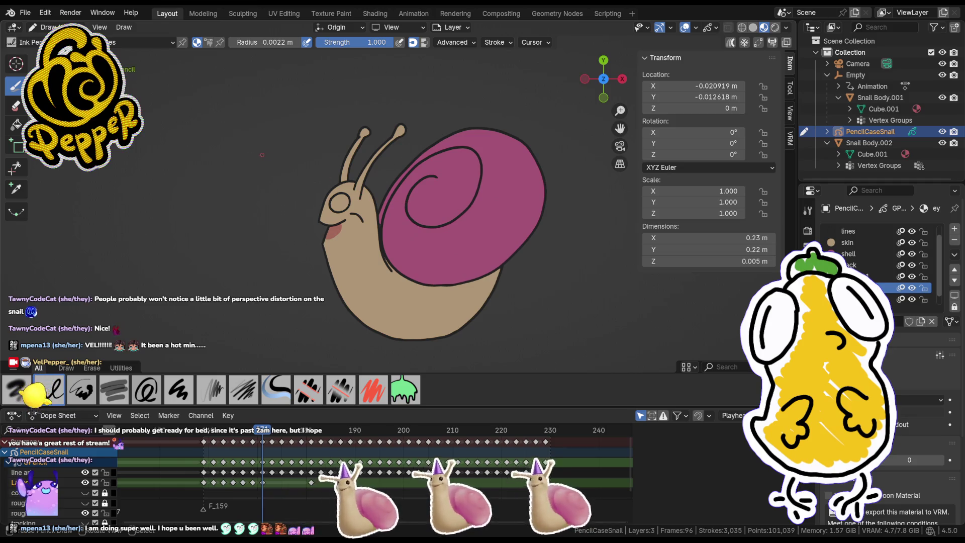
key(f)
click(340, 197)
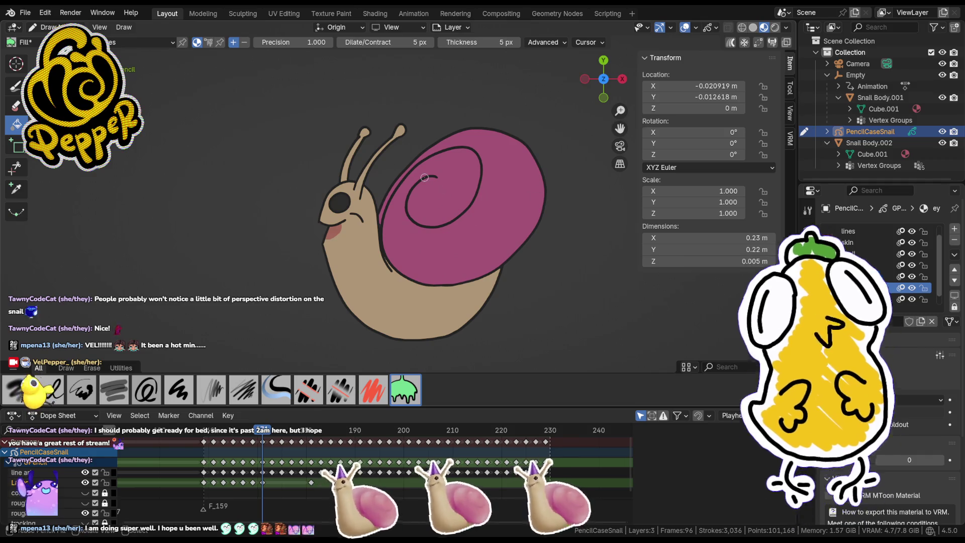
click(270, 436)
key(i)
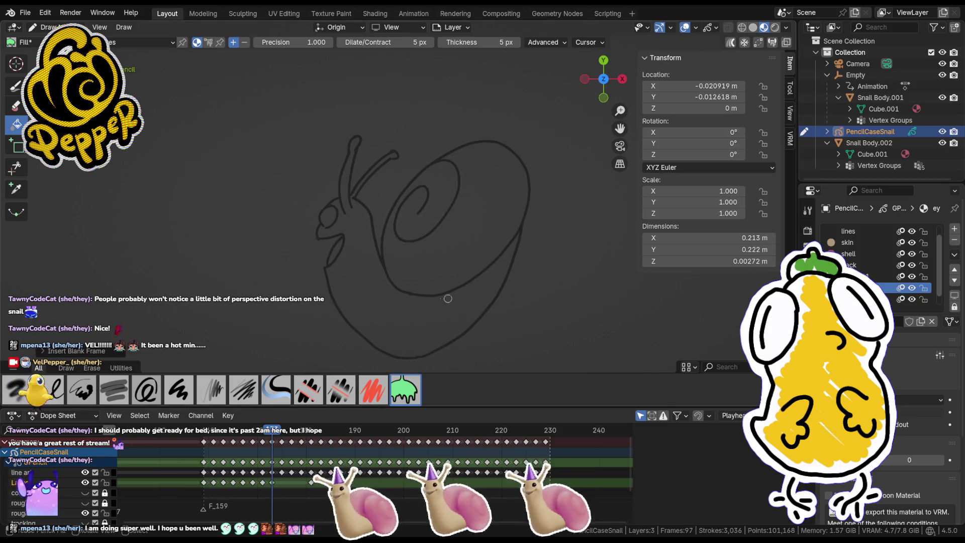
Step: Fill the snail's body with the tan skin material and the shell with pink shell
key(u)
click(398, 225)
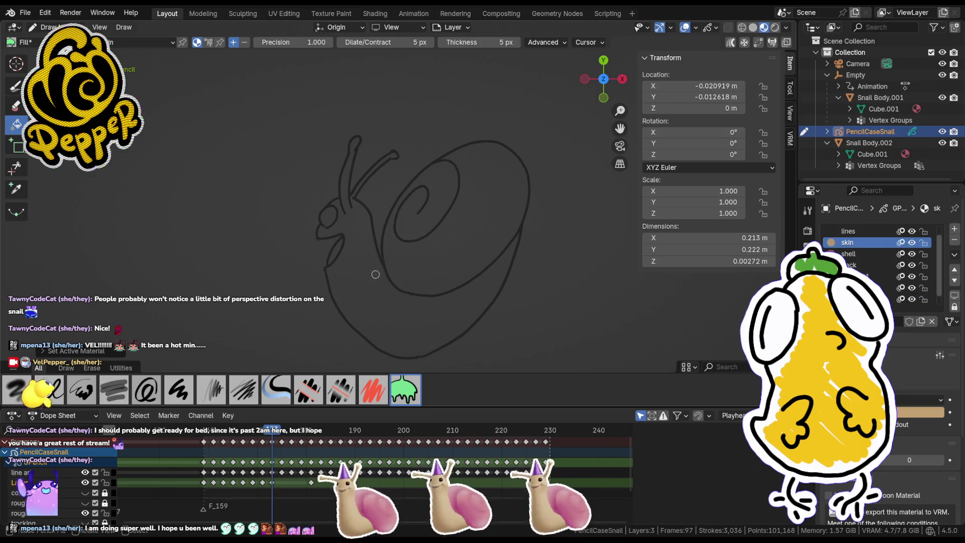
click(397, 267)
key(u)
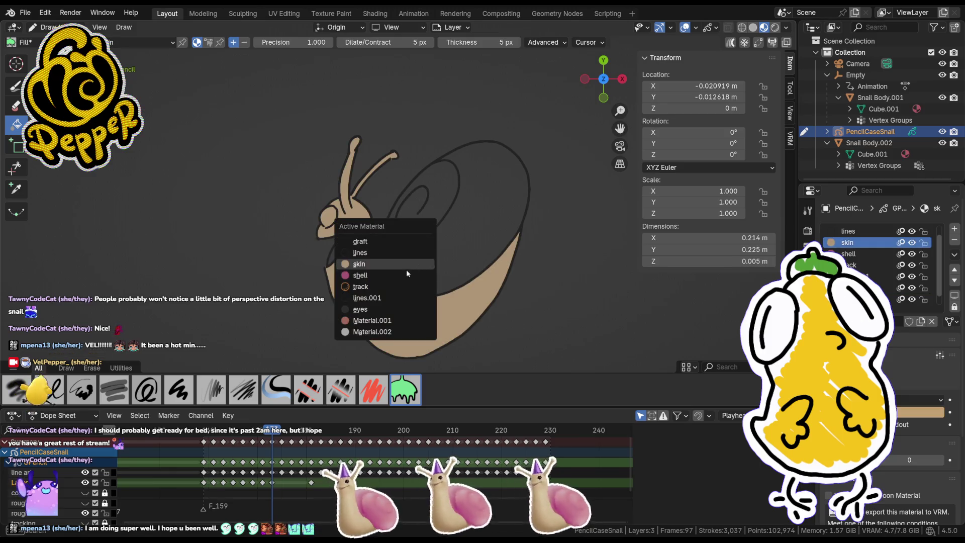
click(411, 275)
click(402, 244)
Step: Fill the inside of the mouth with reddish Material.001, undoing an eyes fill that darkened the body
key(u)
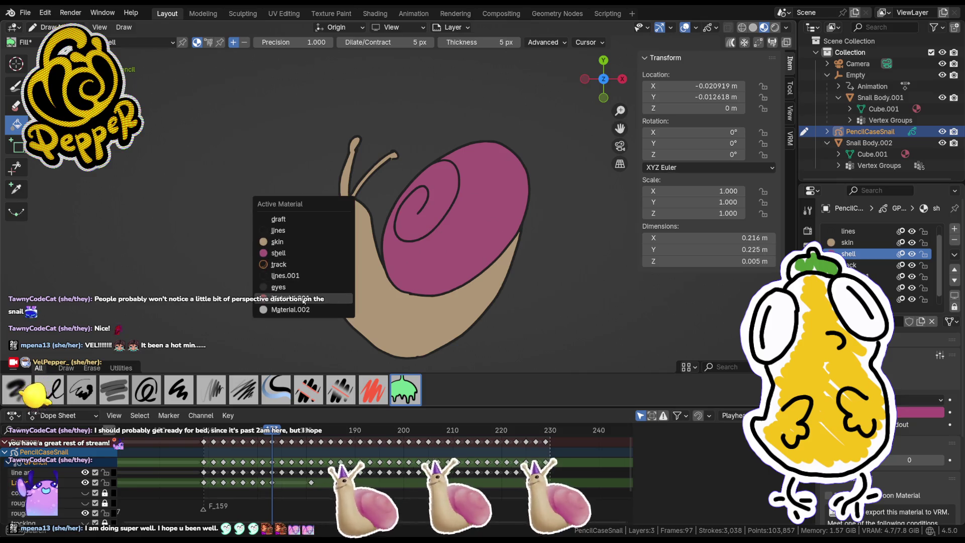
click(305, 300)
click(339, 243)
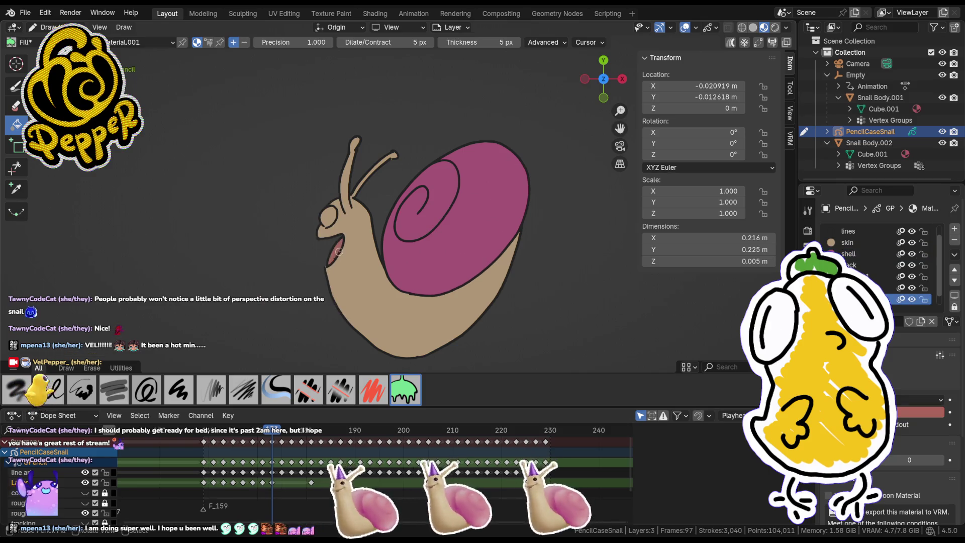
key(u)
click(309, 221)
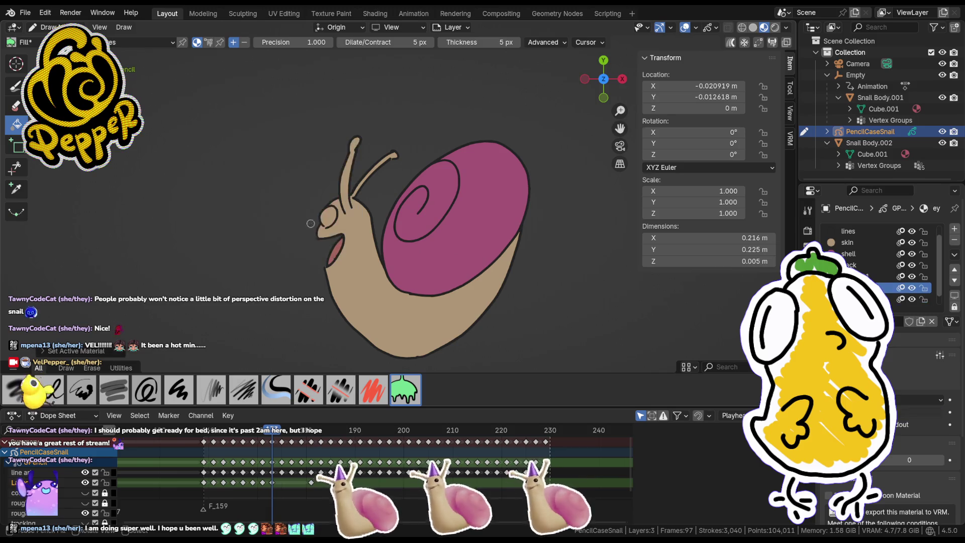
click(339, 237)
key(ctrl+z)
scroll(337, 228, up, 5)
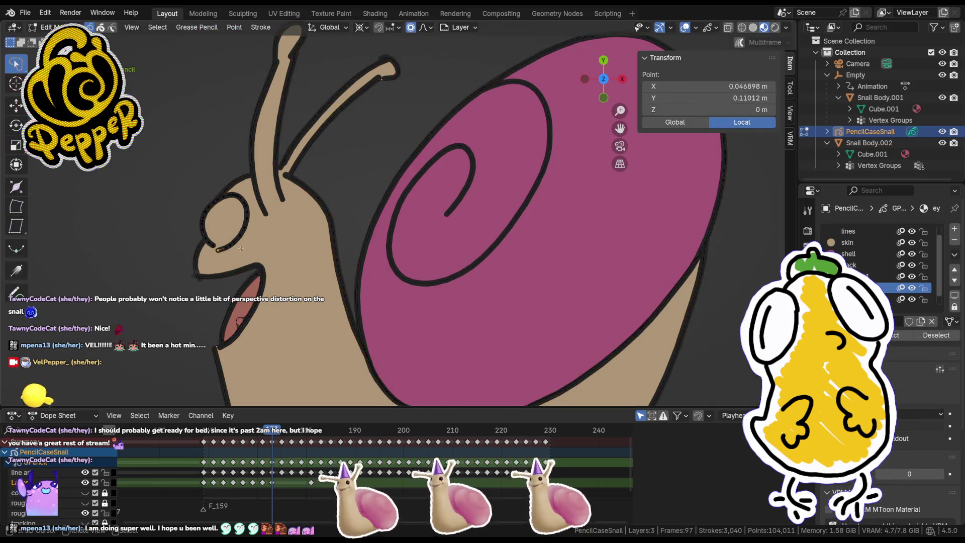
Step: Dismiss the keyframe menu and fill the snail's eye black
key(i)
key(Escape)
click(231, 207)
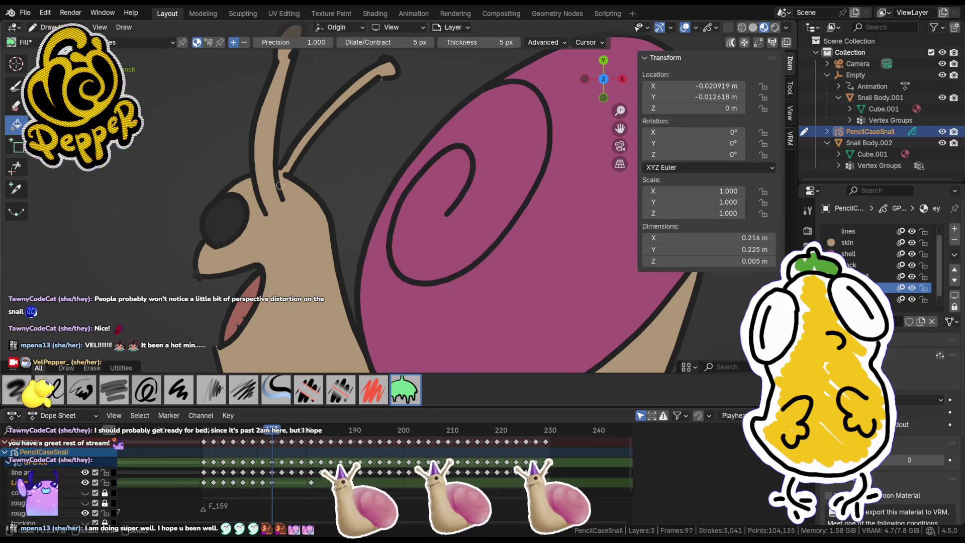
scroll(283, 188, down, 1)
Step: Reposition the right antenna tip points in Edit Mode
key(Tab)
key(Tab)
key(Tab)
drag(382, 99, 384, 101)
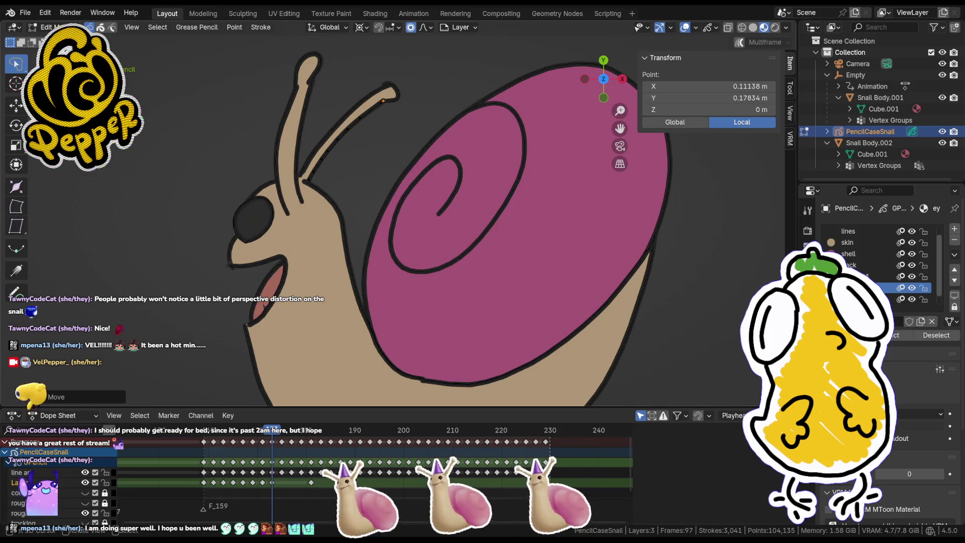
click(324, 80)
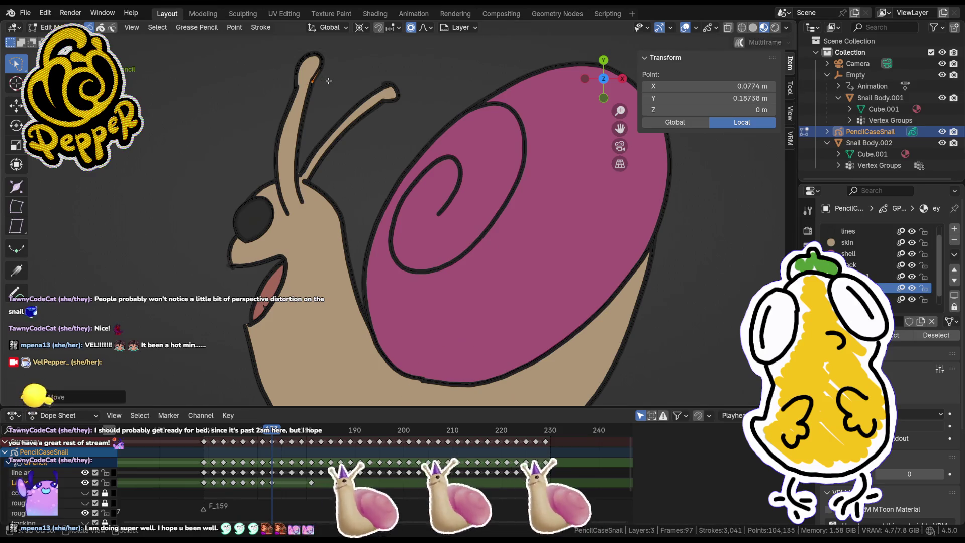
click(386, 80)
drag(386, 90, 386, 93)
click(386, 93)
scroll(386, 93, down, 2)
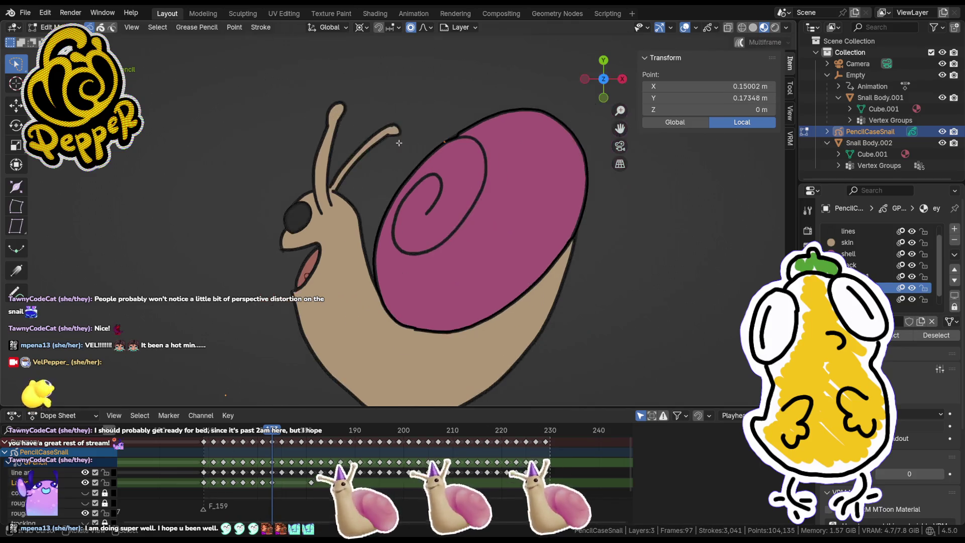
key(Tab)
Step: Advance the animation to frame 175 and zoom in on the snail's head and shell
key(Tab)
click(368, 246)
key(Tab)
scroll(372, 236, down, 3)
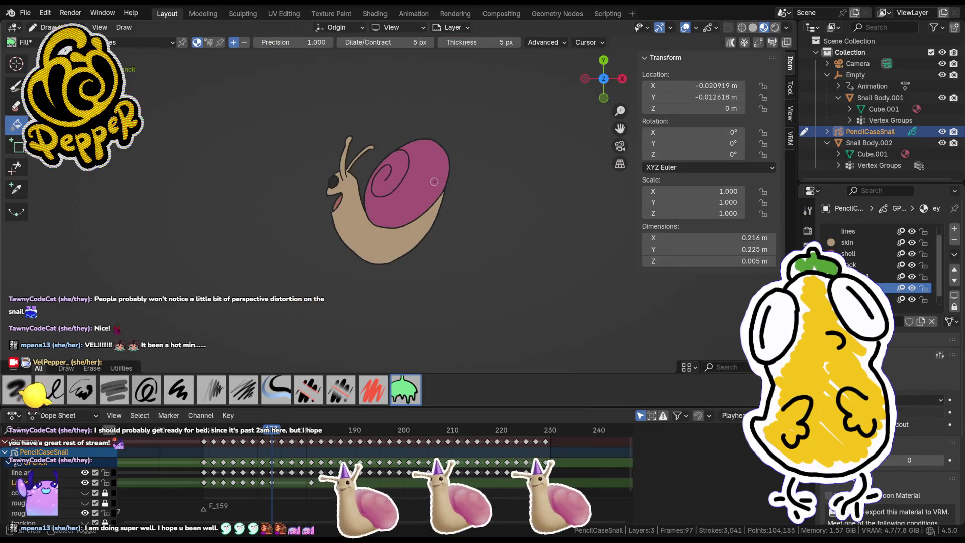
scroll(338, 204, up, 3)
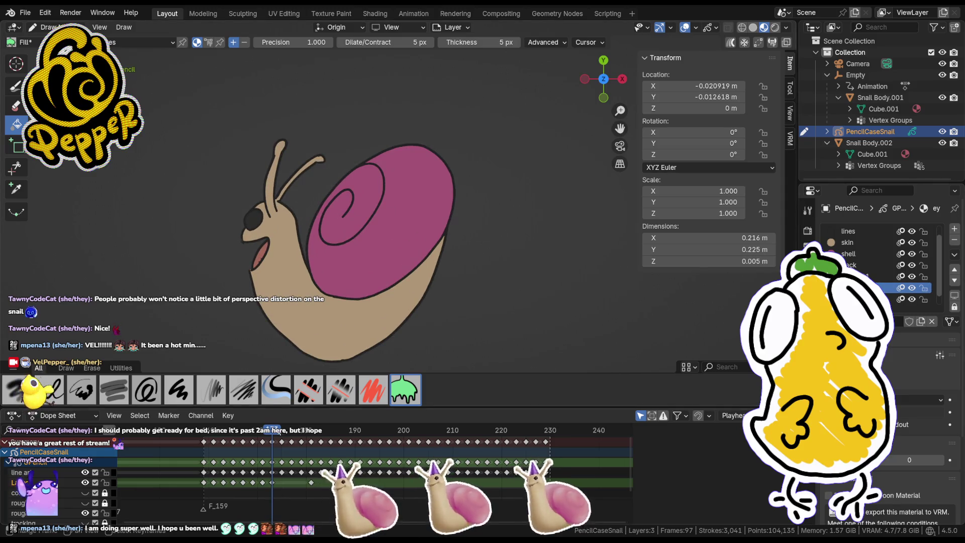
drag(279, 432, 282, 432)
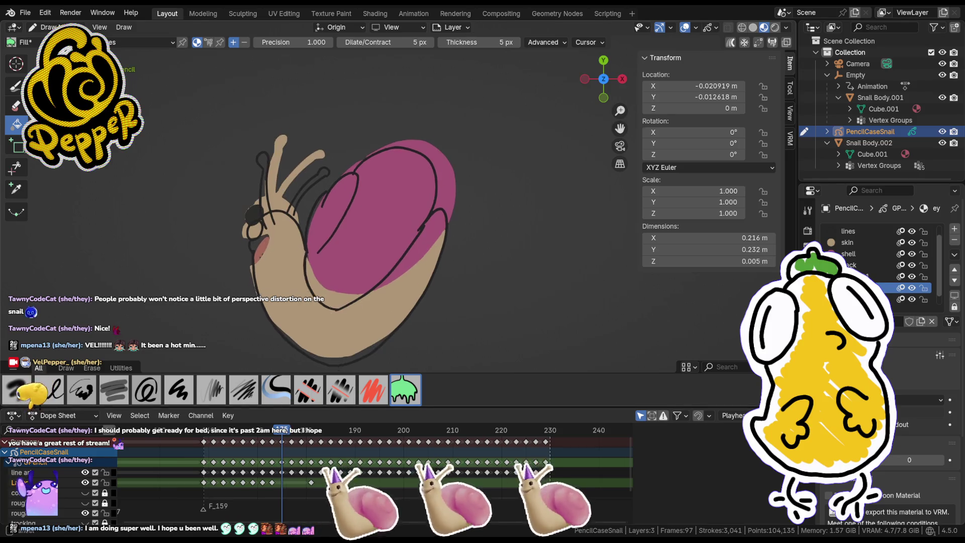
scroll(367, 297, up, 3)
key(Tab)
key(Tab)
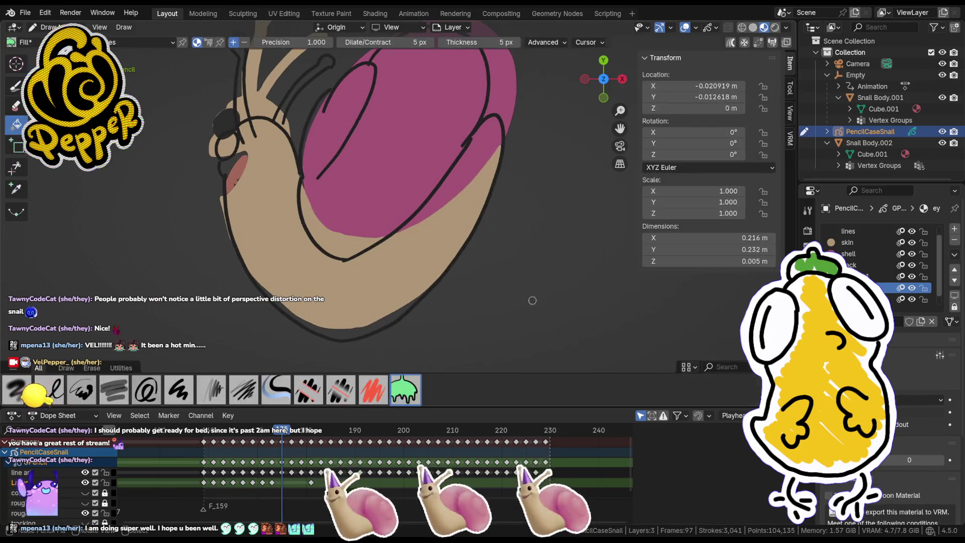
Step: Add a blank frame, then undo back to the layers and point-editing state
key(i)
click(384, 296)
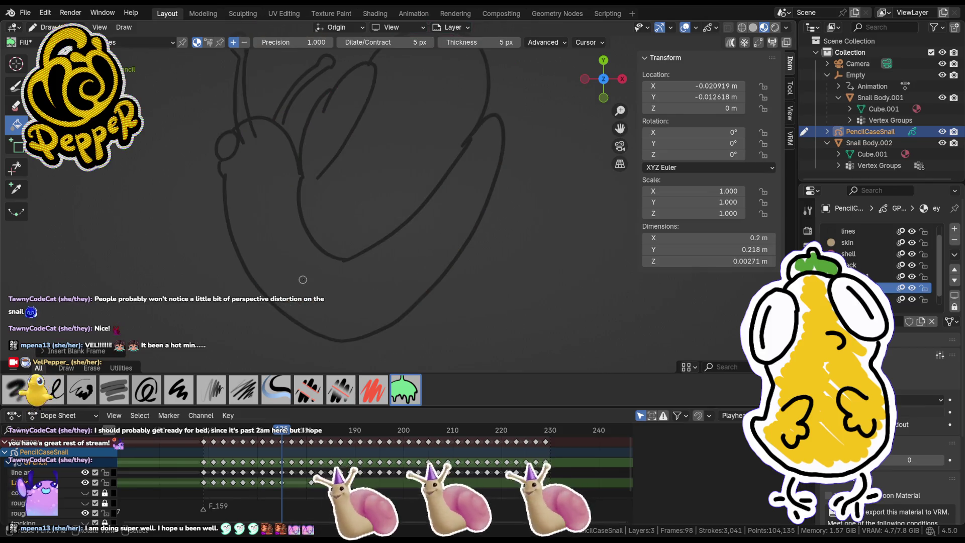
key(ctrl+z)
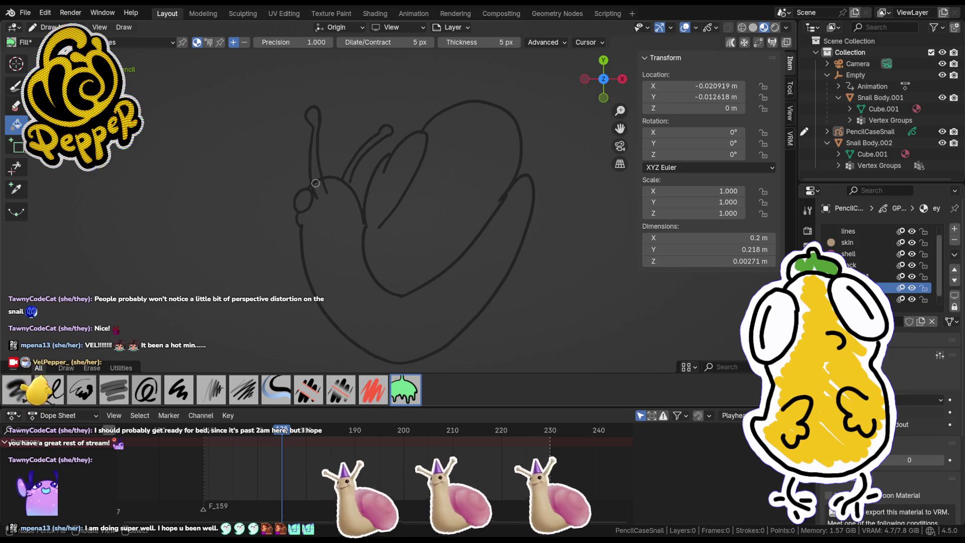
key(ctrl+z)
key(ctrl+z)
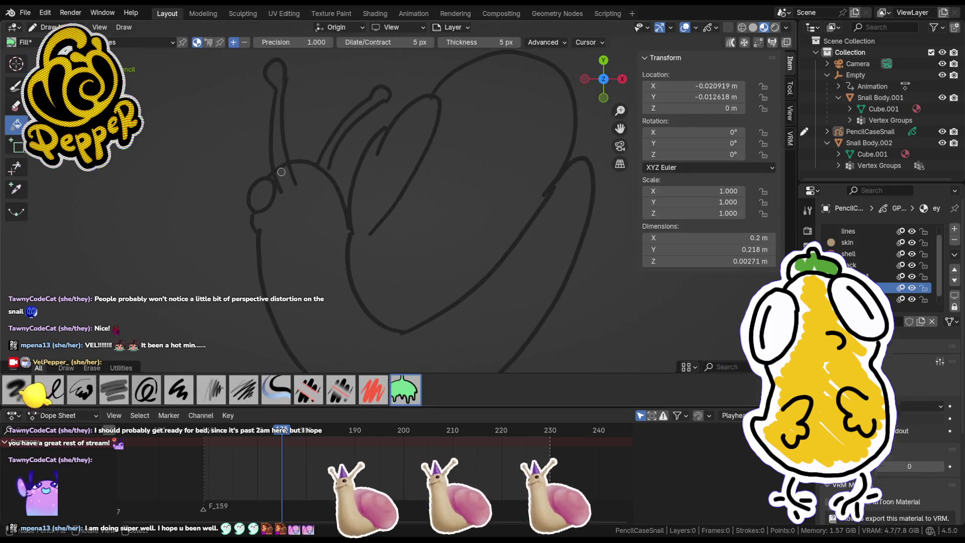
key(ctrl+z)
key(ctrl+z)
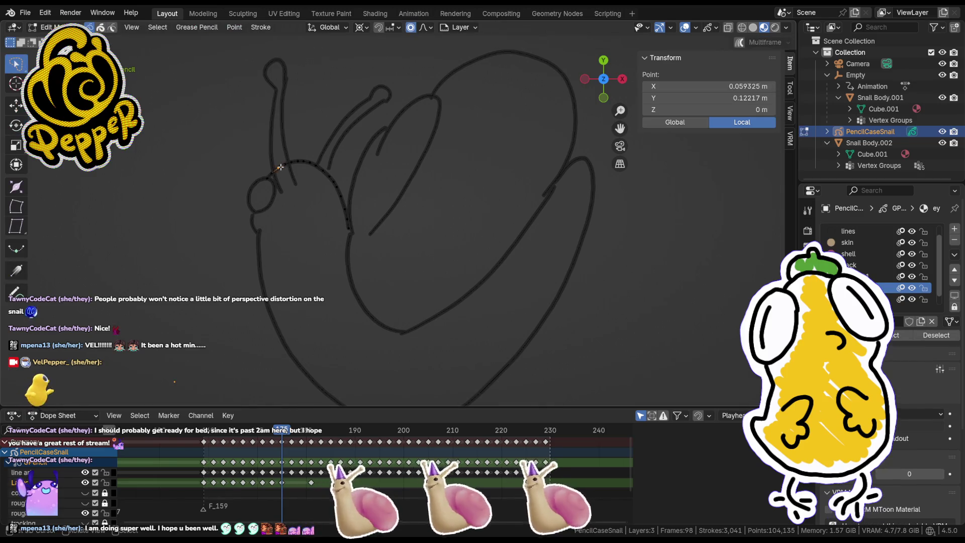
Step: Pull the neck line's end point down-left and delete the stray end point
click(276, 169)
scroll(267, 164, up, 3)
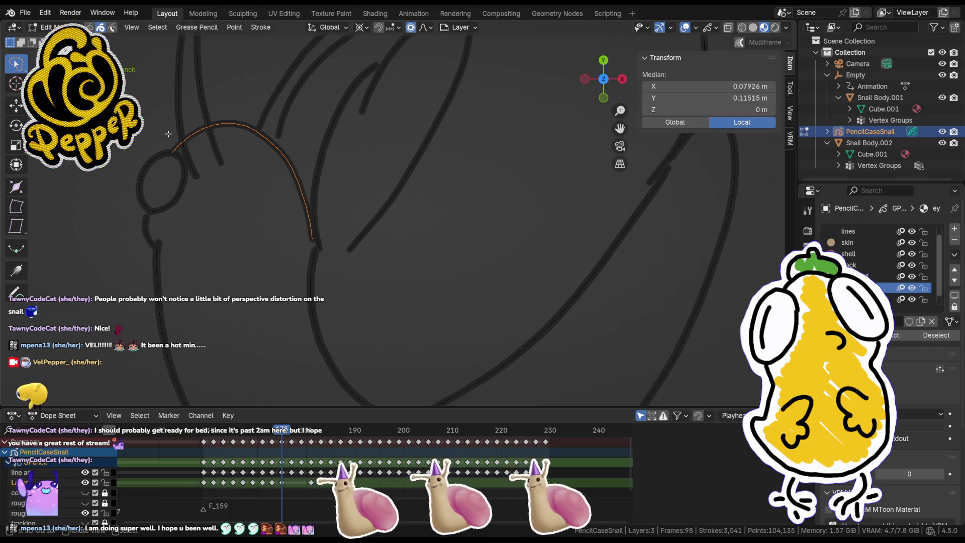
click(191, 137)
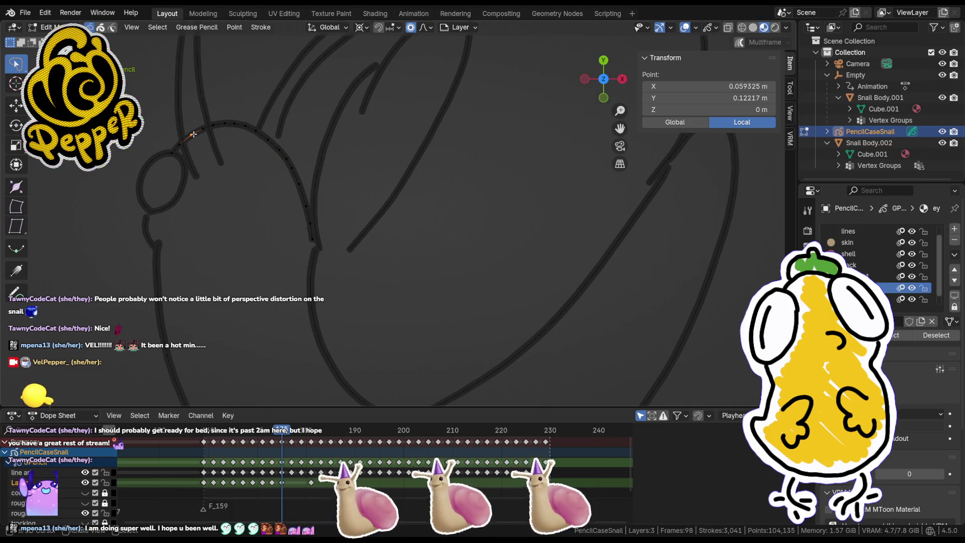
drag(194, 135, 188, 138)
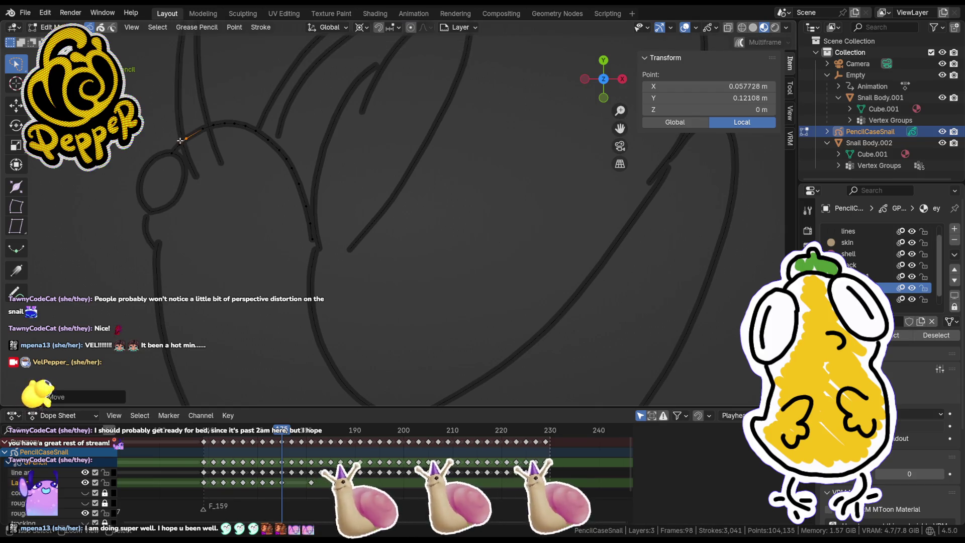
drag(180, 140, 187, 138)
key(x)
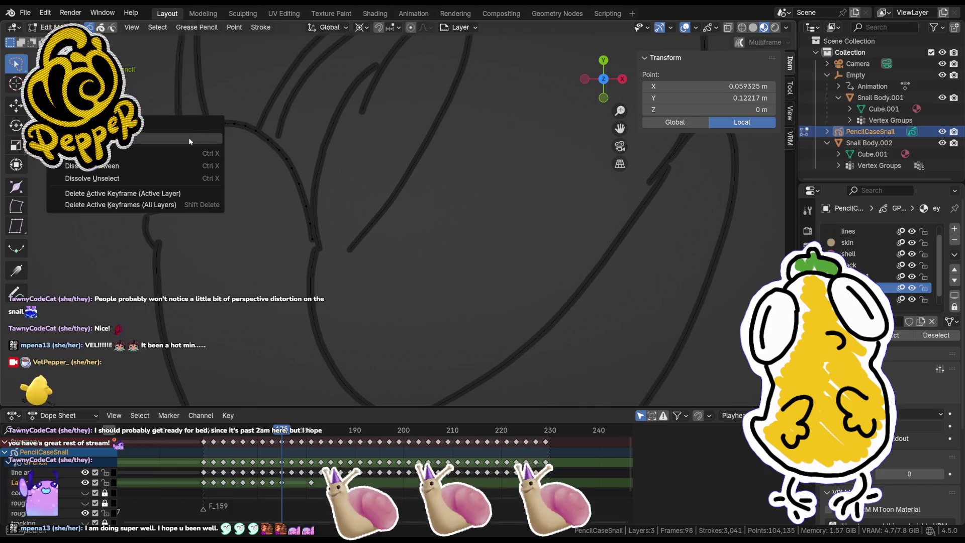
click(200, 136)
Step: Move the next neck-line point along the X axis and return to drawing with the Fill tool
click(206, 128)
key(g)
key(x)
click(209, 126)
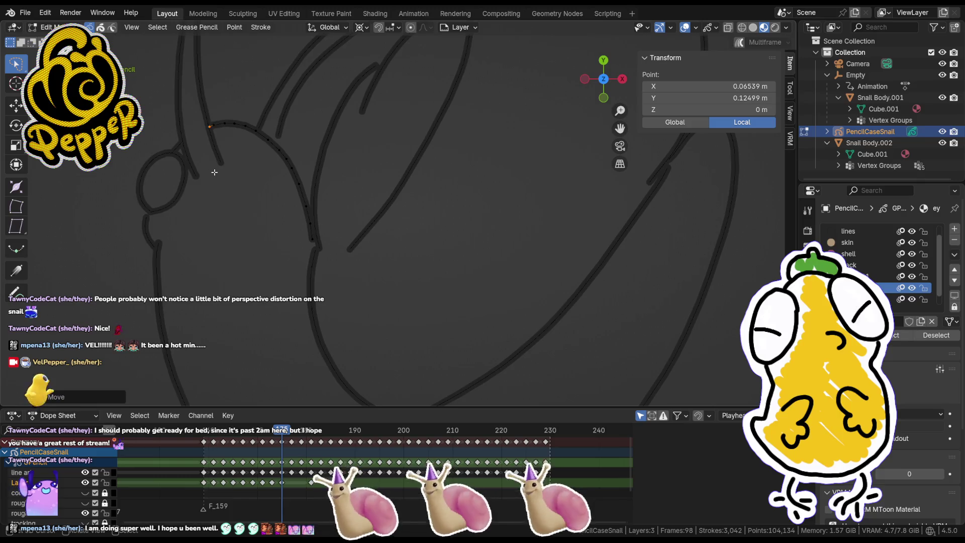
scroll(352, 251, down, 5)
click(360, 258)
key(Tab)
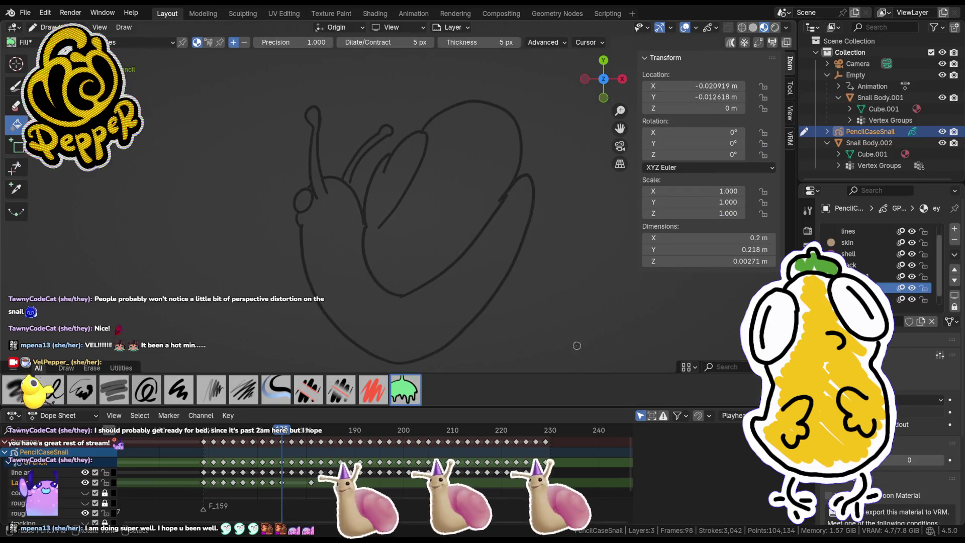
Step: Stay in Draw mode and fill the snail's eye dark
key(ctrl+Tab)
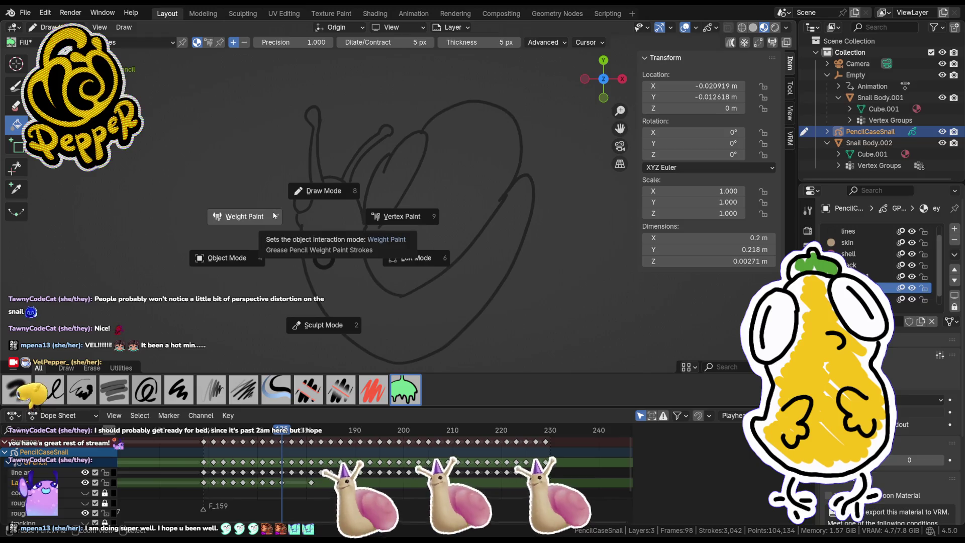
click(317, 205)
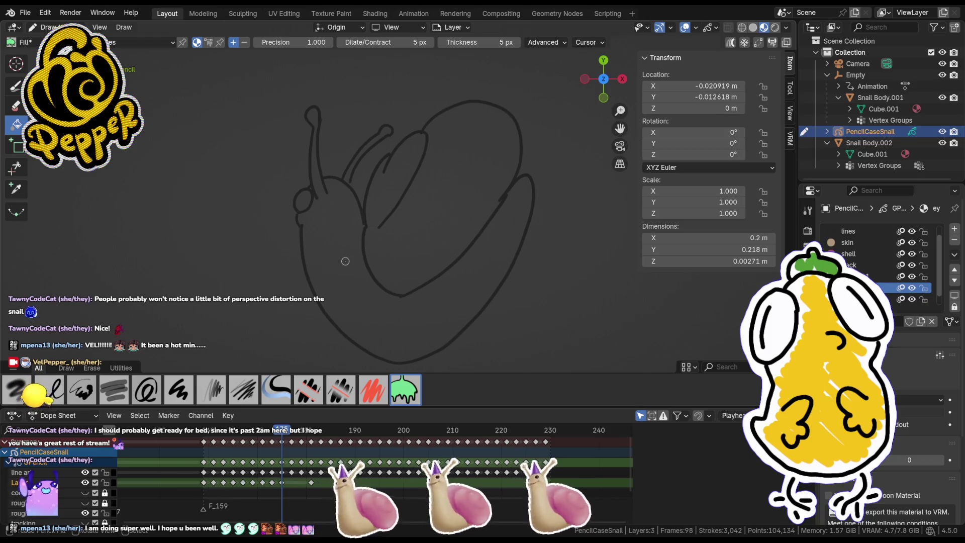
click(305, 196)
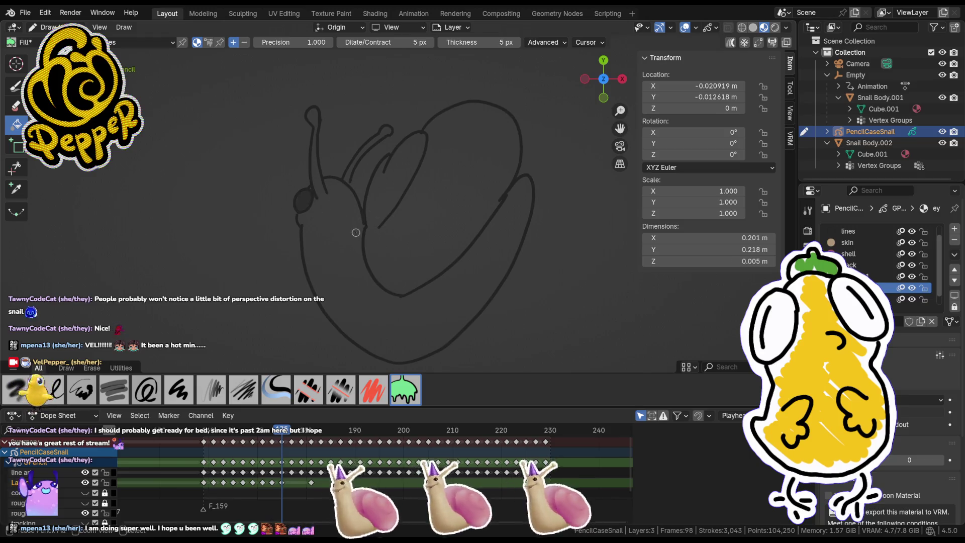
key(ctrl+Tab)
click(348, 176)
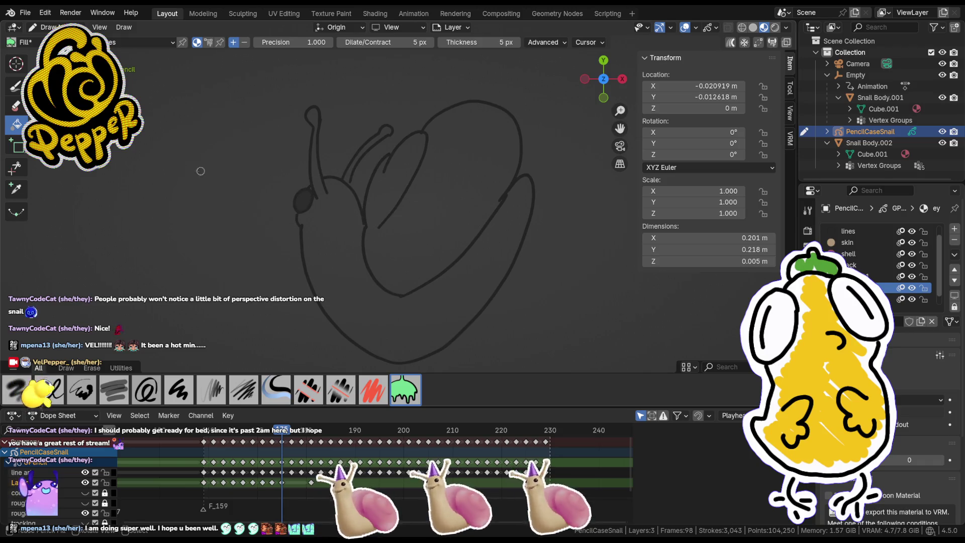
Step: Fill the shell pink, then the body, head and right eye stalk with tan skin
click(854, 254)
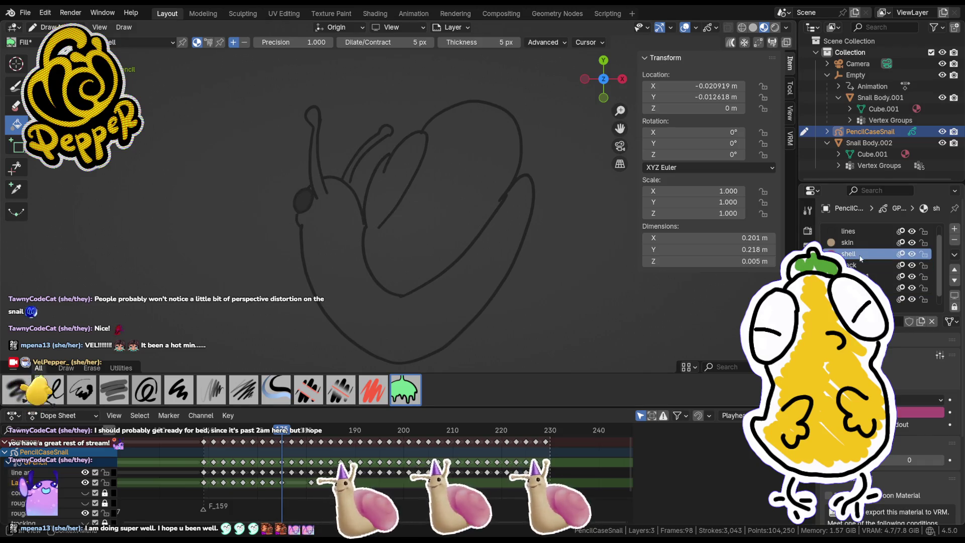
click(406, 225)
click(849, 242)
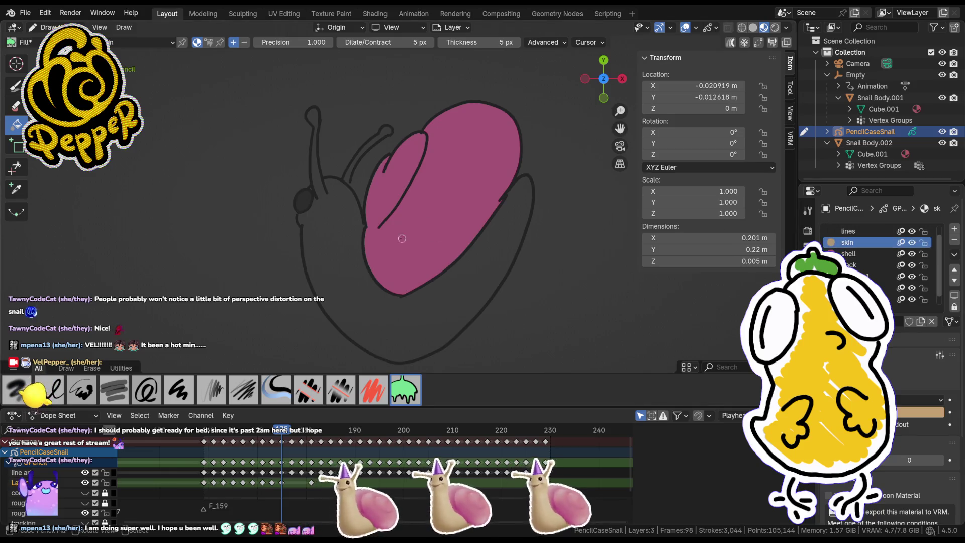
click(377, 295)
click(351, 174)
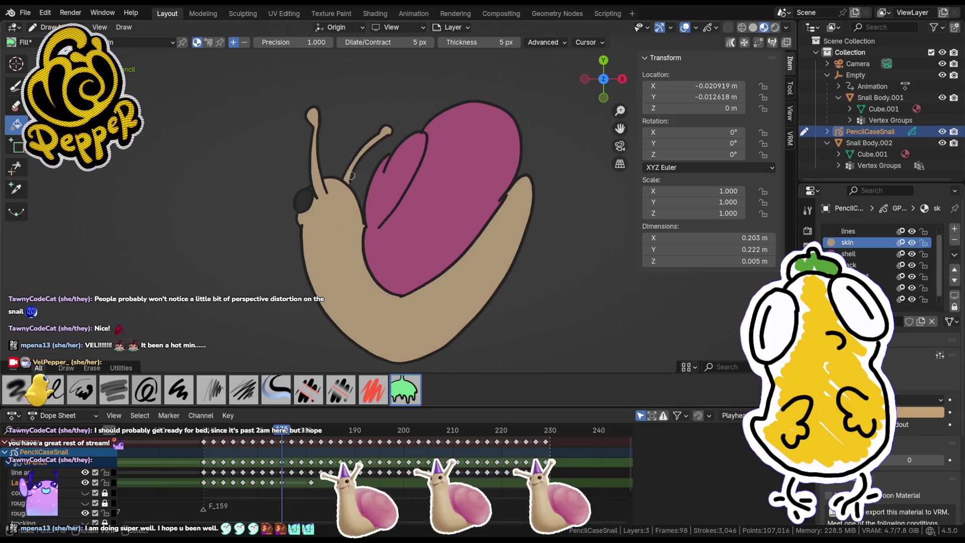
Step: Move a stroke point in Edit Mode and return to drawing
key(Tab)
key(g)
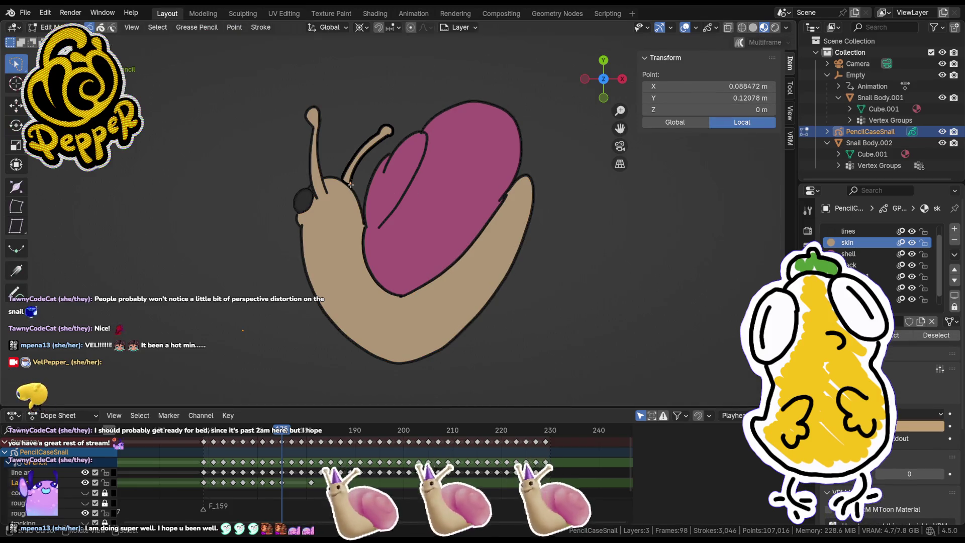
click(352, 195)
key(Tab)
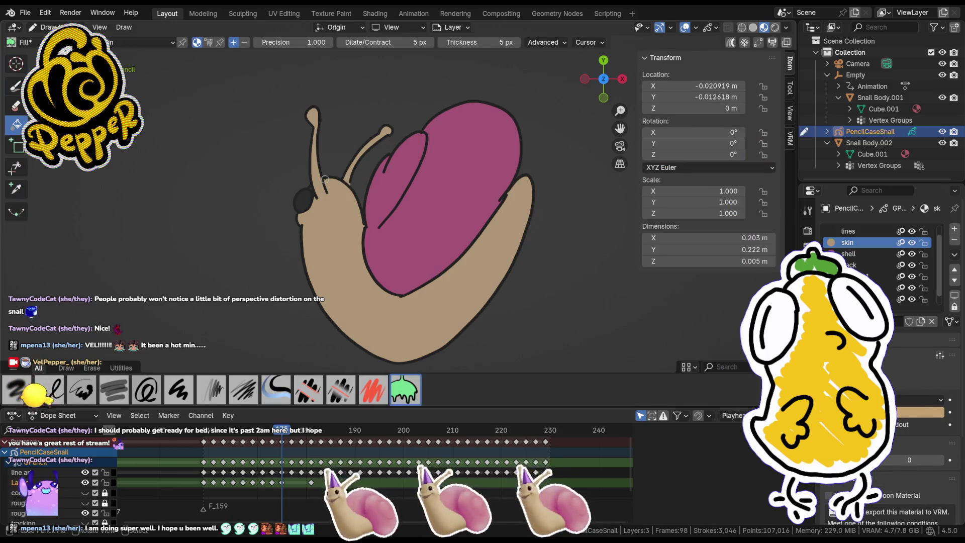
scroll(325, 179, up, 3)
key(Tab)
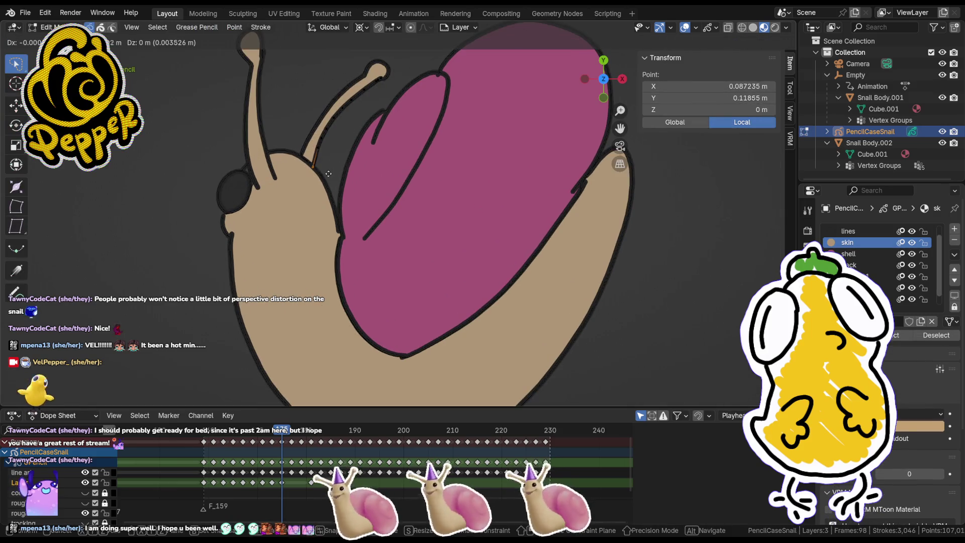
key(Tab)
scroll(314, 193, down, 5)
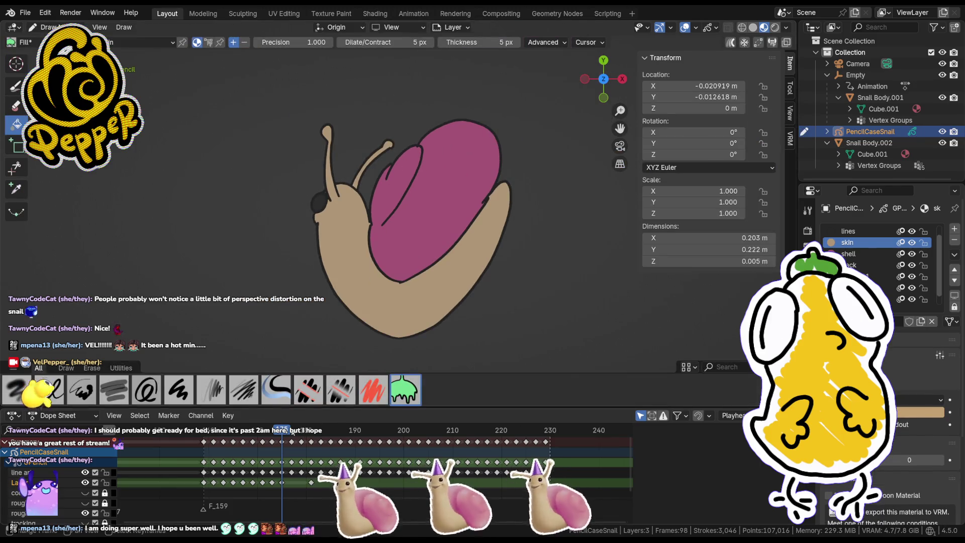
Step: On frame 177, insert a blank keyframe on the skin layer and fill the body tan
key(Up)
key(i)
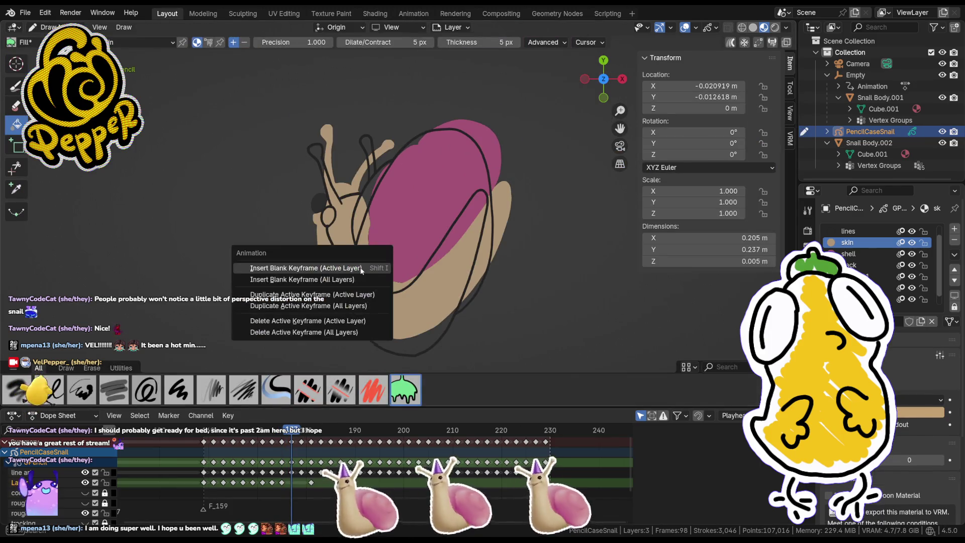
click(360, 265)
scroll(489, 282, up, 2)
scroll(528, 266, down, 2)
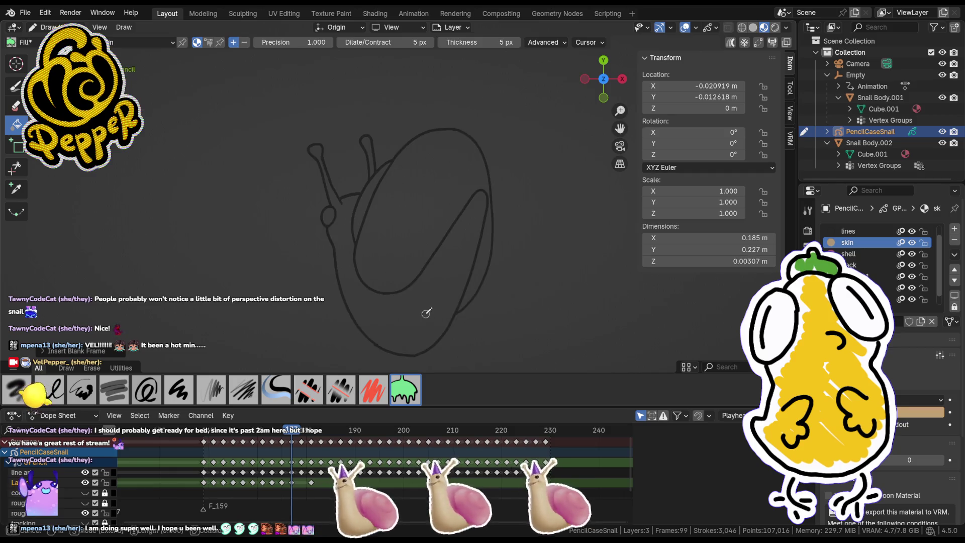
click(342, 302)
scroll(355, 181, up, 2)
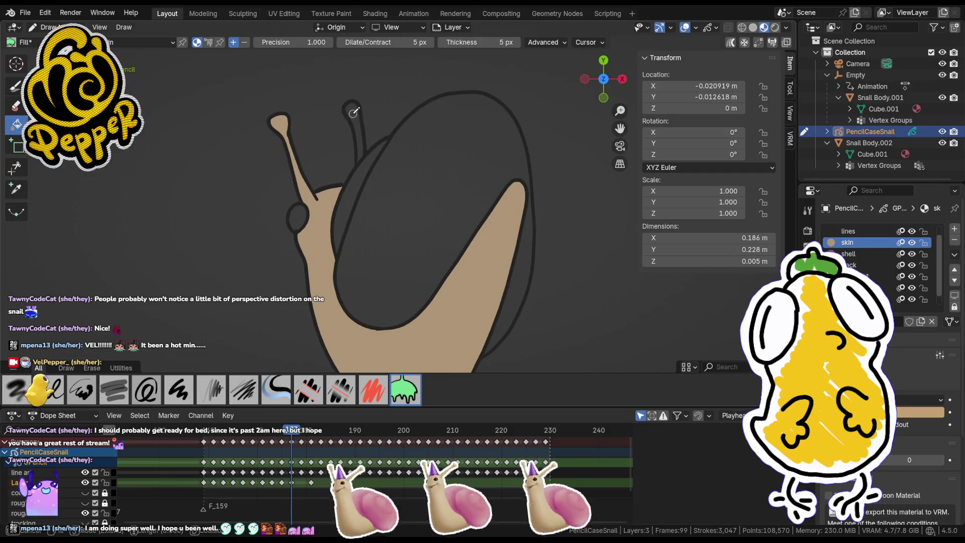
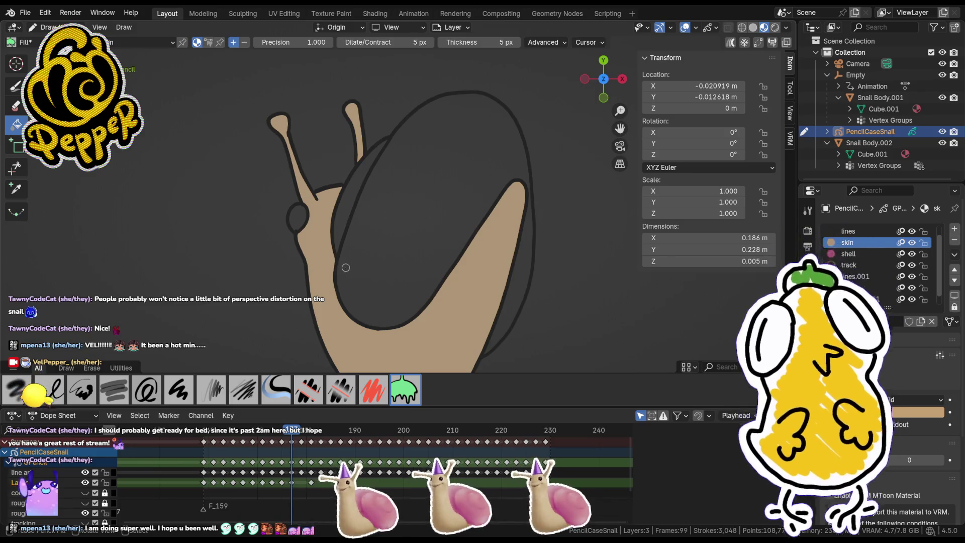
Step: Clear the stroke point selection and return the snail to Draw mode
scroll(355, 274, down, 2)
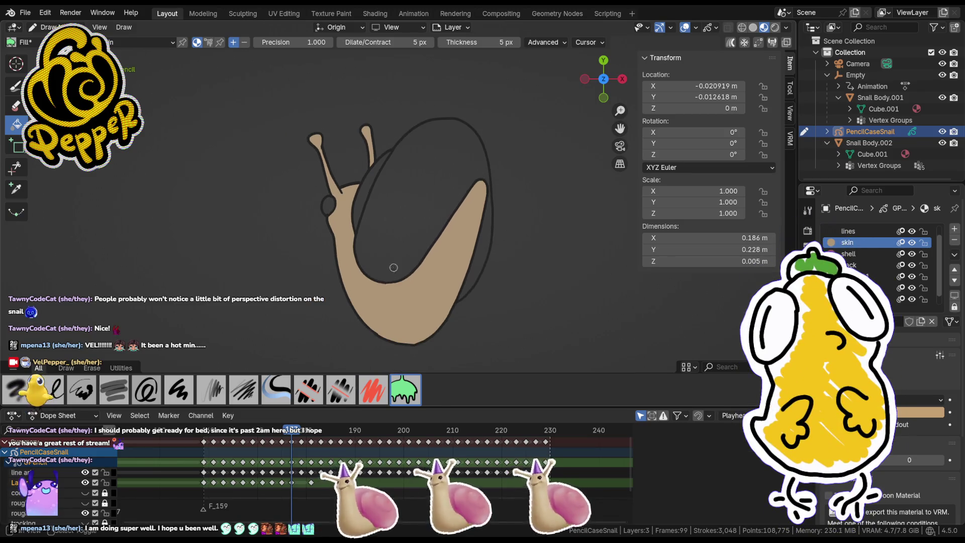
scroll(393, 272, up, 1)
key(Tab)
key(Tab)
key(ctrl+Tab)
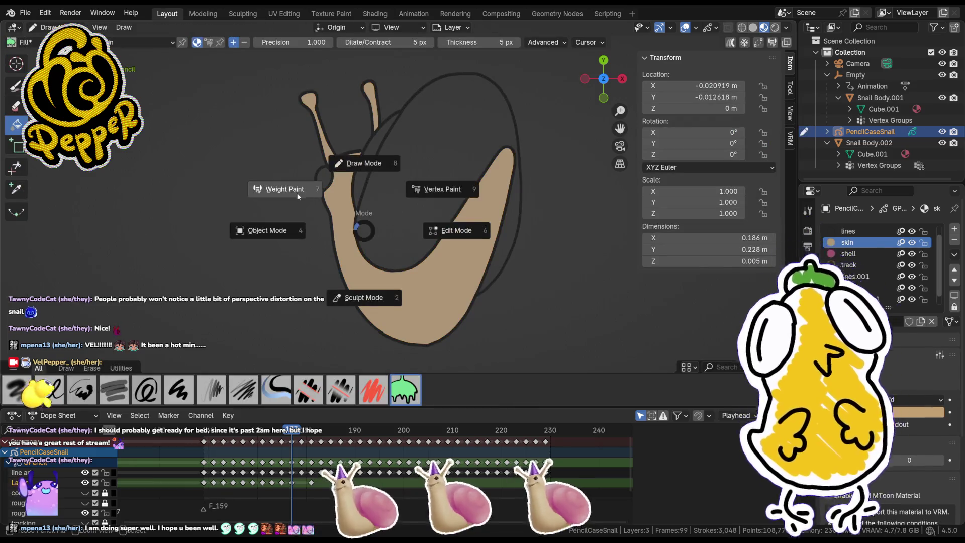
click(299, 197)
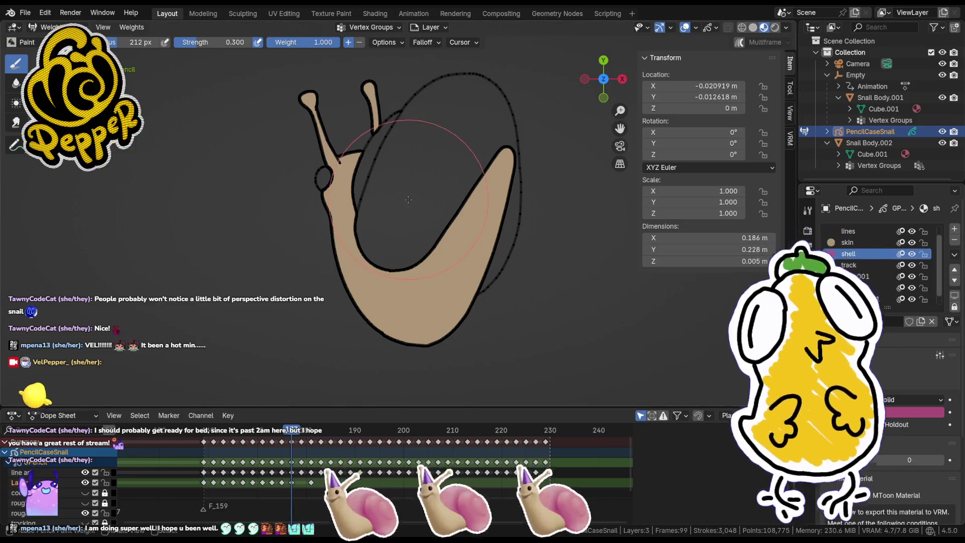
key(Tab)
key(Tab)
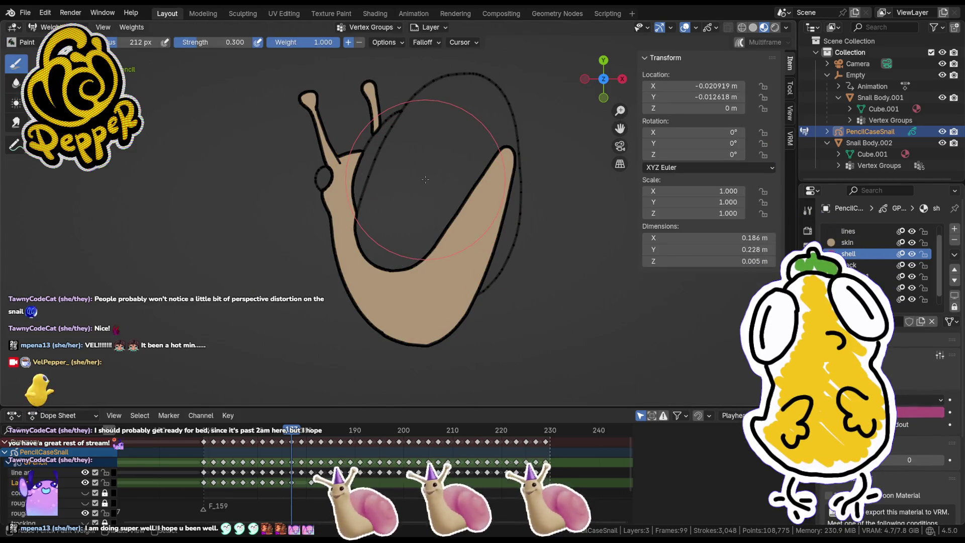
key(Tab)
click(426, 179)
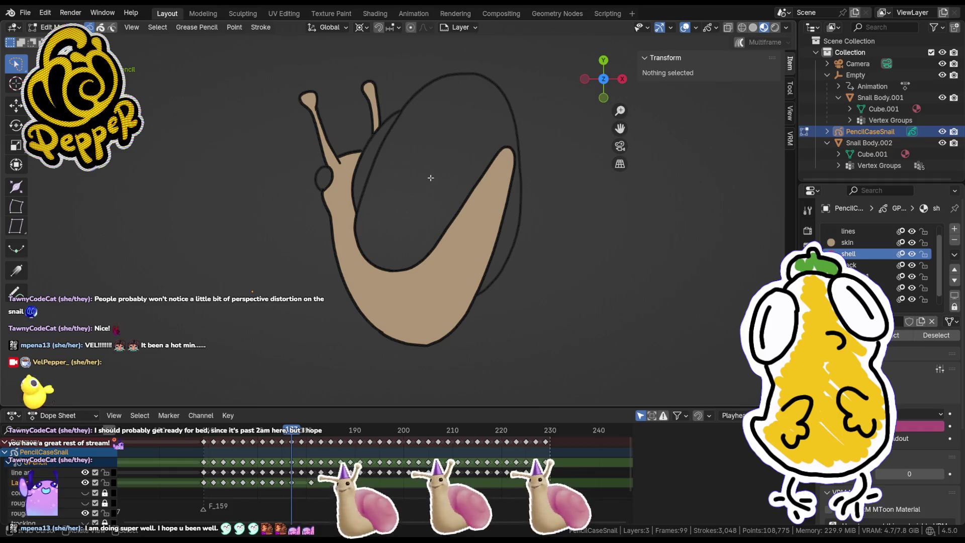
key(ctrl+Tab)
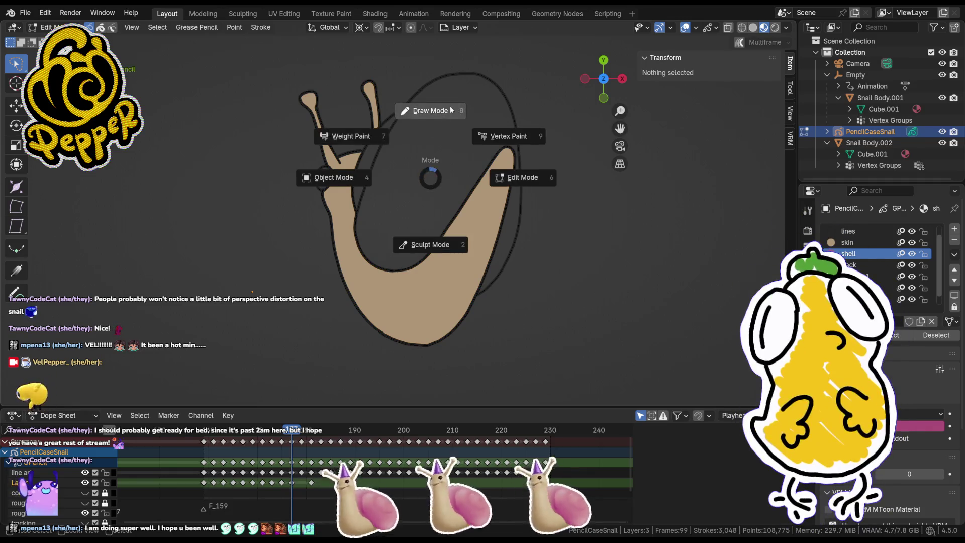
click(430, 111)
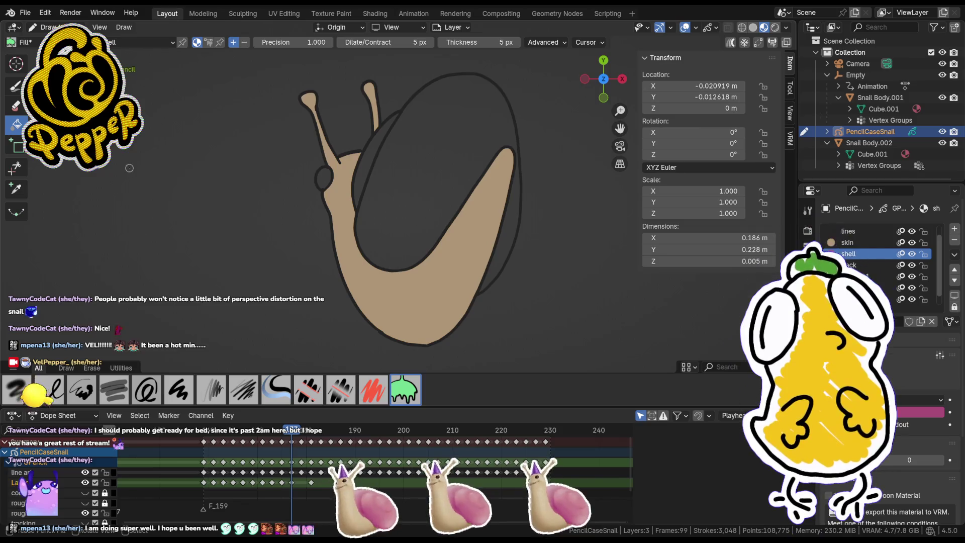
Step: Fill the shell magenta, including the leftover gap at its right edge
click(397, 175)
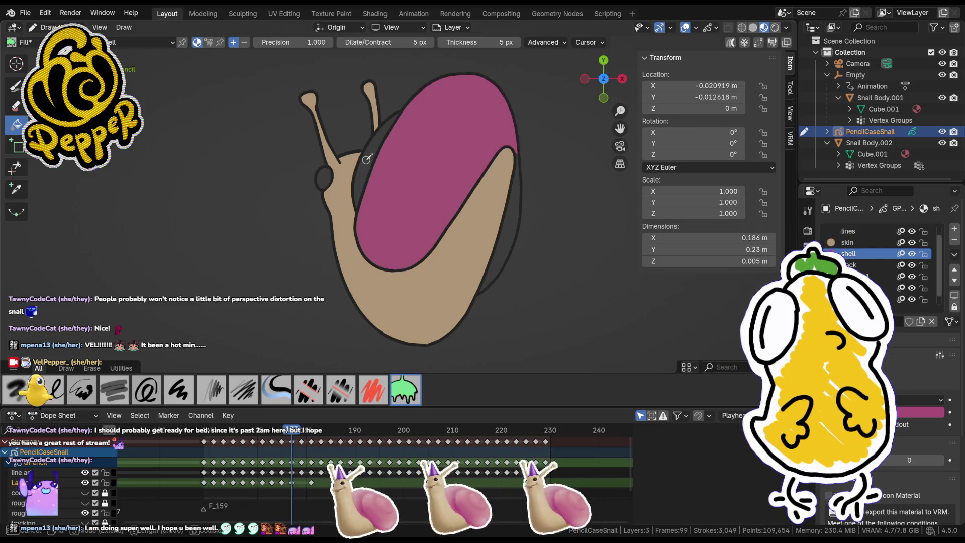
click(513, 233)
scroll(390, 271, up, 3)
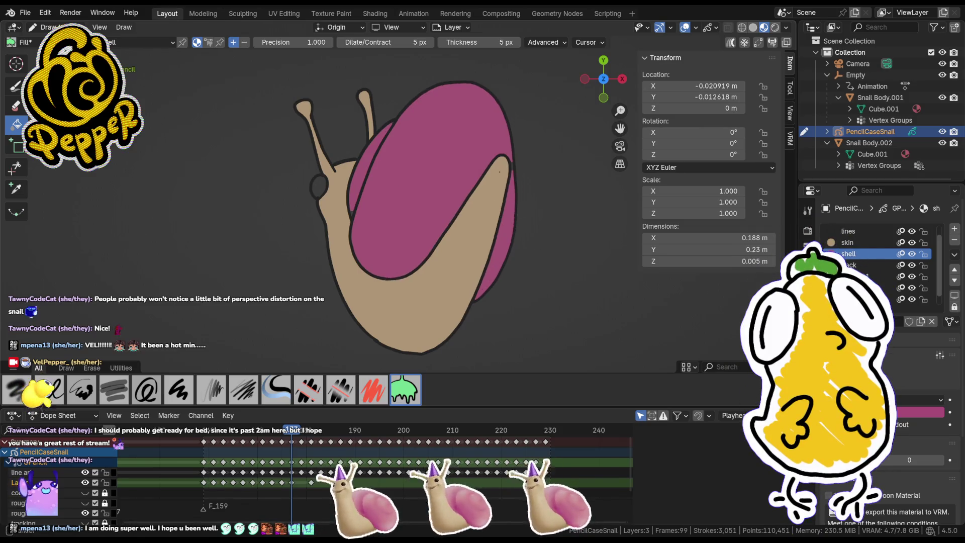
Step: In Edit Mode, move a shell outline point slightly downward
key(Tab)
click(389, 270)
scroll(391, 271, up, 3)
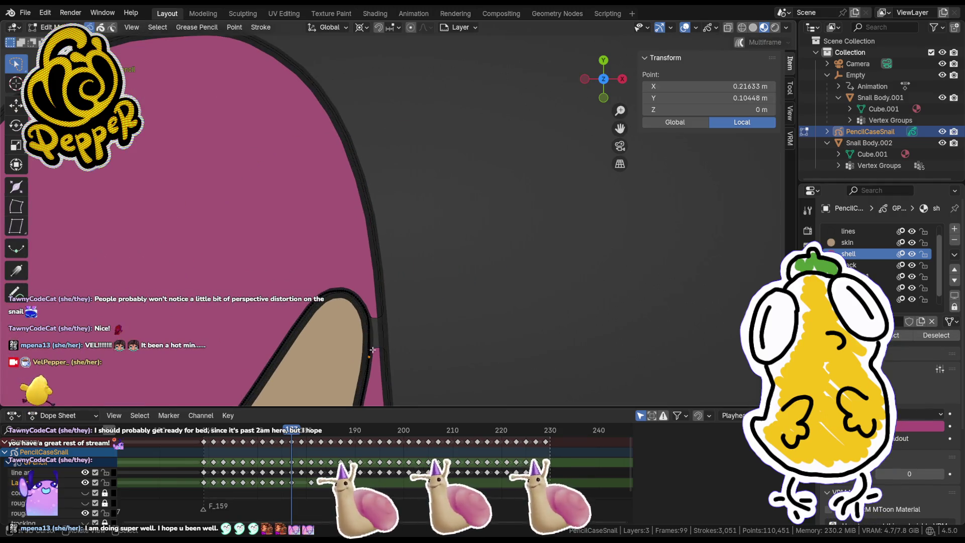
key(g)
click(388, 283)
key(Tab)
scroll(385, 241, down, 4)
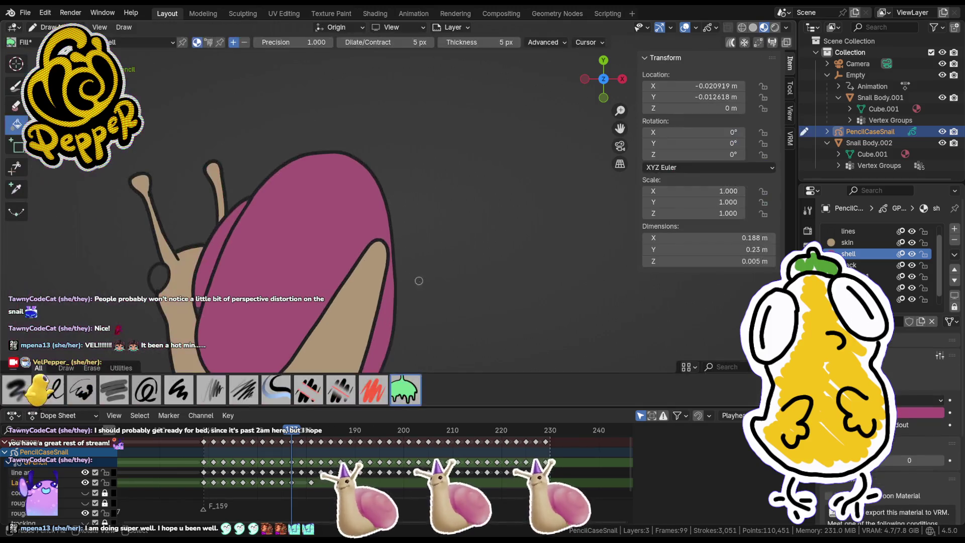
scroll(599, 249, up, 3)
key(Tab)
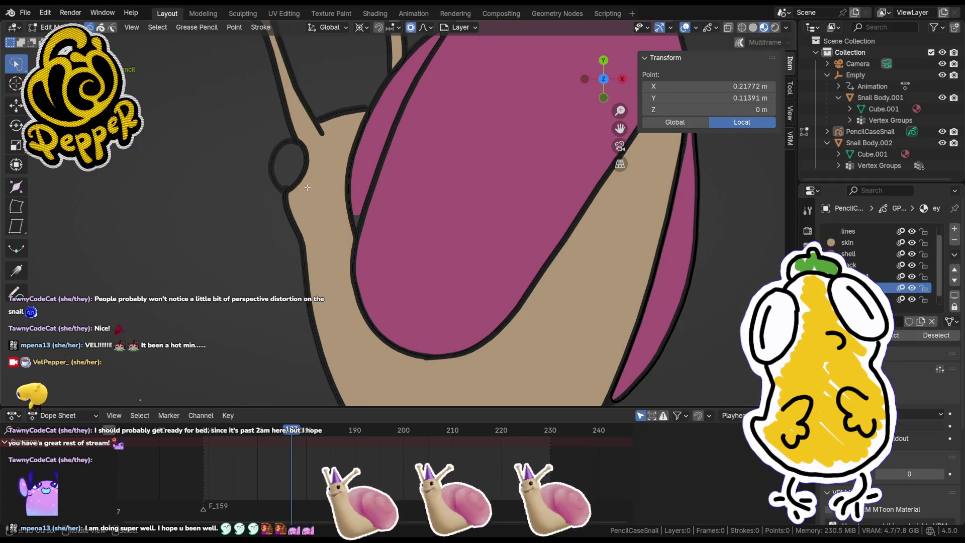
key(Tab)
Step: Fill the eye dark, then move the outline point with proportional editing to close the shell gap
click(290, 163)
key(Tab)
key(Tab)
key(Tab)
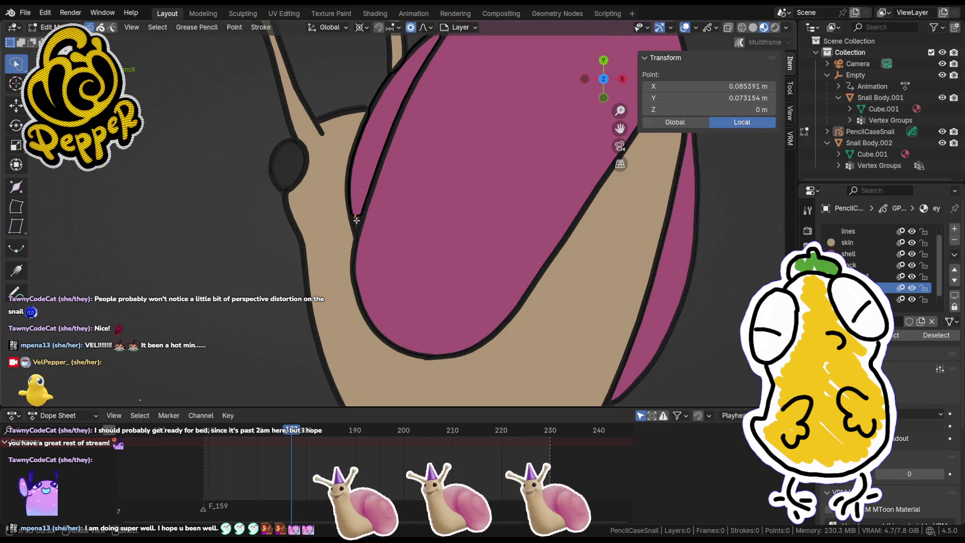
key(s)
key(Escape)
key(g)
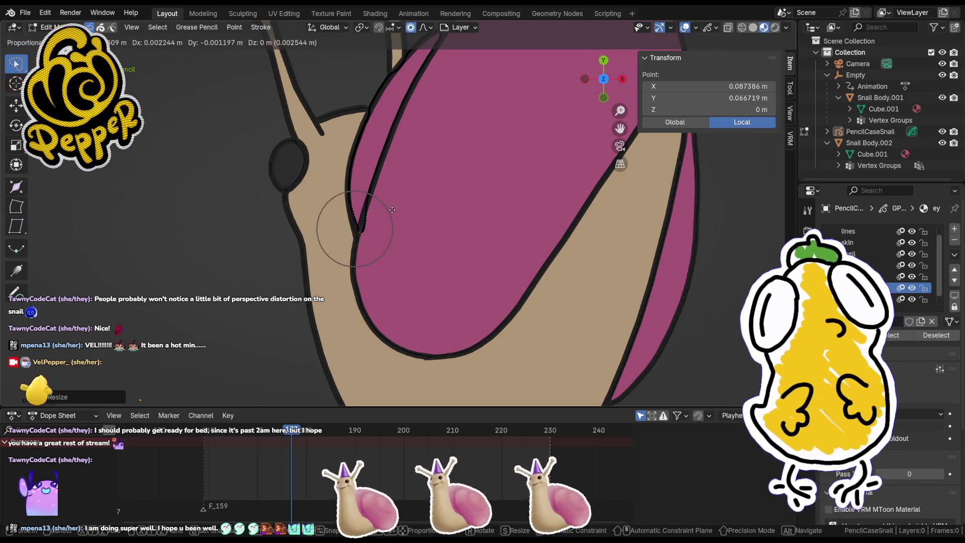
click(391, 210)
key(Tab)
scroll(391, 210, down, 8)
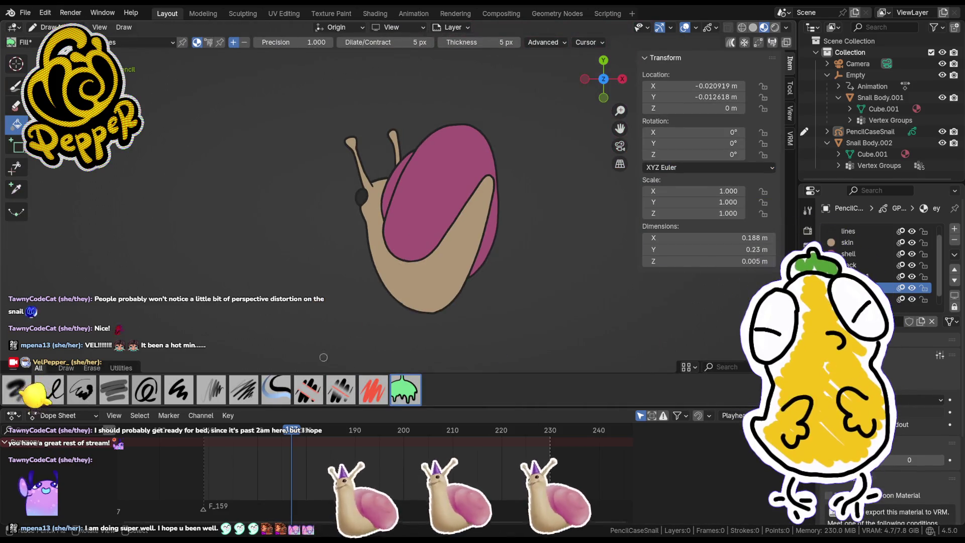
Step: Scrub to a later frame and switch the snail back to Draw mode
drag(292, 430, 312, 430)
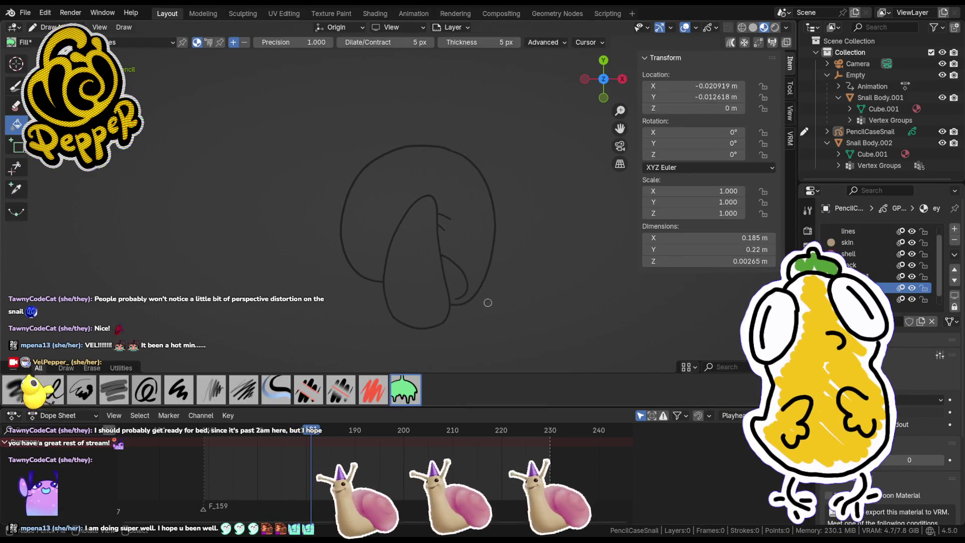
key(Tab)
key(ctrl+Tab)
click(426, 256)
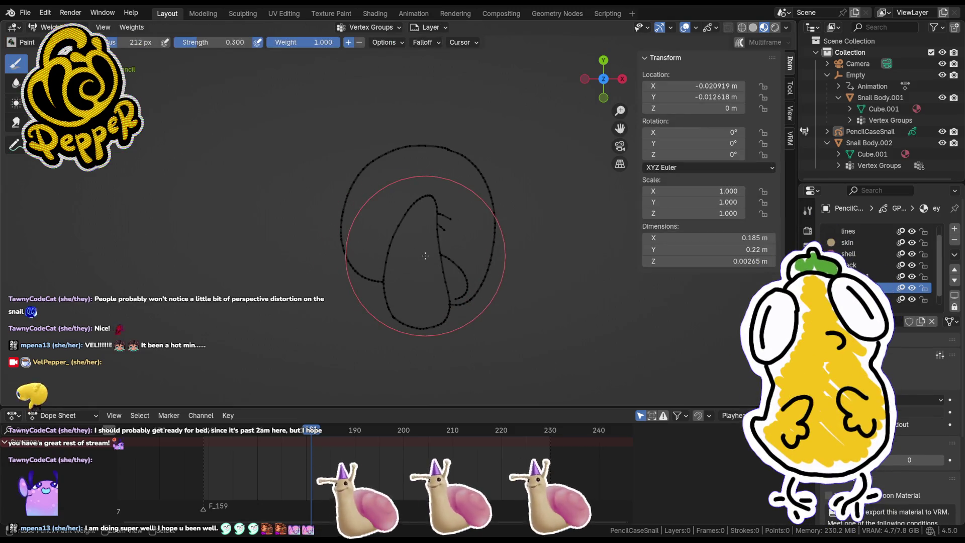
key(ctrl+Tab)
click(434, 198)
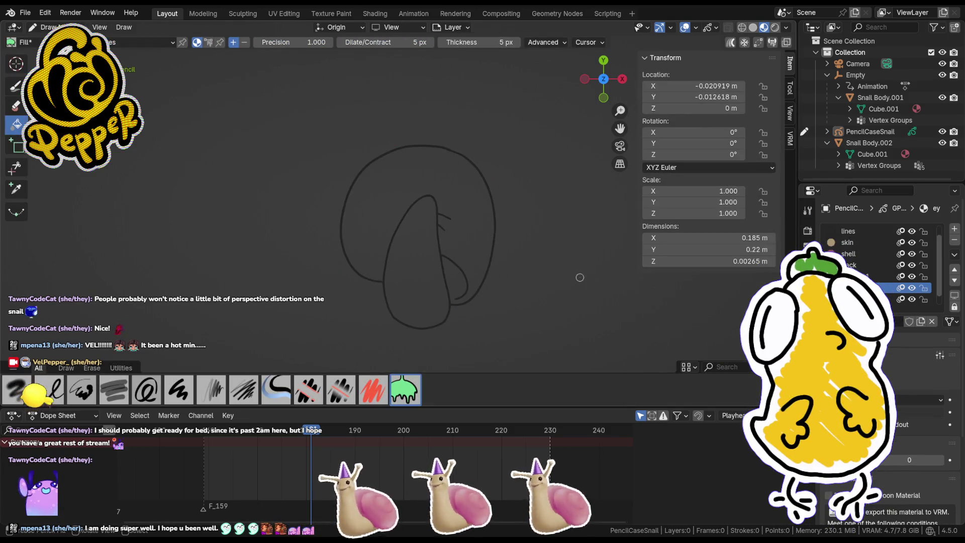
Step: Fill the shell with the magenta shell material and the body with tan skin
click(865, 254)
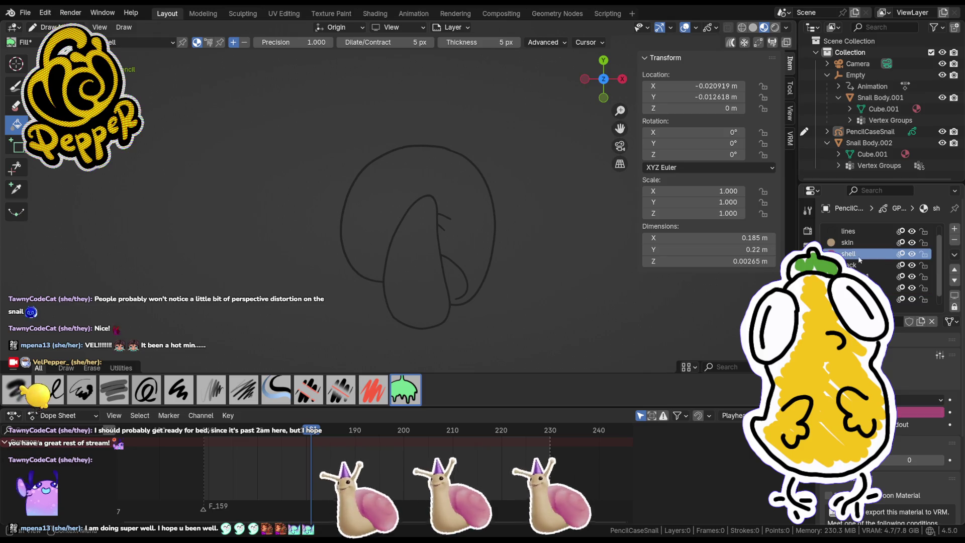
click(455, 237)
click(850, 243)
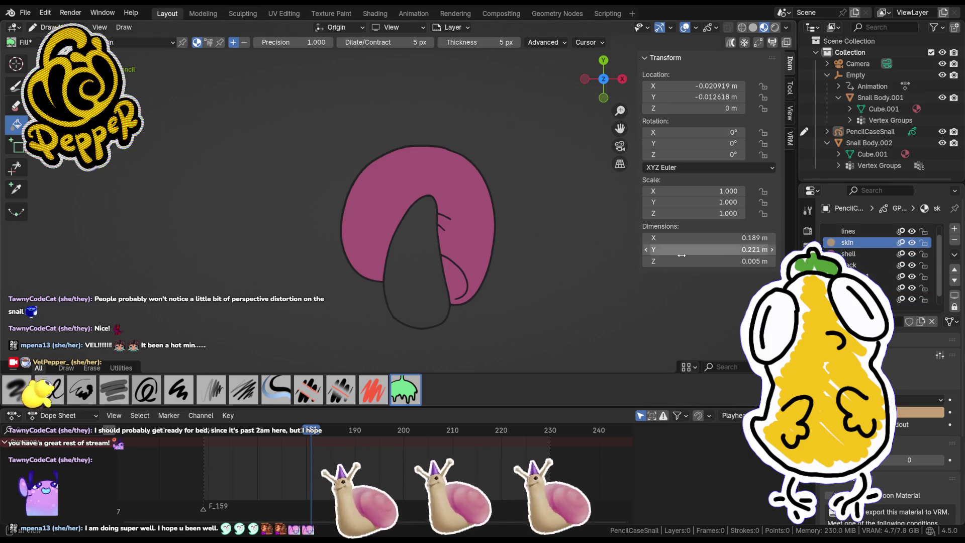
click(427, 280)
Step: Preview the following frames, return to the filled frame, and show the snail's keyframes
mouse_move(318, 432)
mouse_down()
mouse_move(331, 433)
mouse_move(321, 434)
mouse_up()
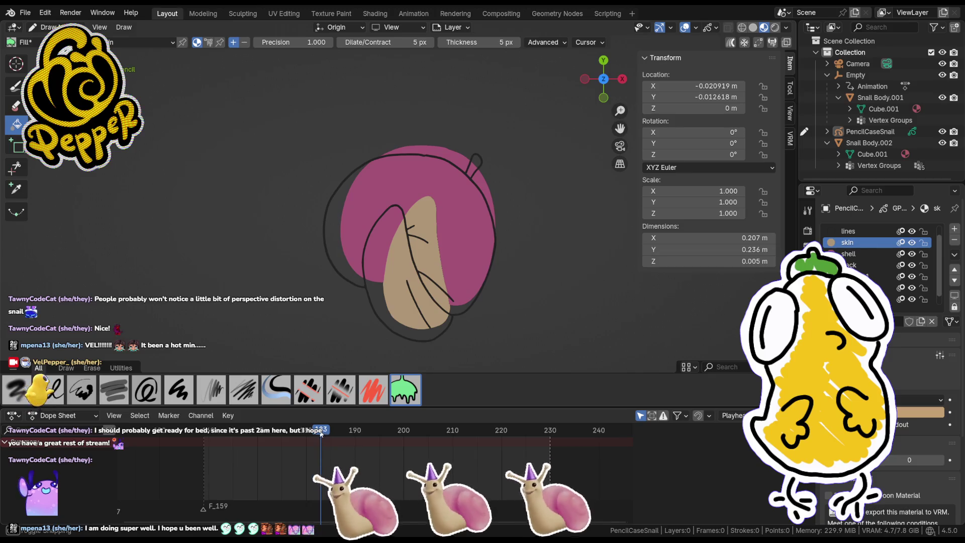
click(313, 434)
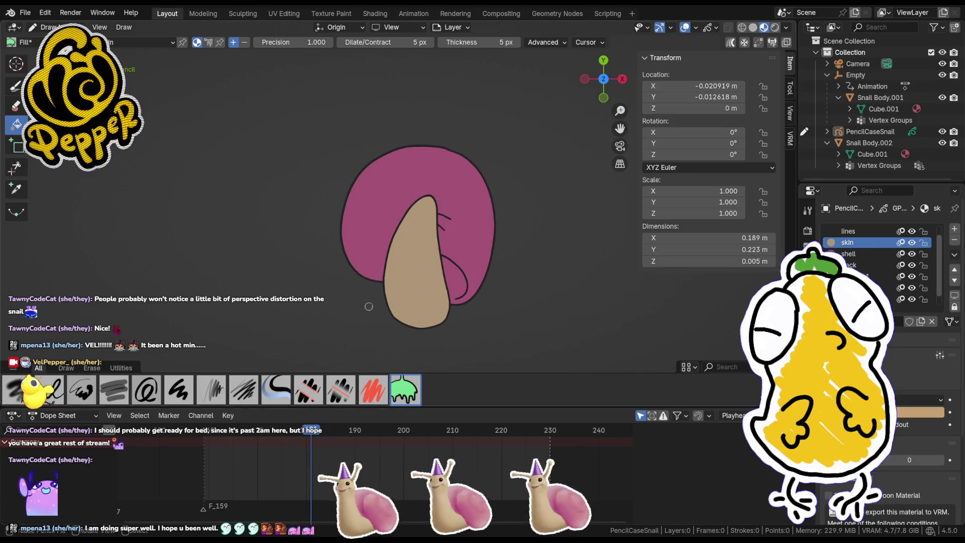
click(899, 135)
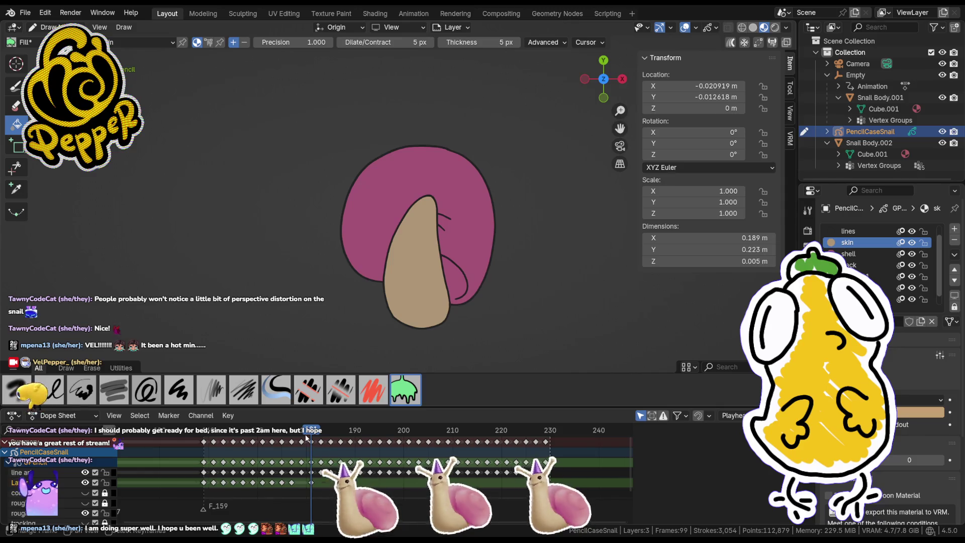
Step: Go to an earlier frame and insert a blank fill keyframe there
click(301, 436)
drag(300, 439, 301, 440)
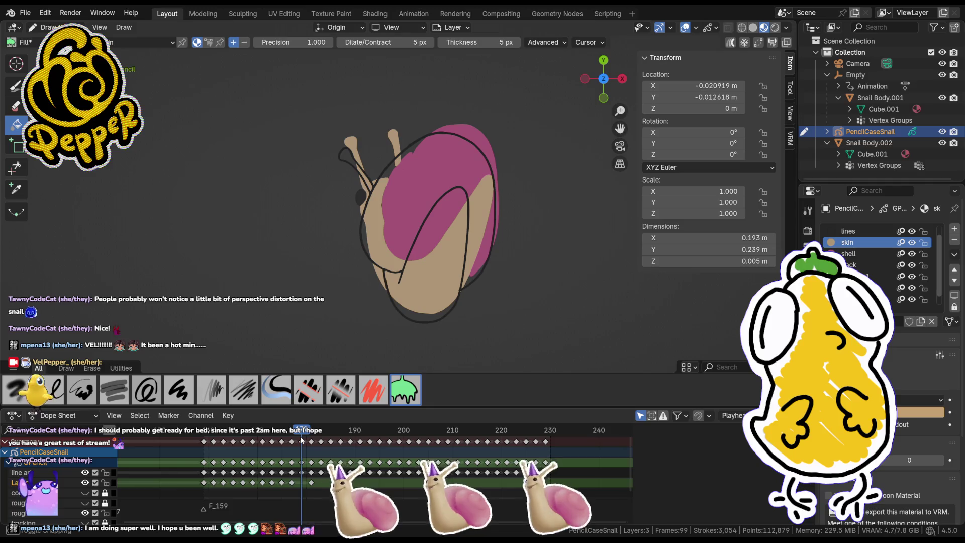
key(i)
click(407, 315)
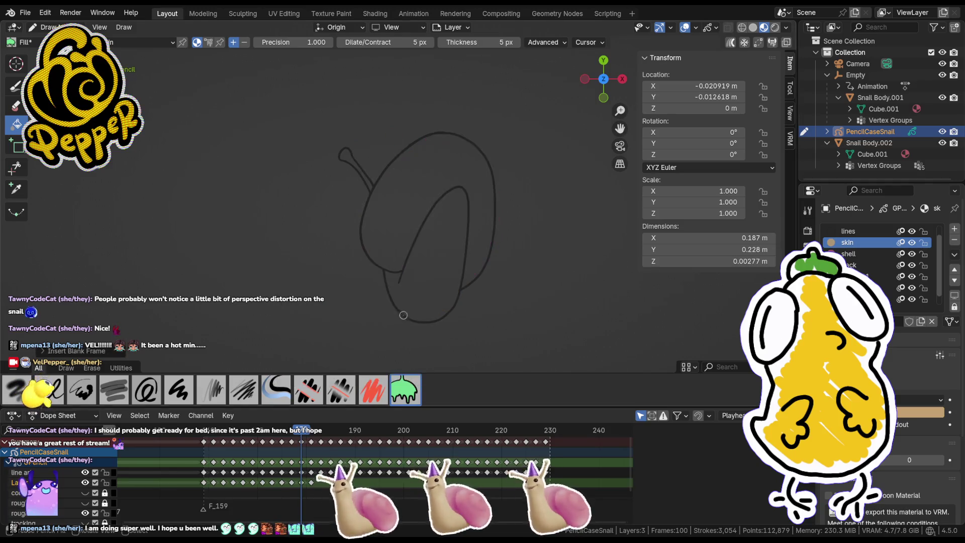
Step: Fill the body and eye stalk tan, and the shell magenta
click(412, 282)
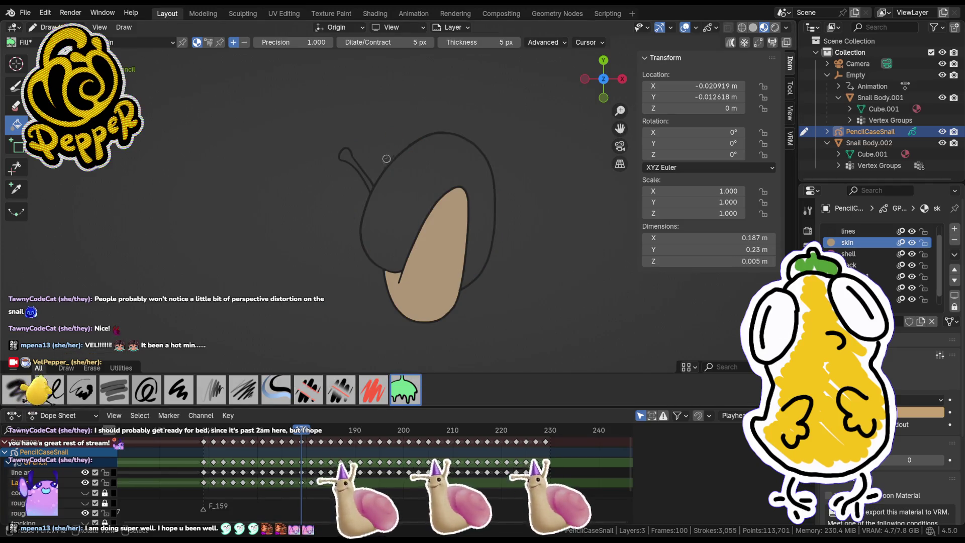
click(358, 174)
click(849, 254)
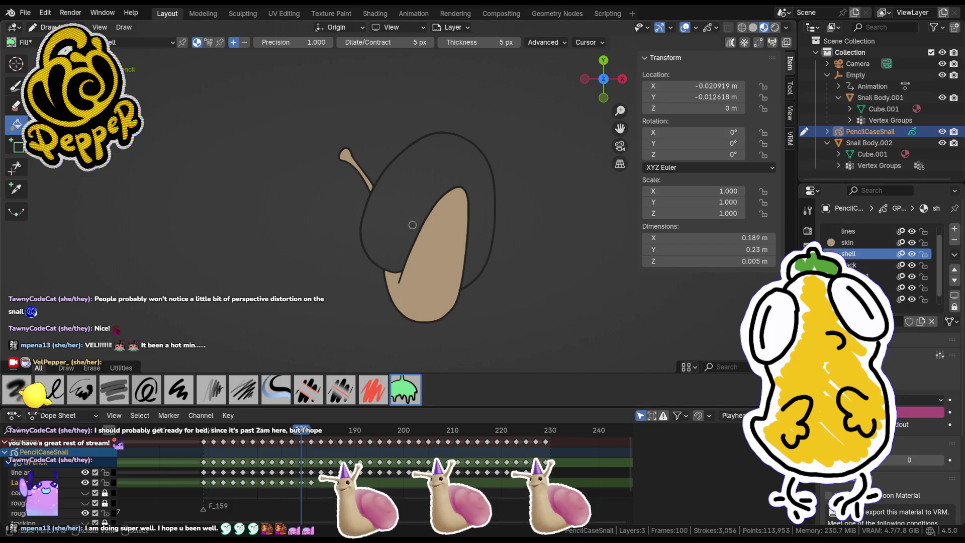
click(398, 182)
Step: Move ahead to a later frame and insert another blank keyframe
drag(301, 432, 323, 436)
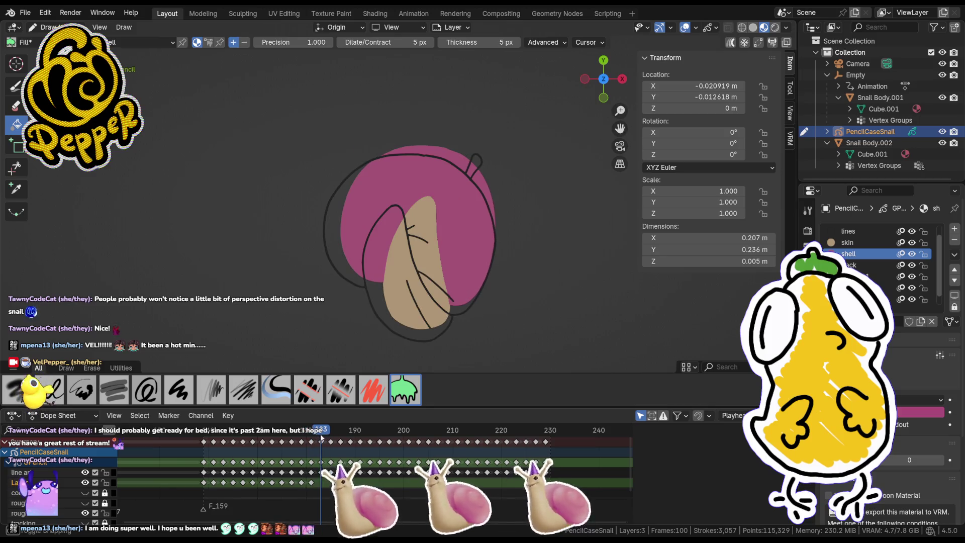
key(i)
click(425, 250)
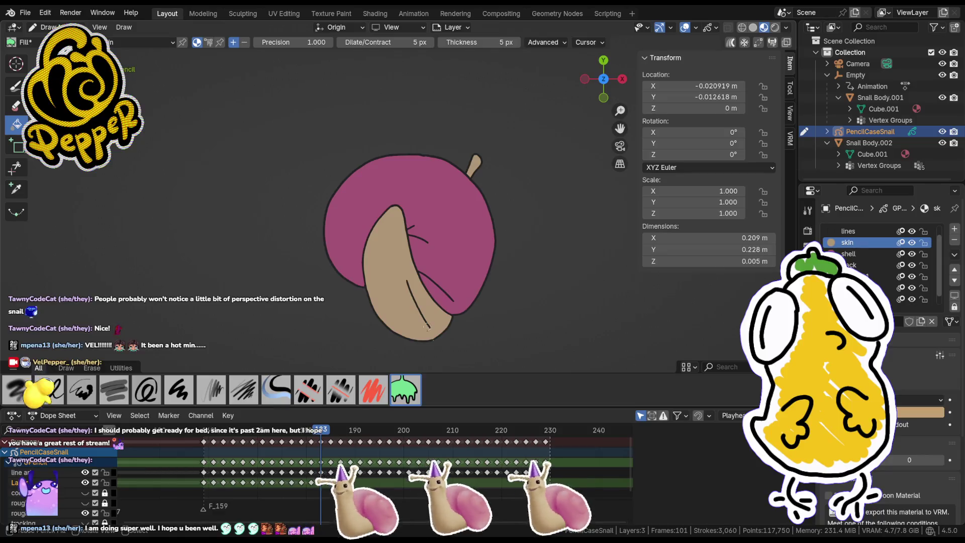
Step: Insert a blank keyframe on frame 185 and fill the foot and eye stalk tan
click(332, 432)
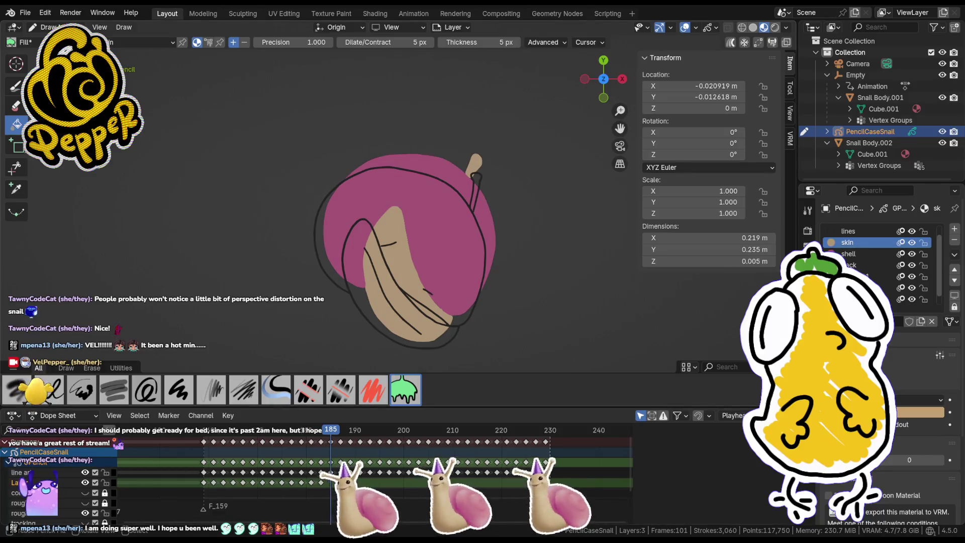
key(i)
click(434, 238)
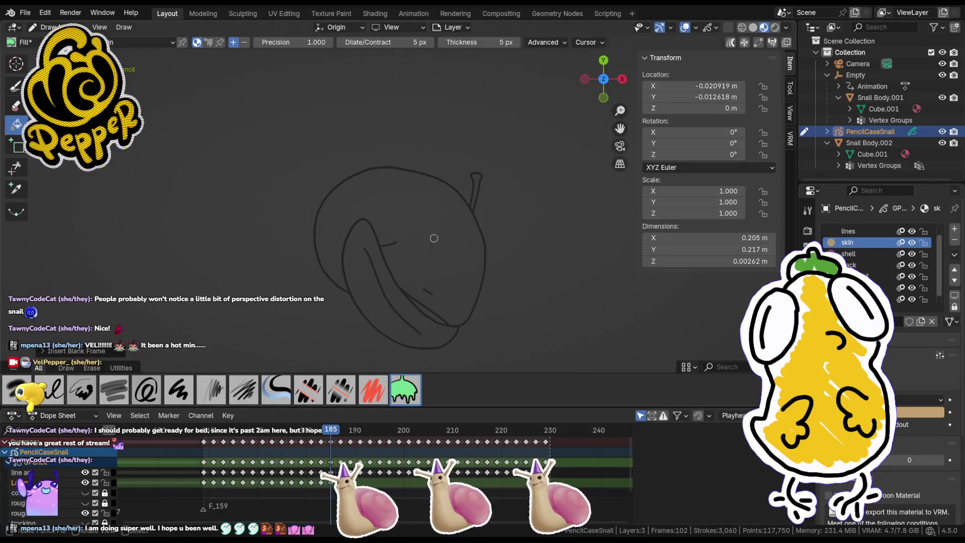
click(373, 292)
click(474, 194)
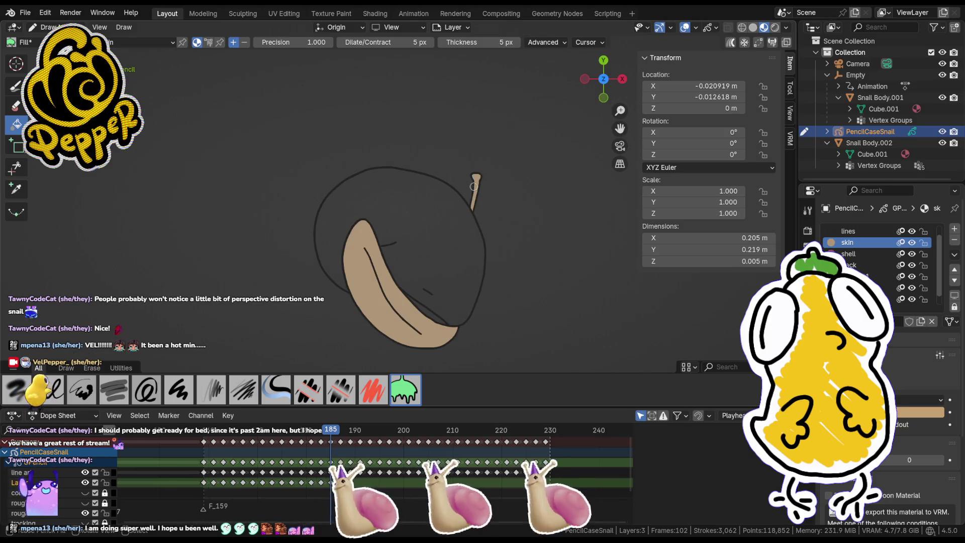
Step: Fill the shell magenta, retrying the gap along its lower edge
click(855, 253)
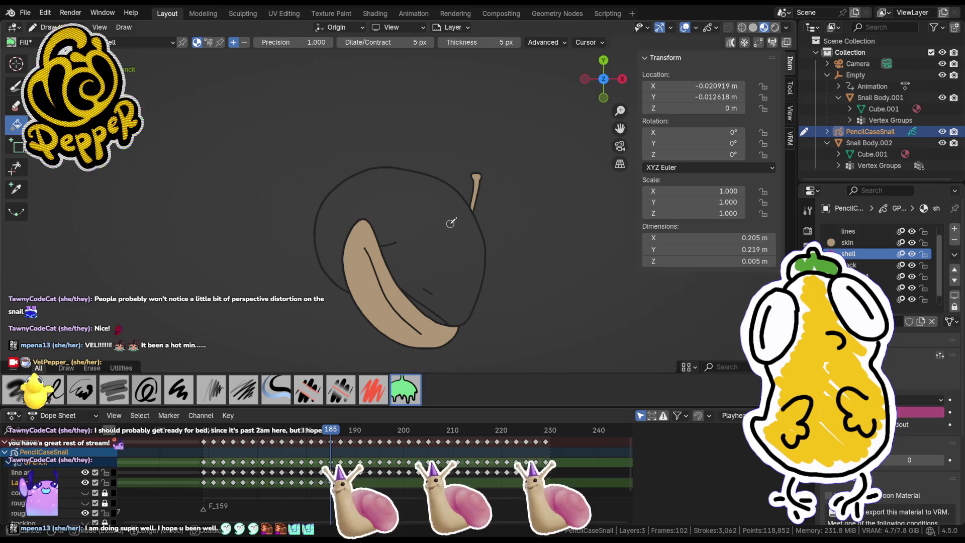
click(438, 281)
click(435, 313)
click(434, 312)
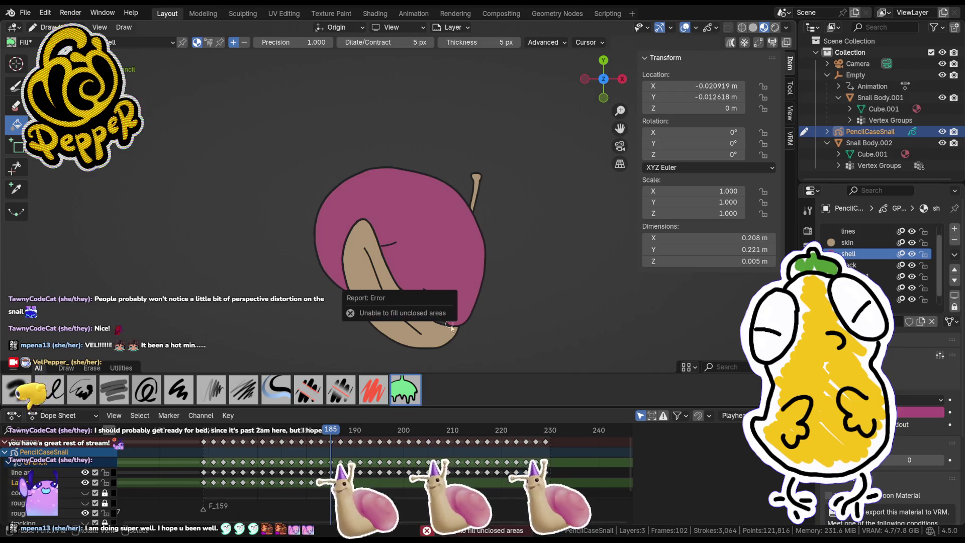
click(442, 321)
scroll(469, 350, up, 6)
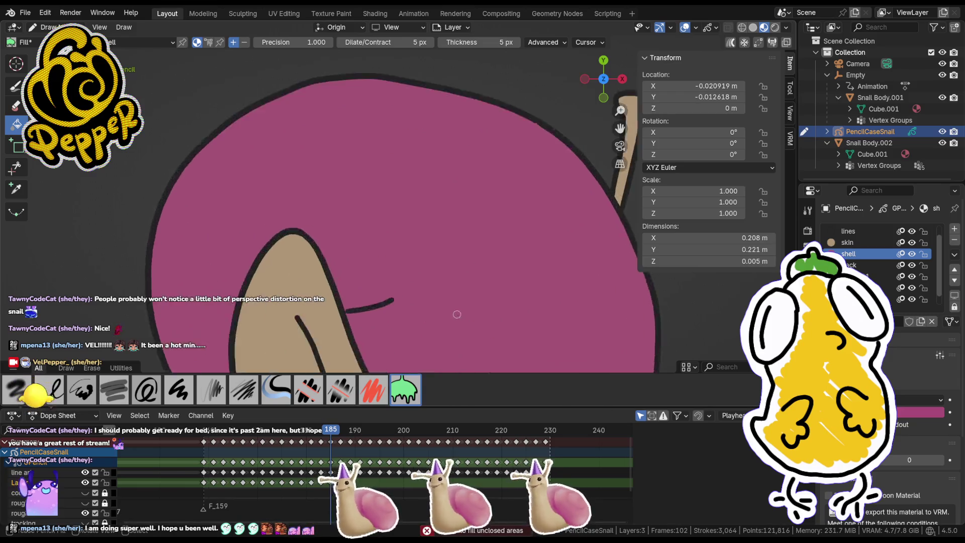
Step: In Edit Mode, move shell outline points to close the gap
scroll(438, 241, up, 3)
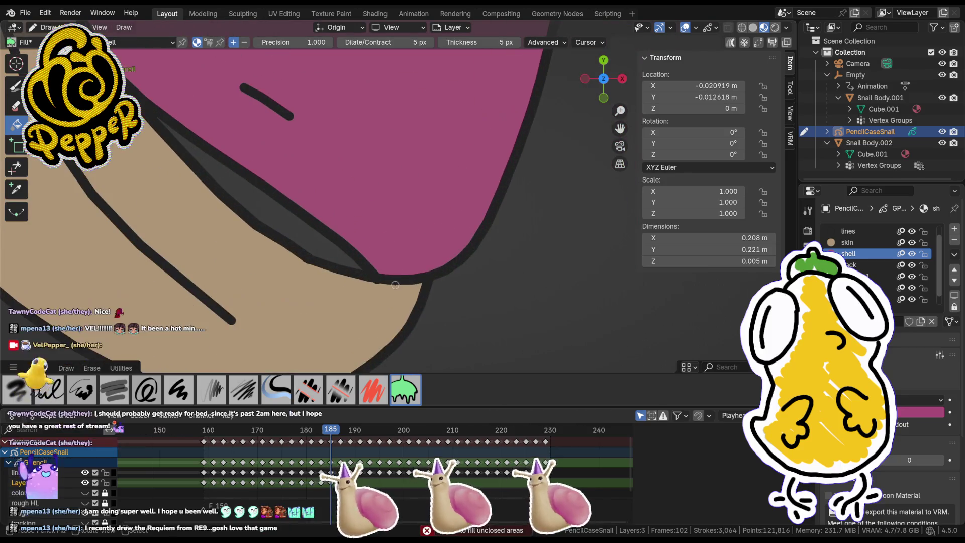
key(Tab)
click(378, 281)
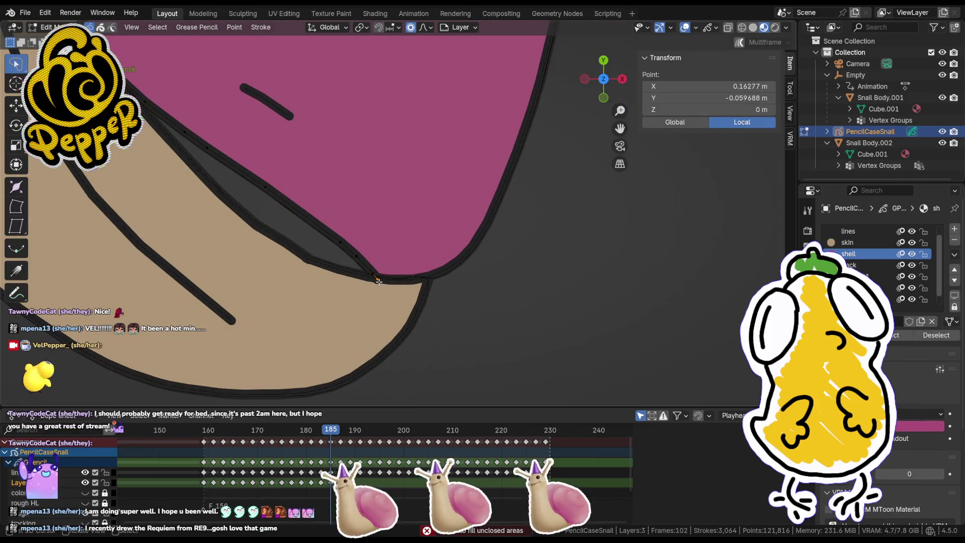
key(g)
click(371, 277)
shift+middle_drag(130, 88, 247, 191)
click(247, 191)
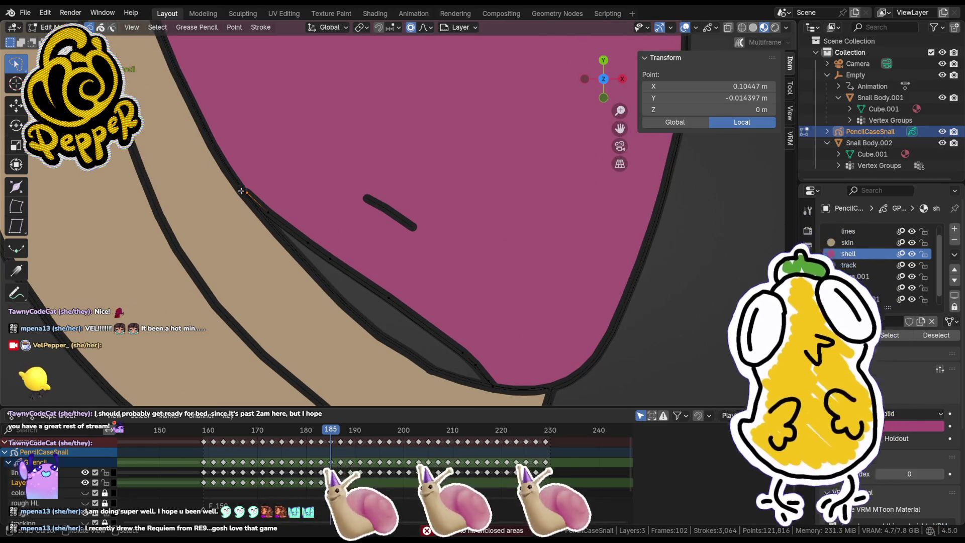
key(Tab)
key(Tab)
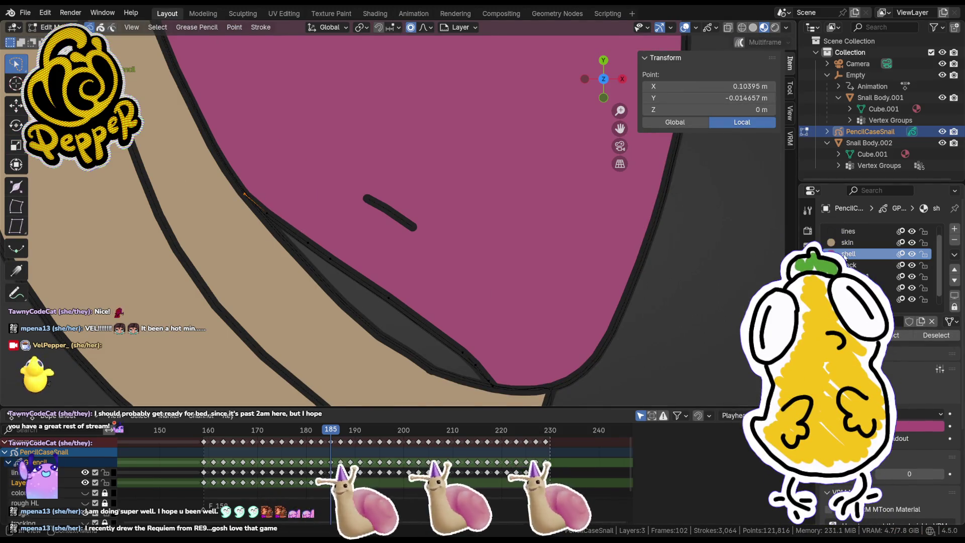
Step: Adjust another outline point and fill the shell gap magenta
click(362, 317)
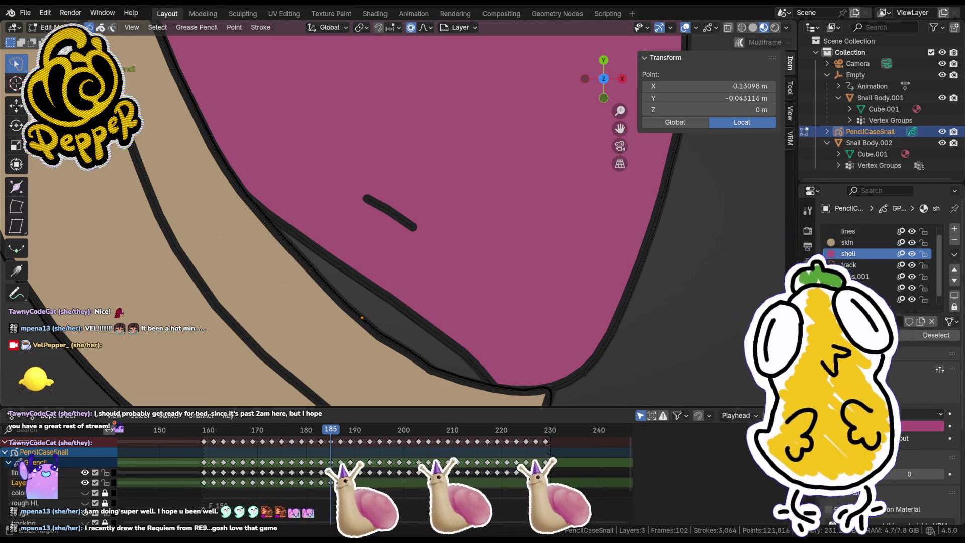
key(Tab)
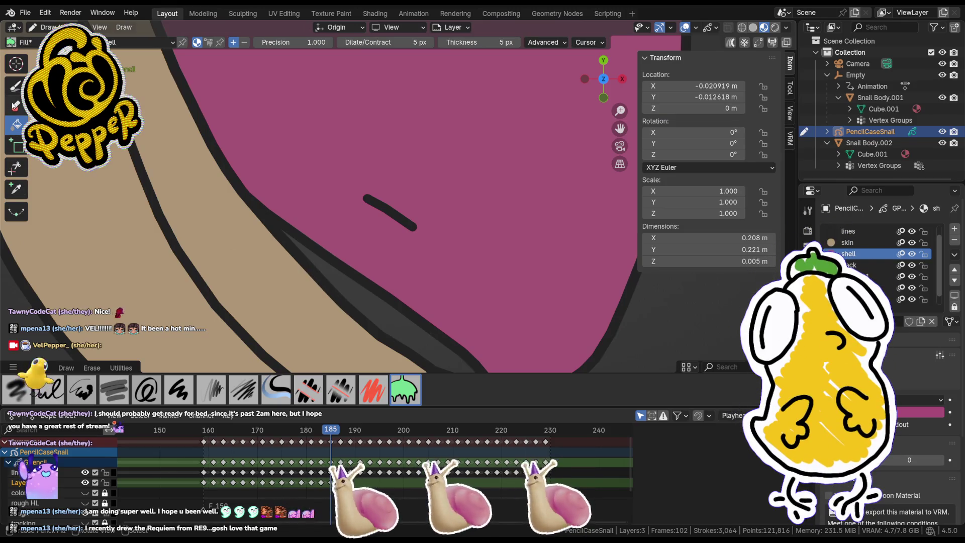
click(375, 300)
scroll(425, 293, down, 1)
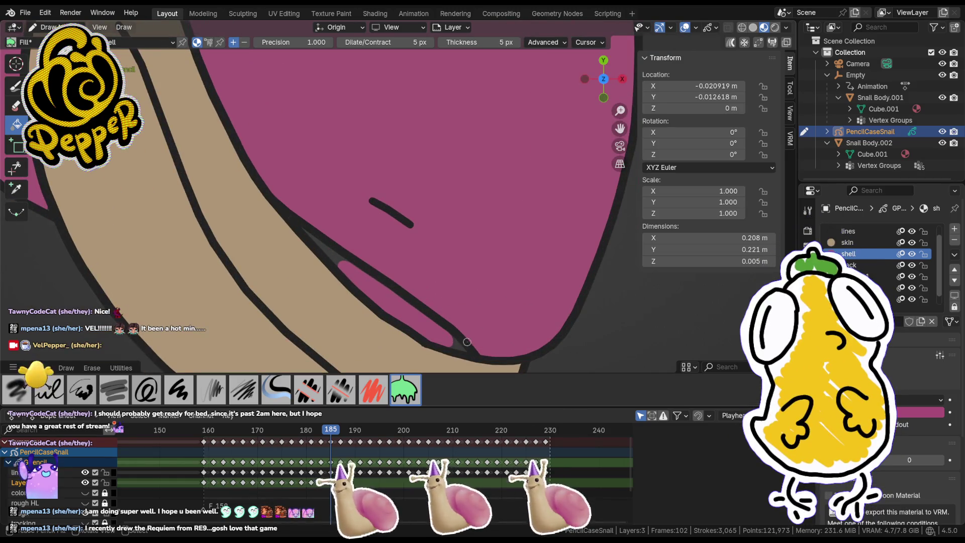
Step: Reshape the inner stroke near the shell edge, then move to frame 187
key(Tab)
click(459, 345)
key(g)
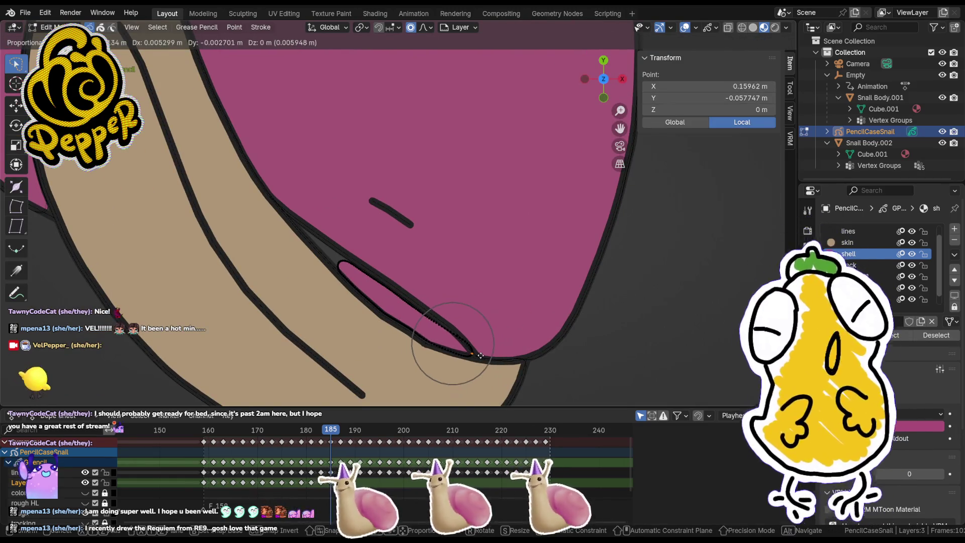
click(286, 213)
scroll(407, 295, down, 6)
key(Tab)
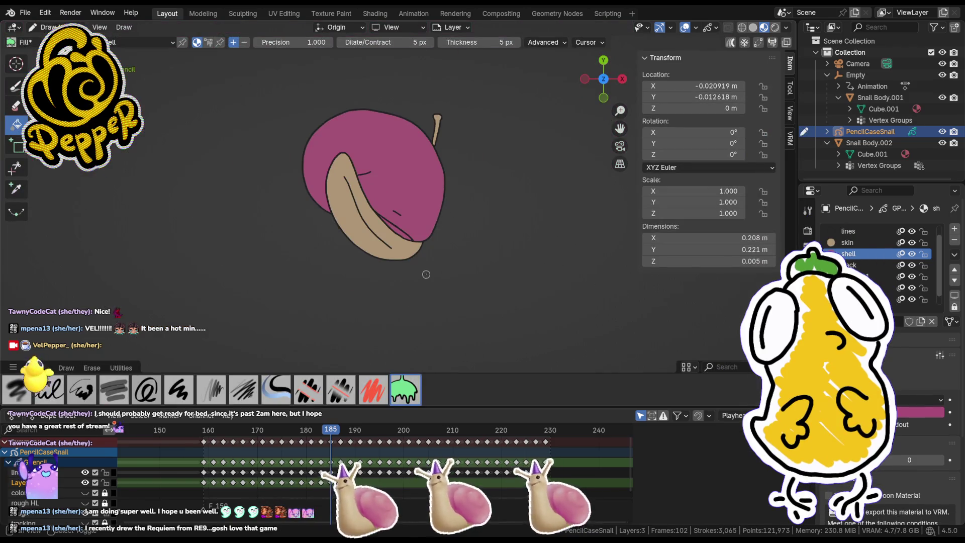
drag(338, 431, 340, 433)
Step: Insert a blank keyframe on frame 187 and fill the shell magenta and body tan
key(i)
click(402, 291)
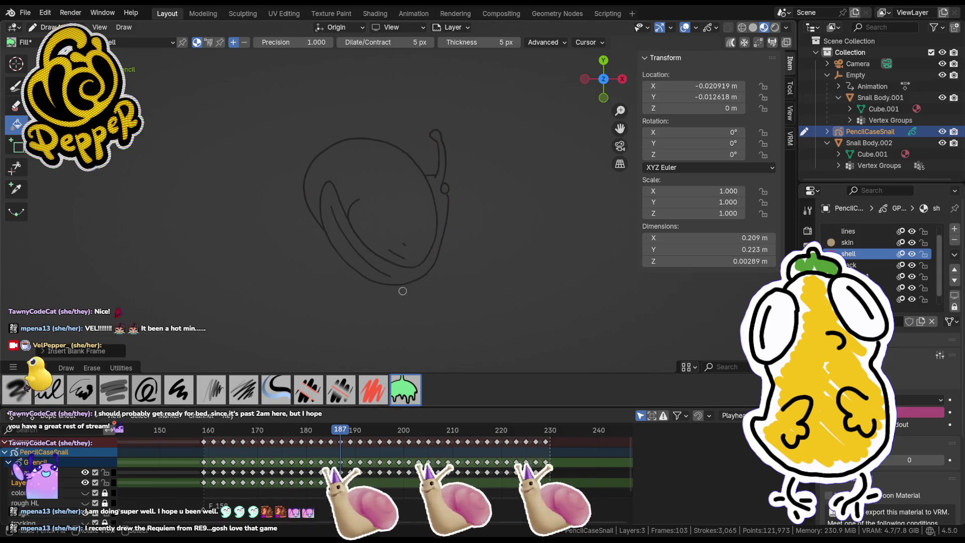
click(423, 234)
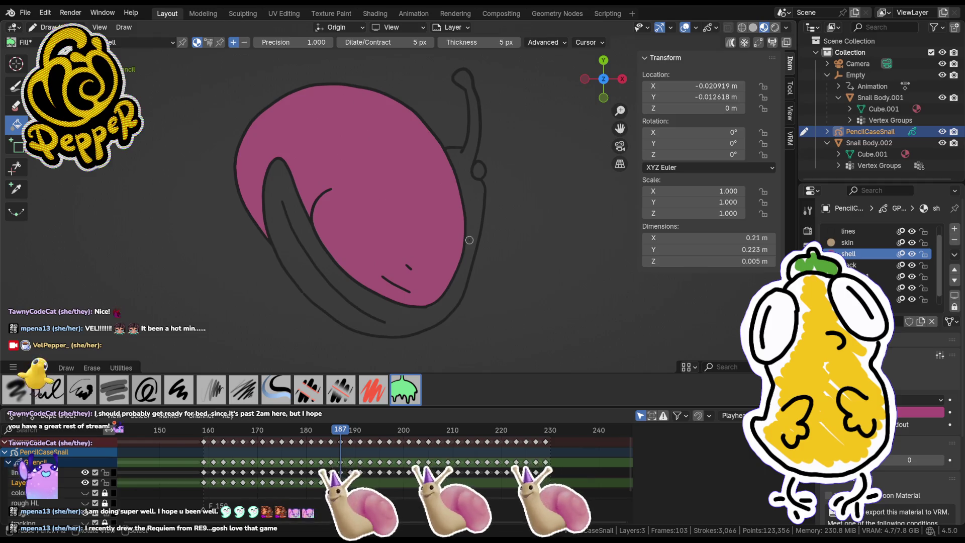
key(u)
click(474, 195)
click(386, 311)
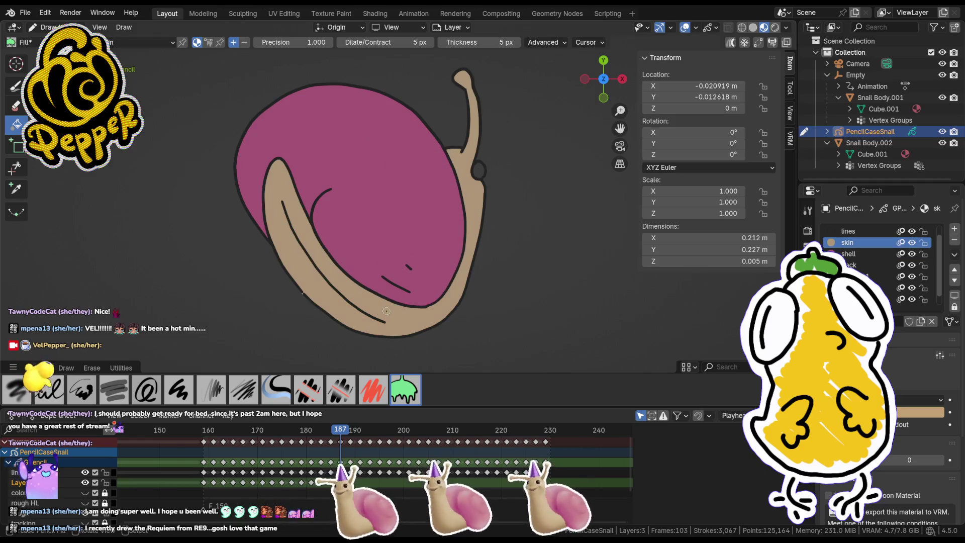
Step: Fill the eye on frame 187 with the dark eyes material
key(i)
key(Escape)
key(Tab)
key(Tab)
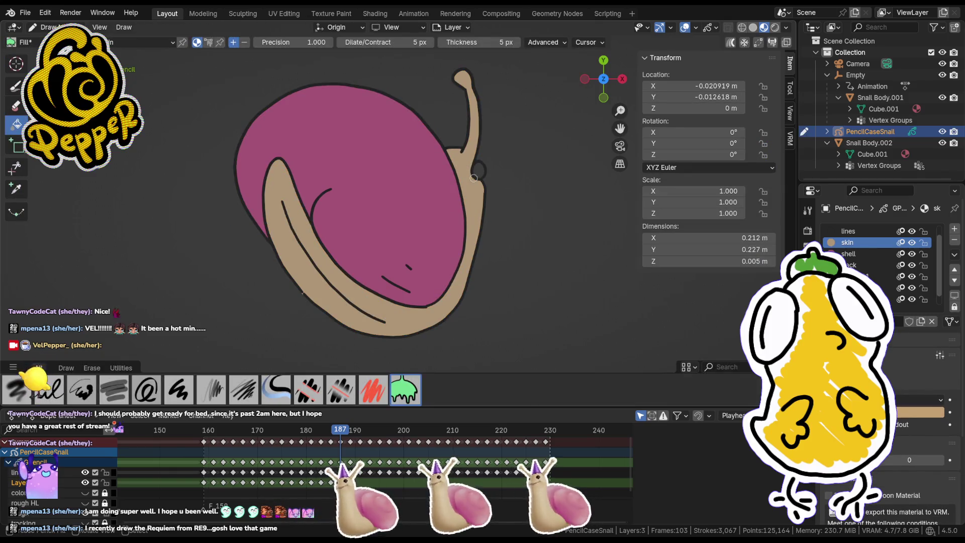
key(u)
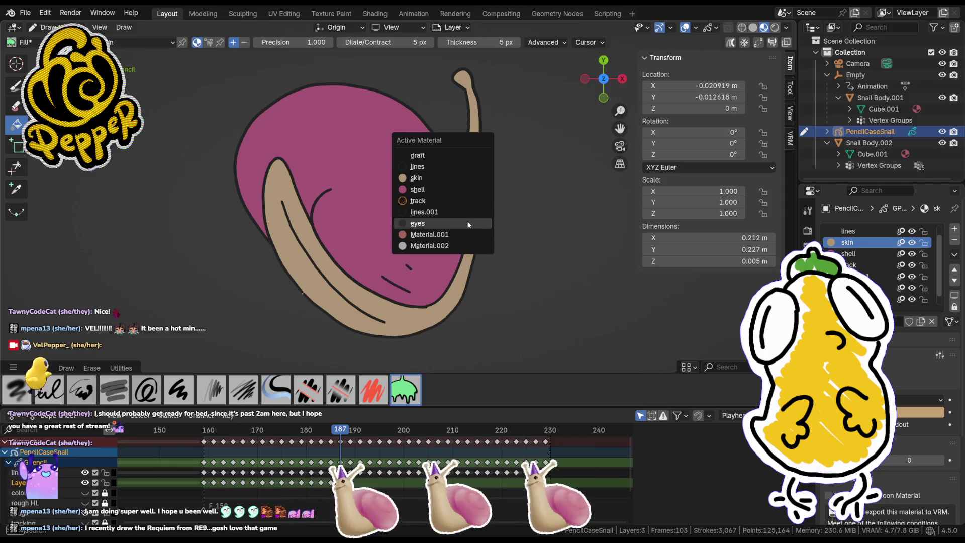
click(468, 224)
click(480, 171)
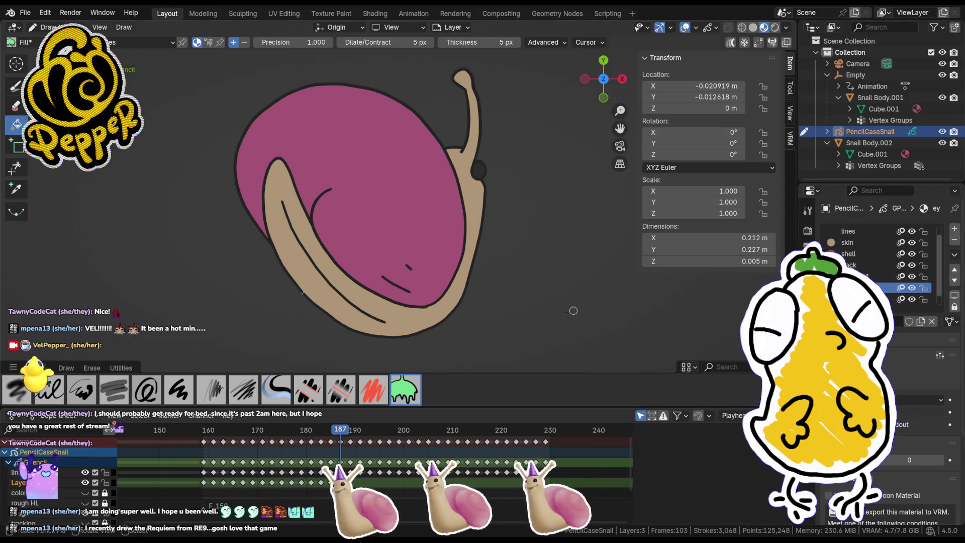
Step: On frame 189 add a blank keyframe, fill shell magenta and body tan, then blank-key frame 191
click(351, 431)
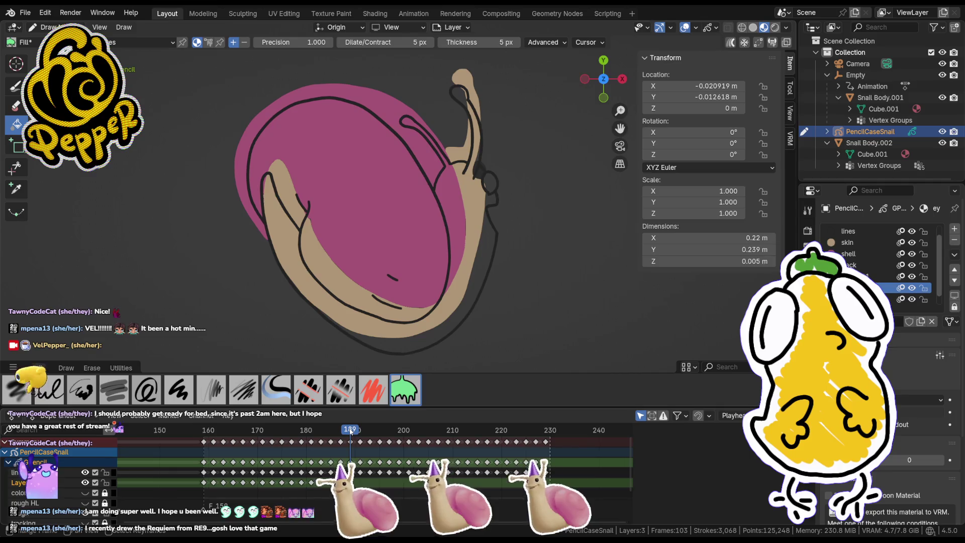
drag(355, 433, 351, 435)
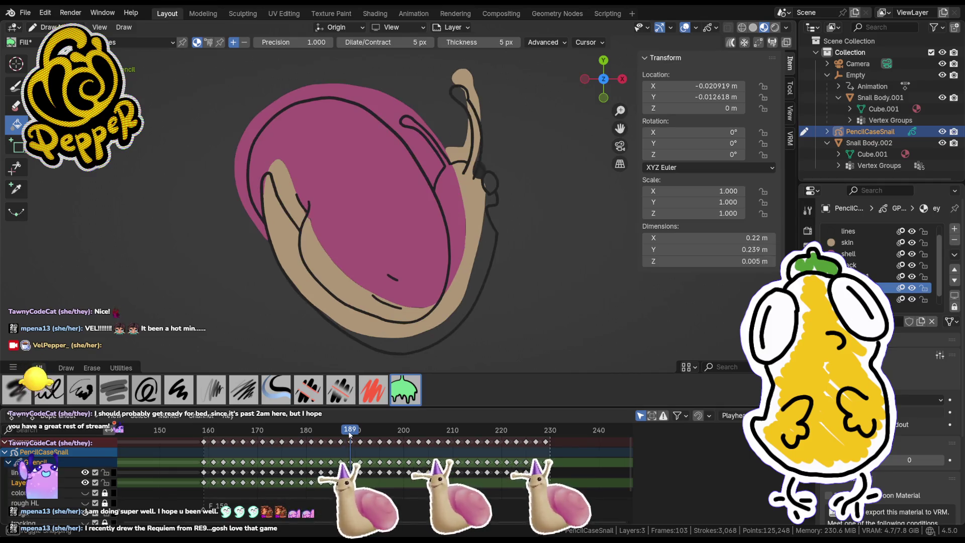
key(i)
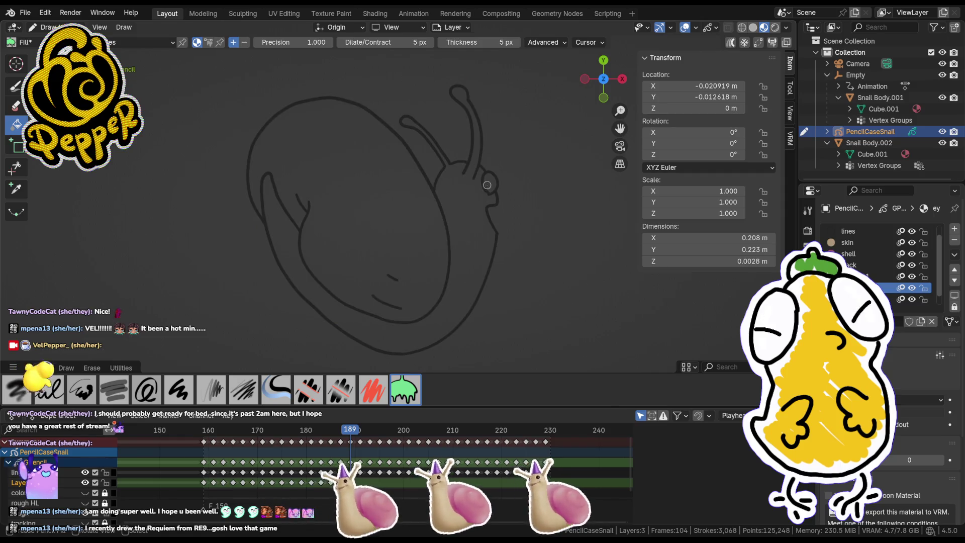
key(u)
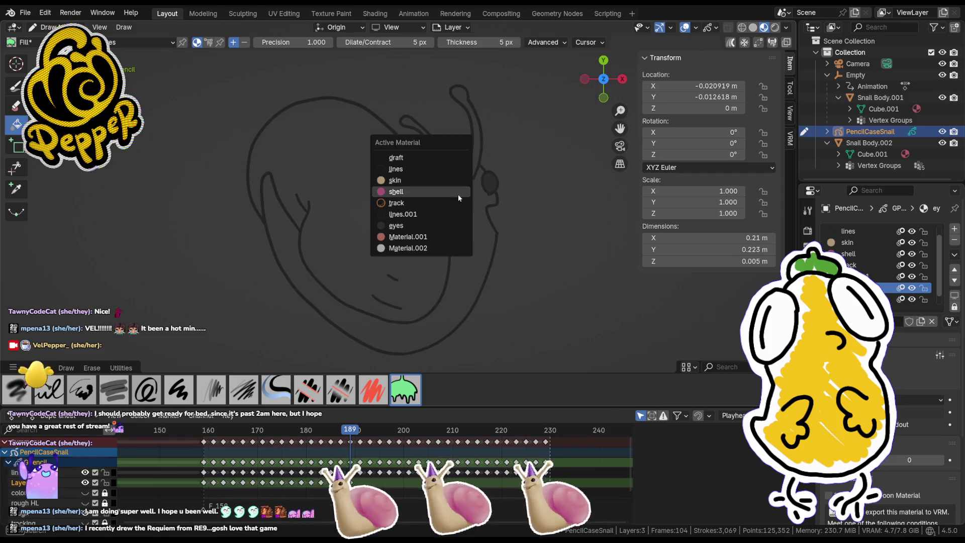
click(452, 195)
click(407, 217)
key(u)
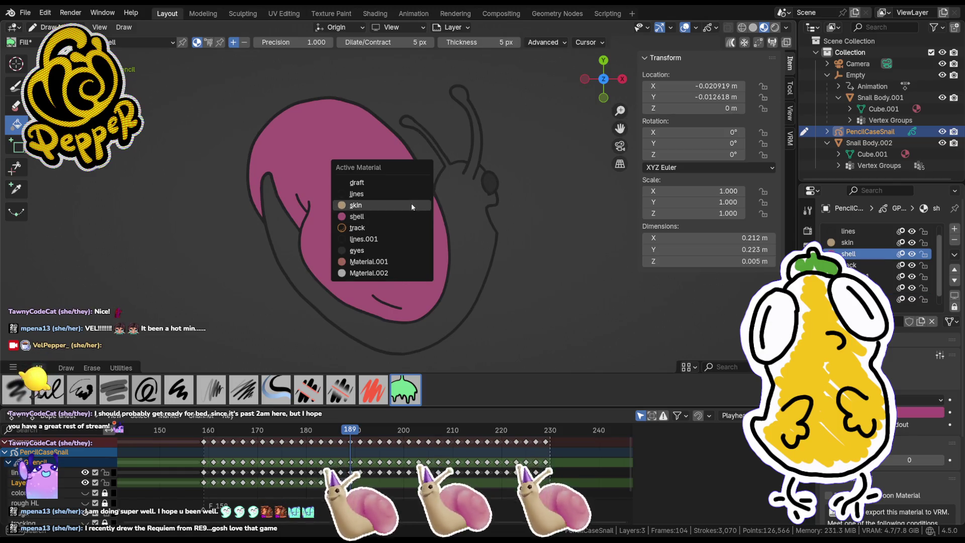
click(410, 207)
click(457, 192)
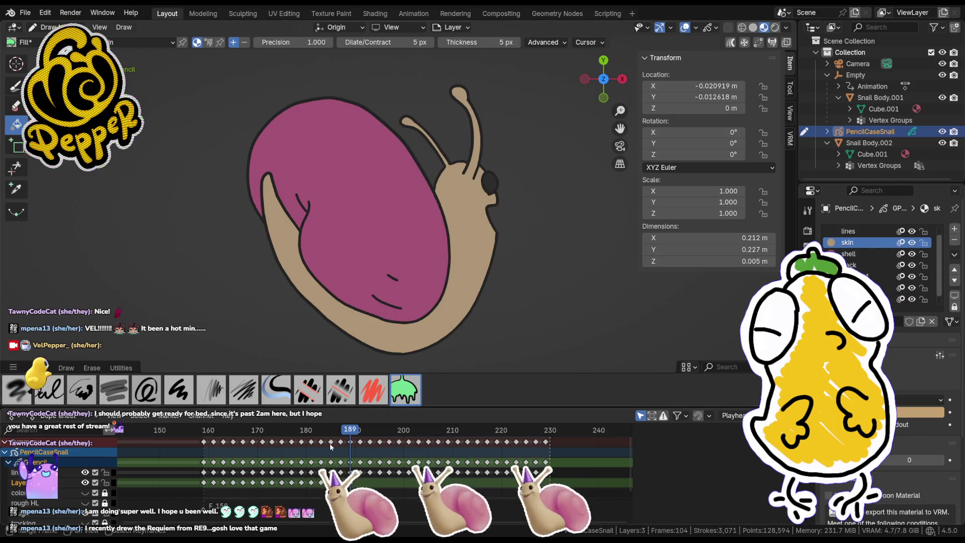
click(361, 436)
key(F7)
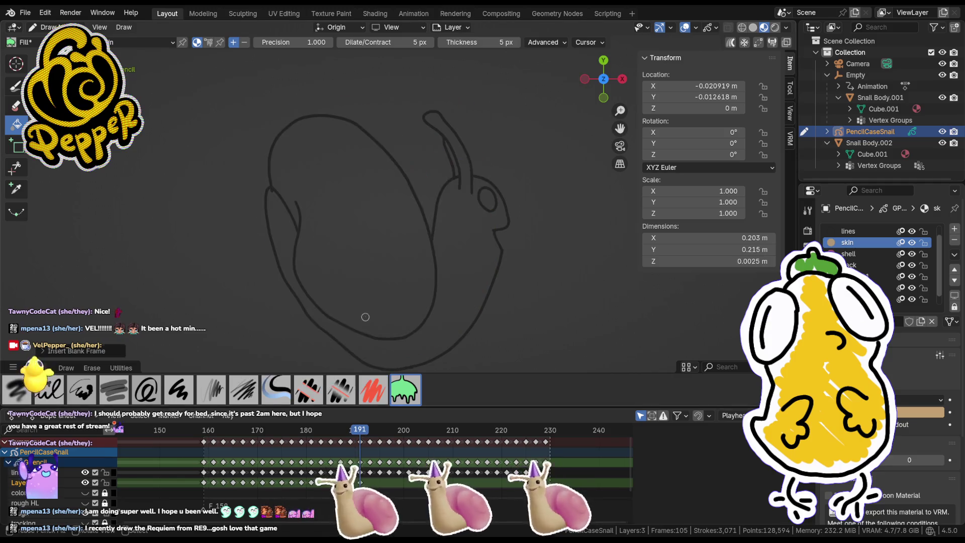
Step: Fill the body tan on frame 191 and reposition the antenna points
click(438, 256)
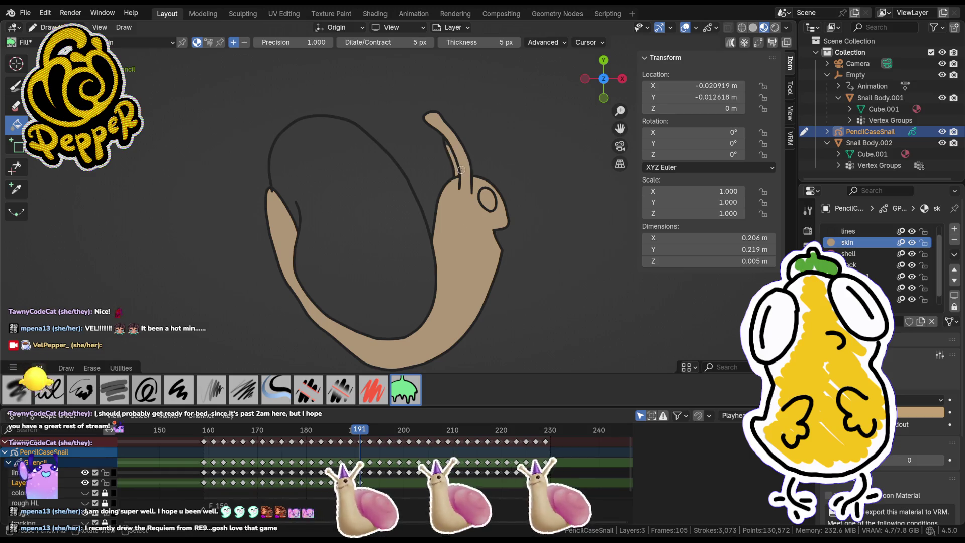
key(Tab)
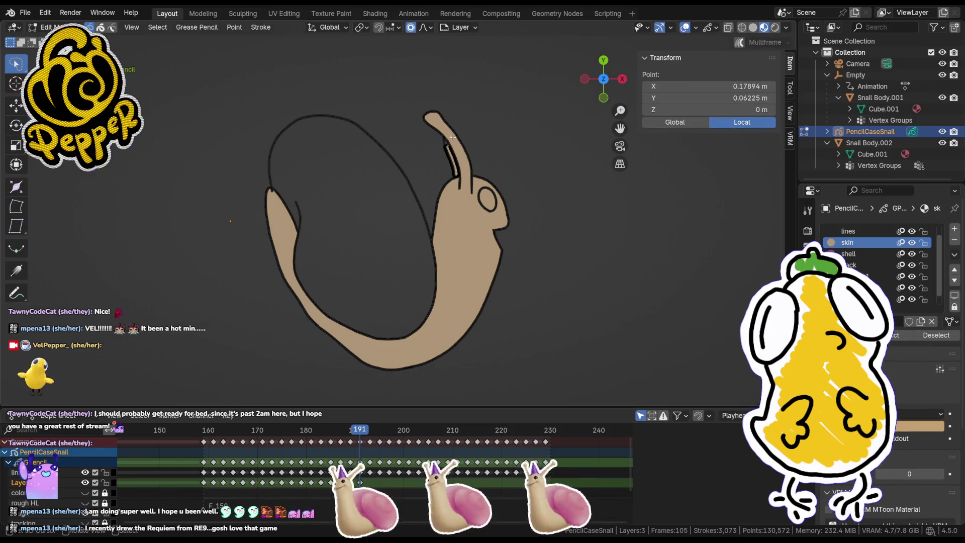
key(g)
click(448, 129)
key(Tab)
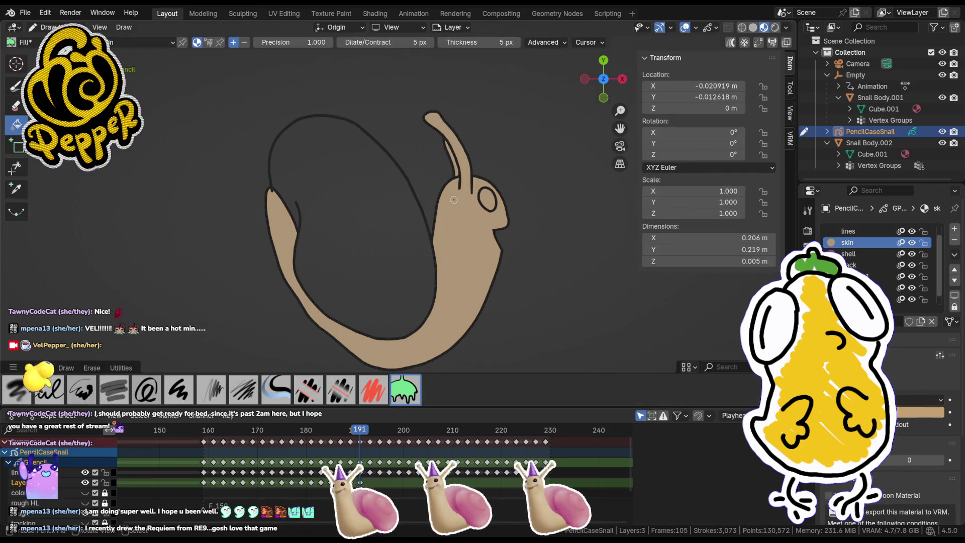
Step: Fill the shell magenta and the eye with the dark eyes material
key(u)
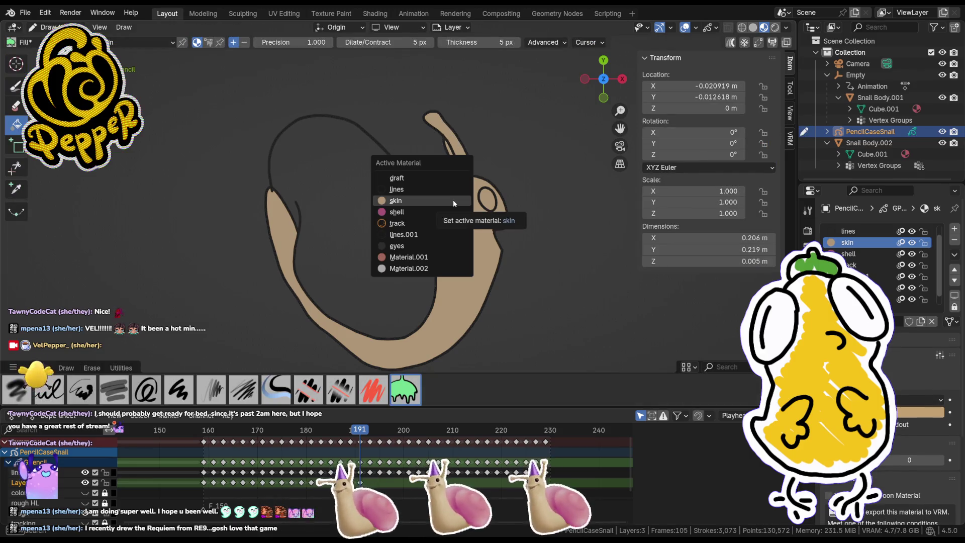
click(445, 212)
click(425, 226)
key(u)
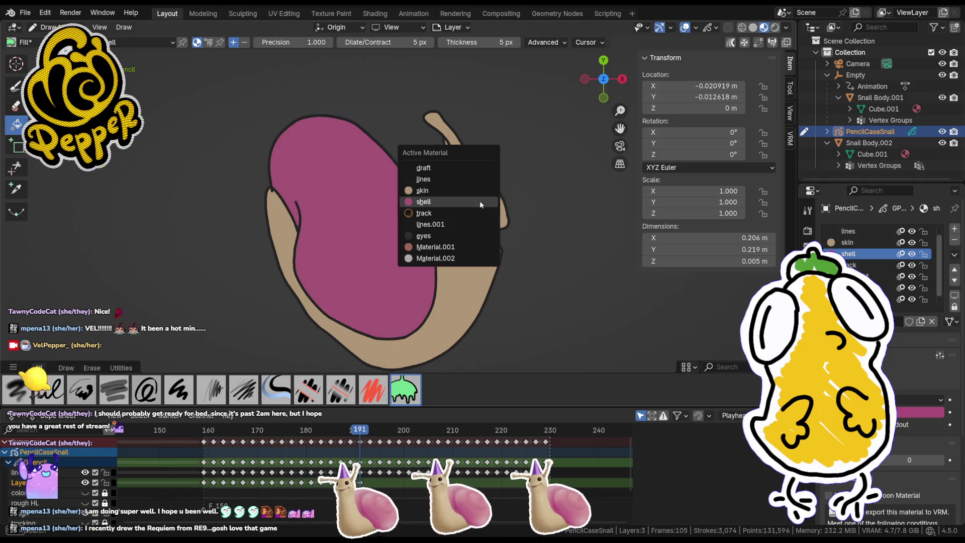
click(471, 233)
click(486, 199)
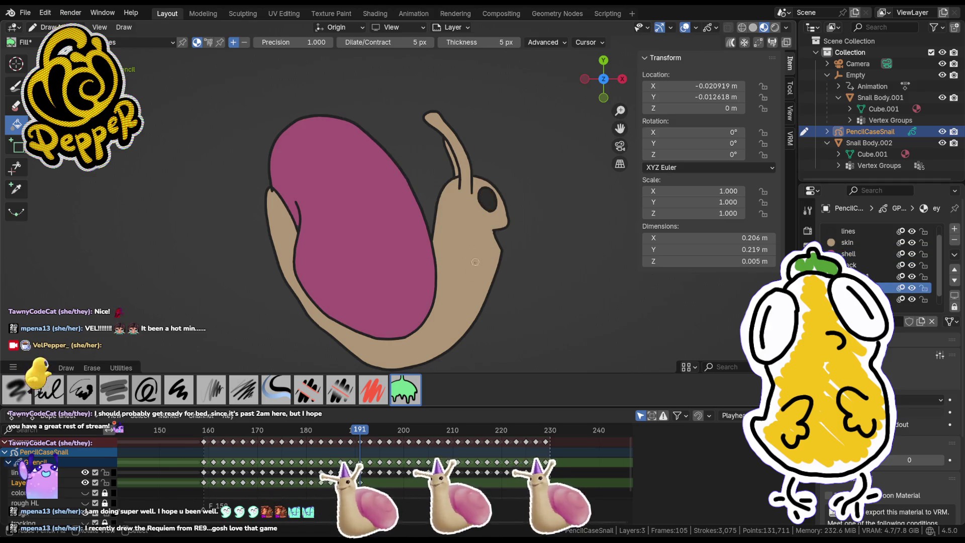
Step: Go to frame 193 and insert a blank fill keyframe on the active layer
click(371, 436)
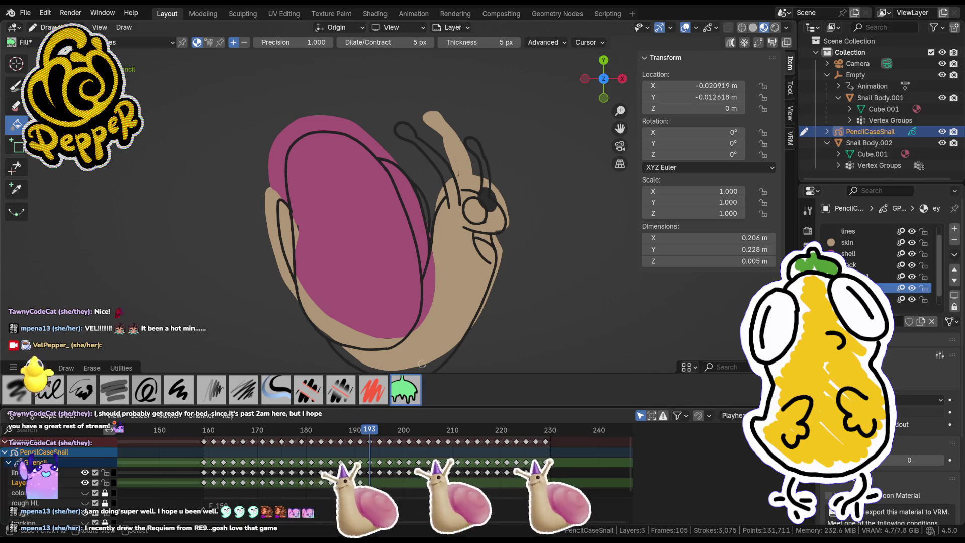
key(u)
key(Escape)
key(i)
click(459, 306)
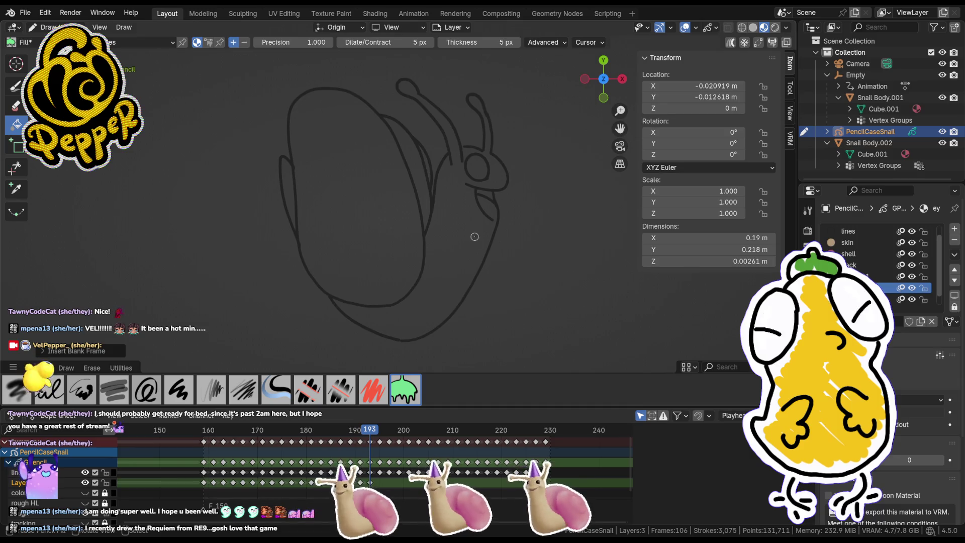
key(alt+a)
Step: Fill the snail's eye dark on frame 193
click(481, 166)
key(i)
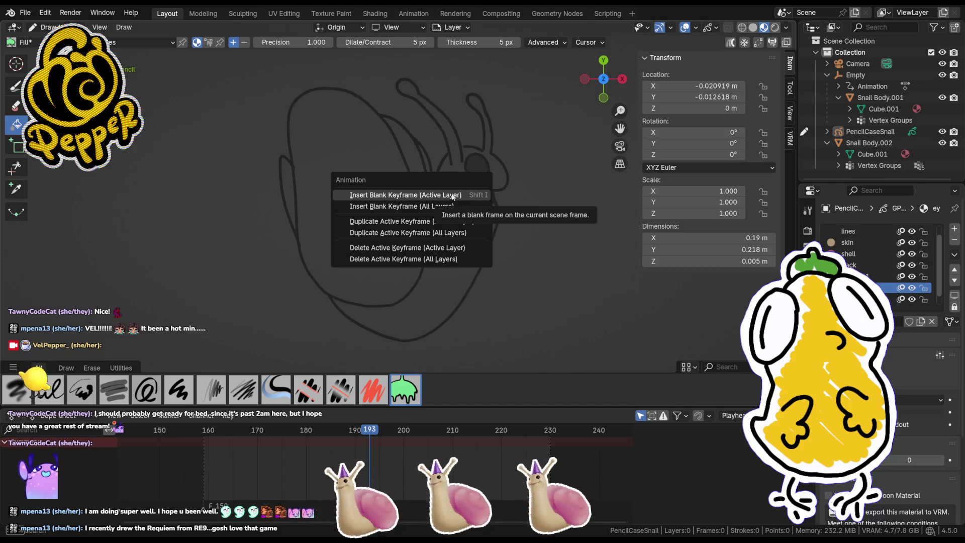
key(Escape)
key(Tab)
key(Tab)
Step: Undo a wrong-coloured fill and fill the snail body with the tan skin material
key(u)
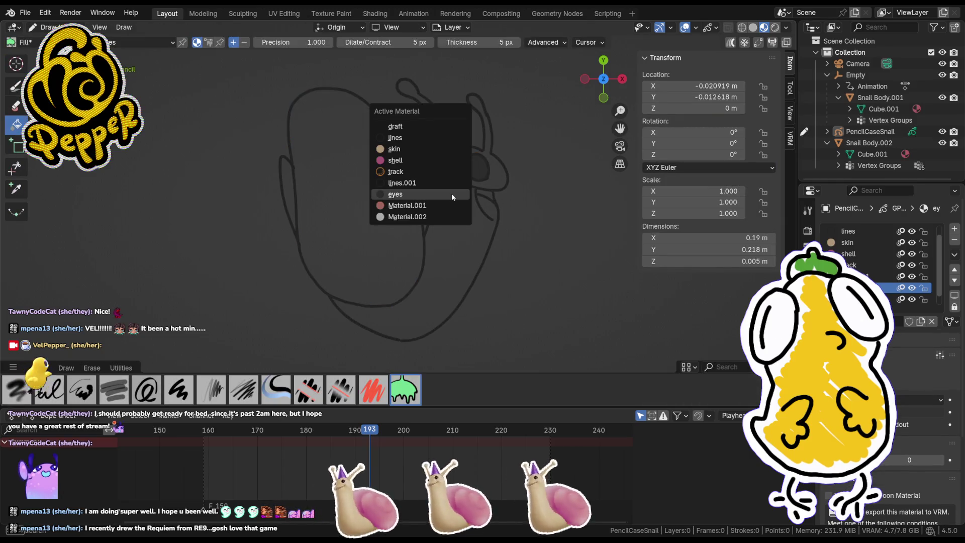
click(442, 200)
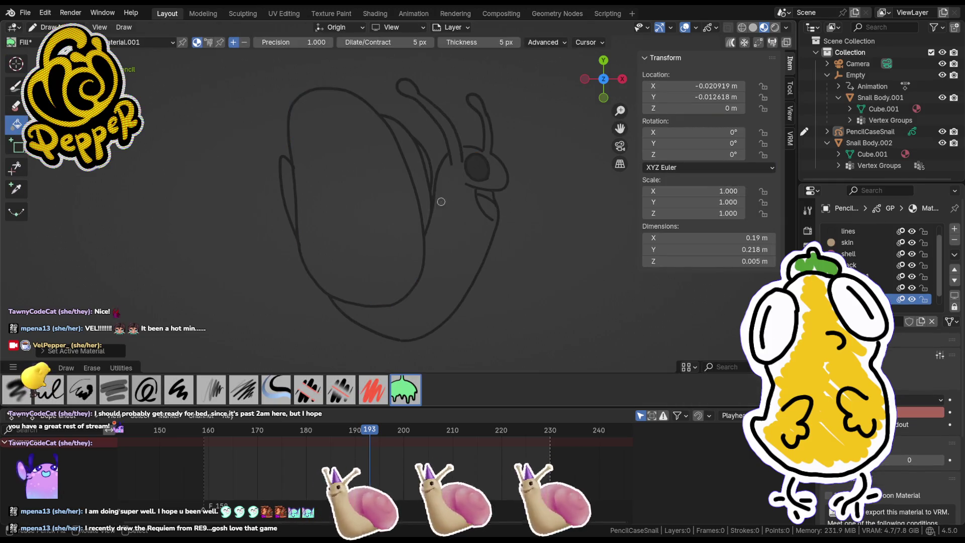
click(489, 210)
key(ctrl+z)
key(u)
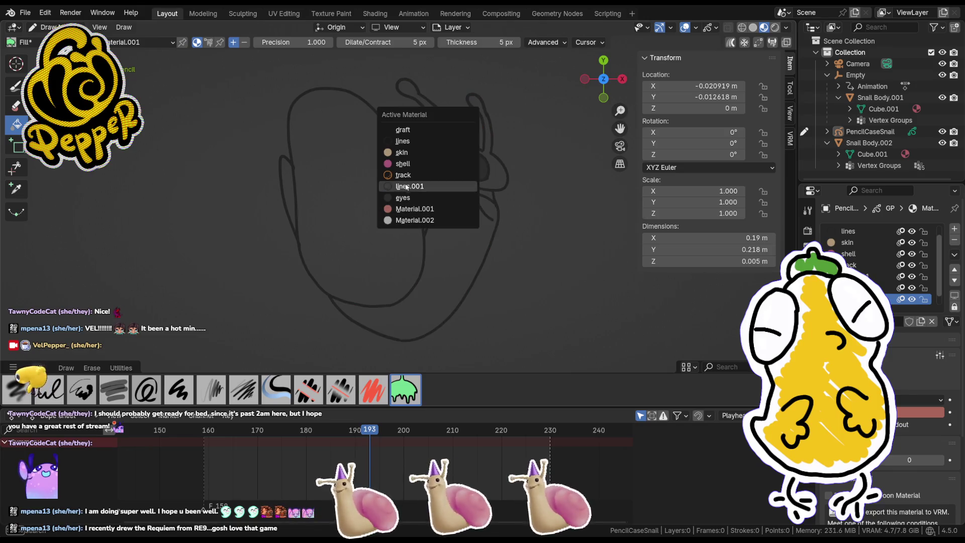
click(460, 152)
key(Tab)
key(alt+a)
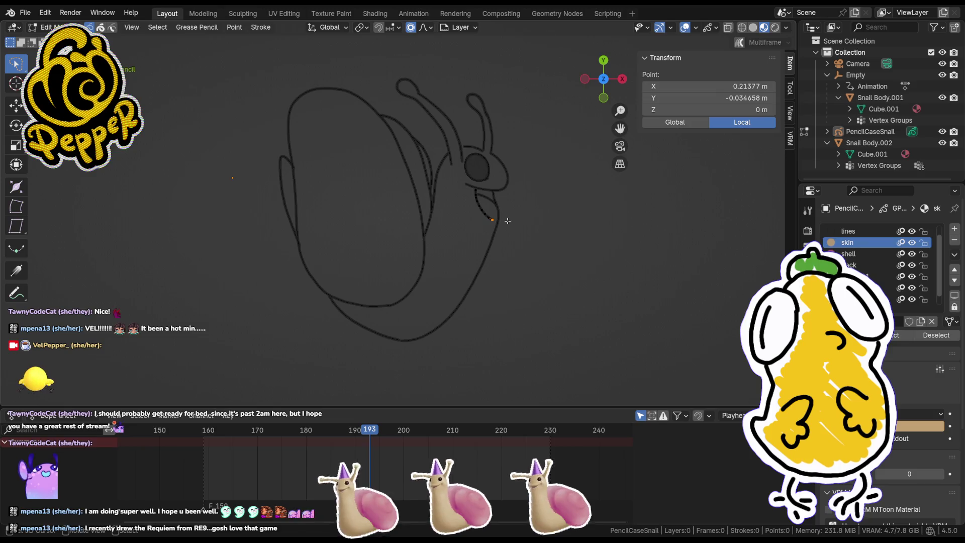
key(Tab)
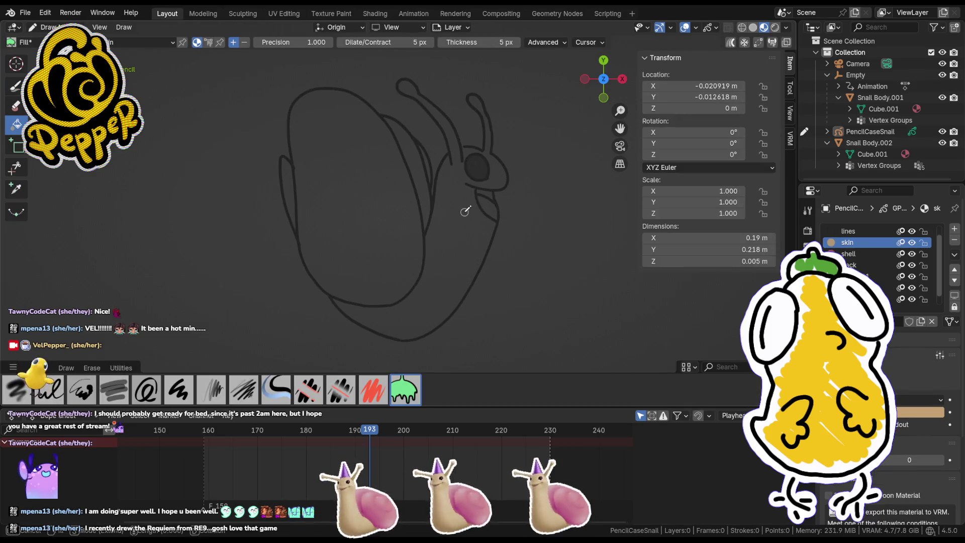
click(465, 211)
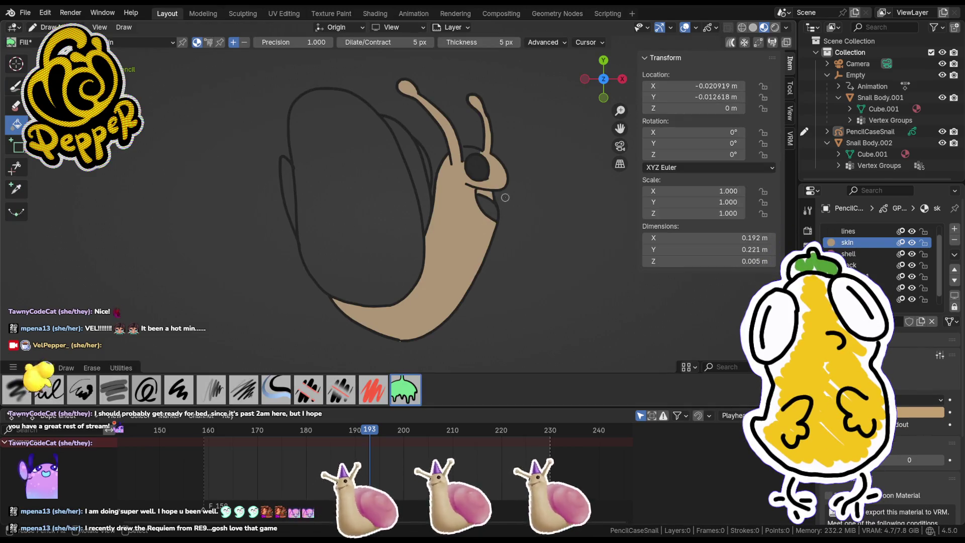
Step: Pick Material.001 for the pink mouth, then return to the skin material
key(i)
key(Escape)
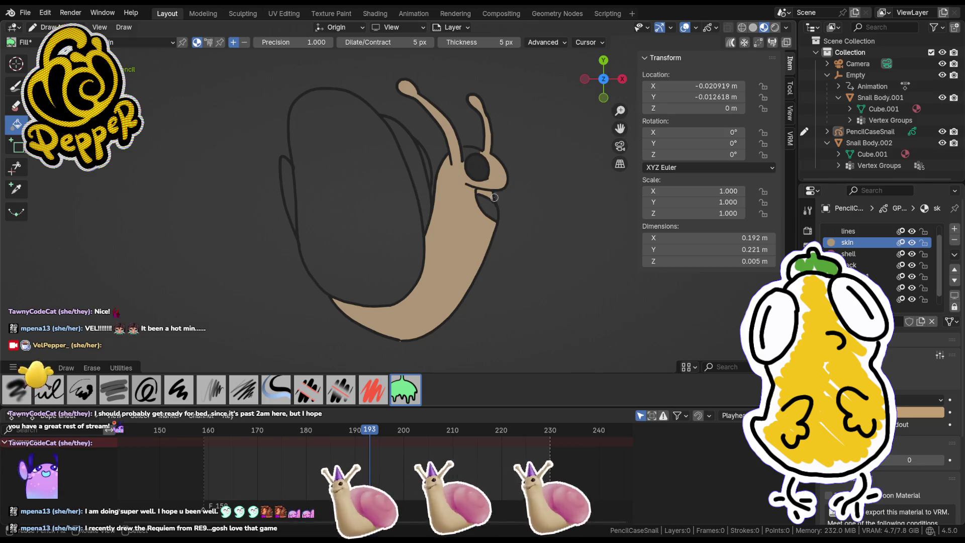
key(u)
click(472, 247)
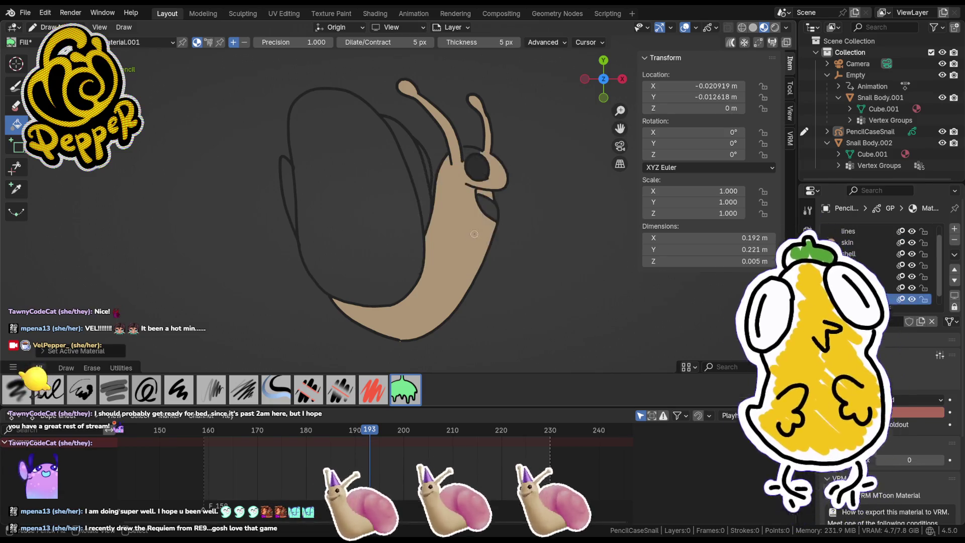
key(u)
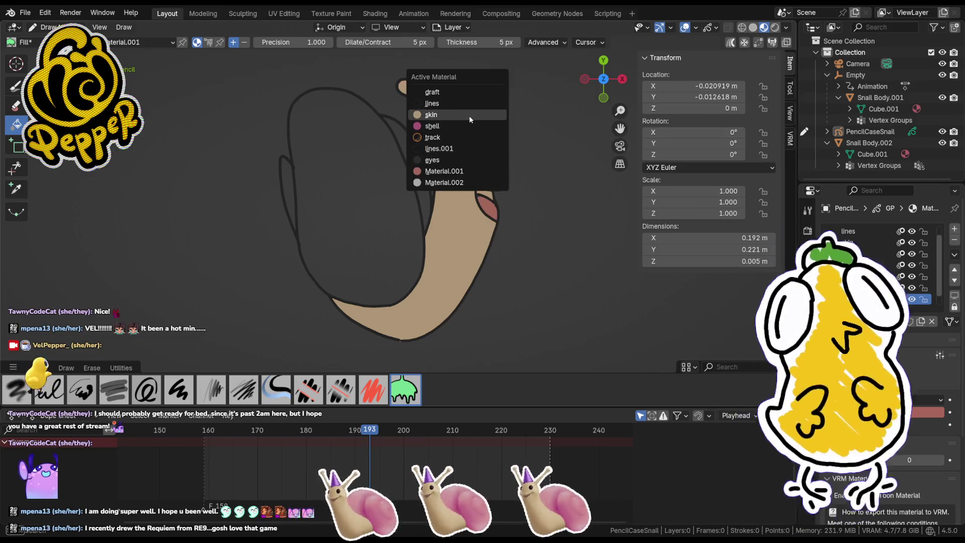
click(470, 117)
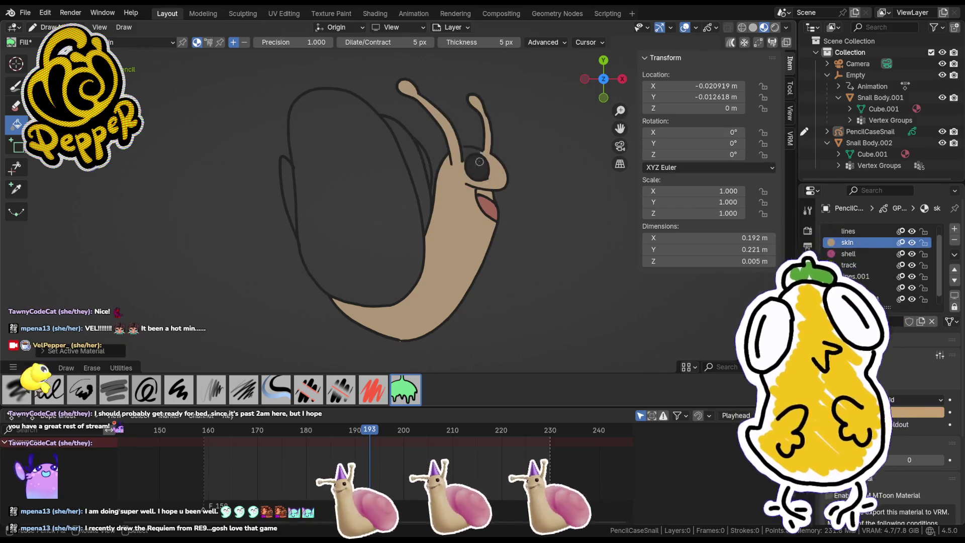
Step: Fill the shell and the gap between shell and body with the magenta shell material
key(u)
click(325, 162)
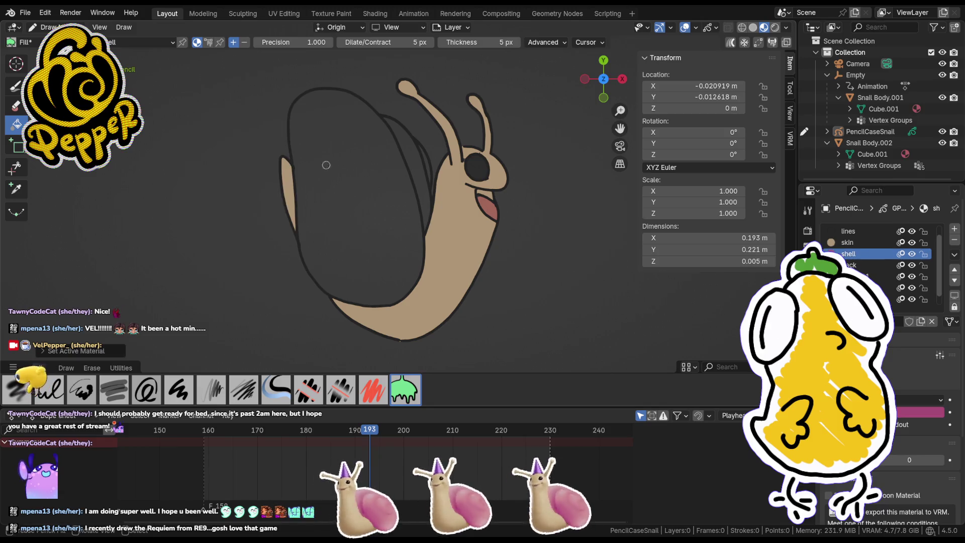
click(403, 166)
click(429, 163)
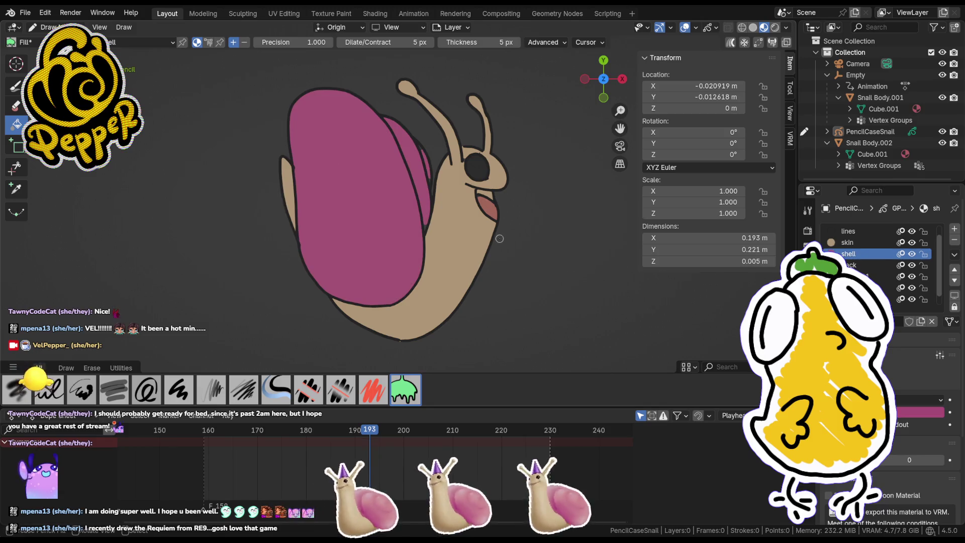
scroll(439, 197, up, 6)
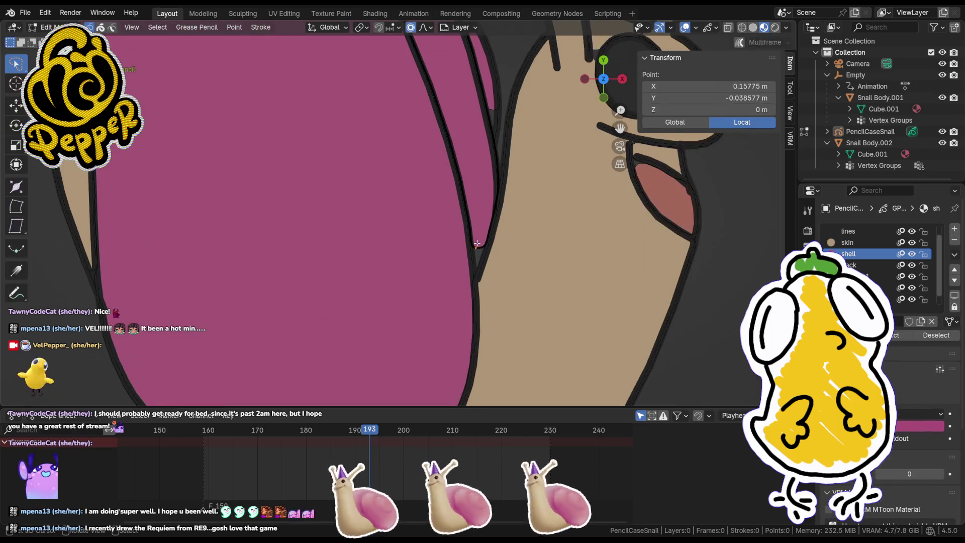
Step: Move the shell slit's lower and top stroke points so the slit joins the outline neatly
key(Tab)
scroll(459, 243, down, 2)
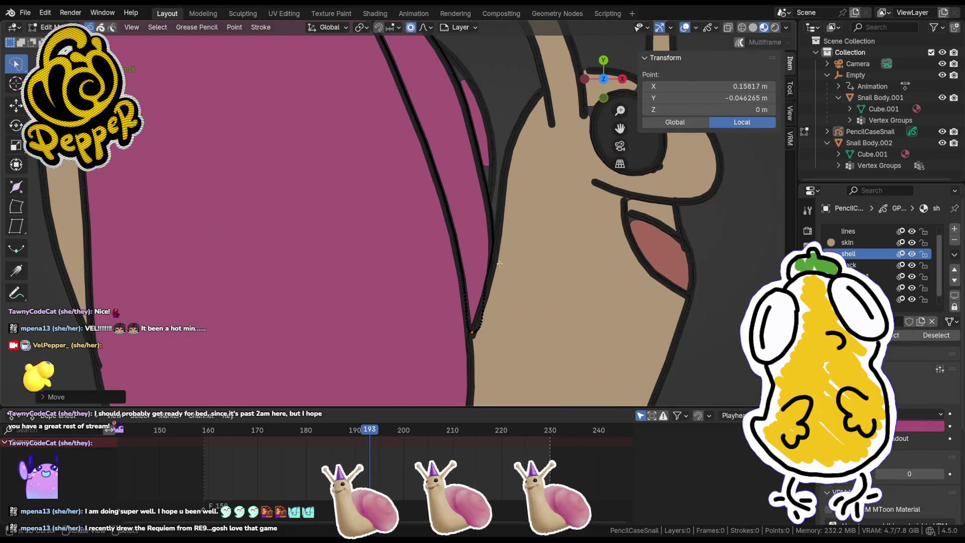
click(479, 161)
drag(486, 166, 484, 207)
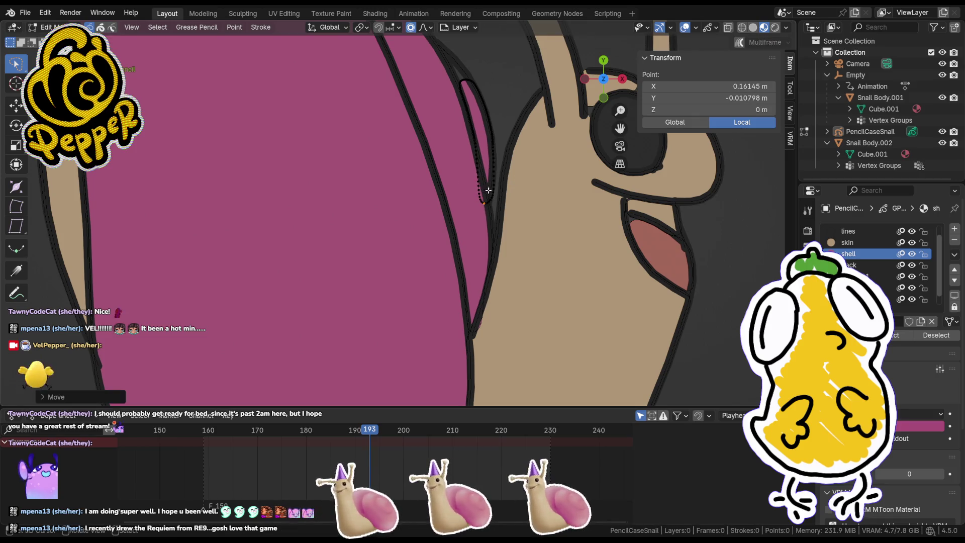
shift+scroll(472, 166, up, 3)
click(462, 133)
key(g)
click(465, 135)
key(g)
click(443, 112)
key(Tab)
Step: Reshape the line above the eye by moving its points with proportional falloff
scroll(472, 174, down, 3)
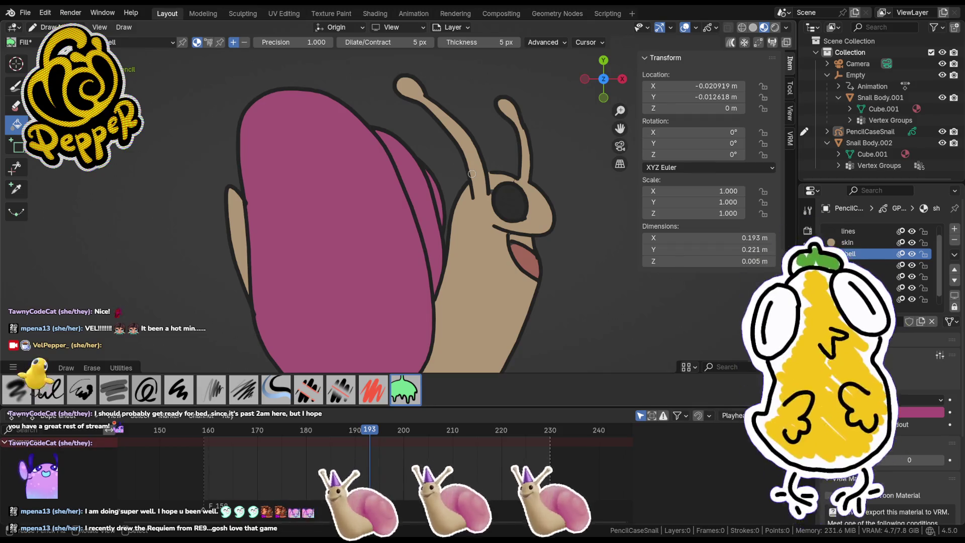
scroll(426, 243, down, 3)
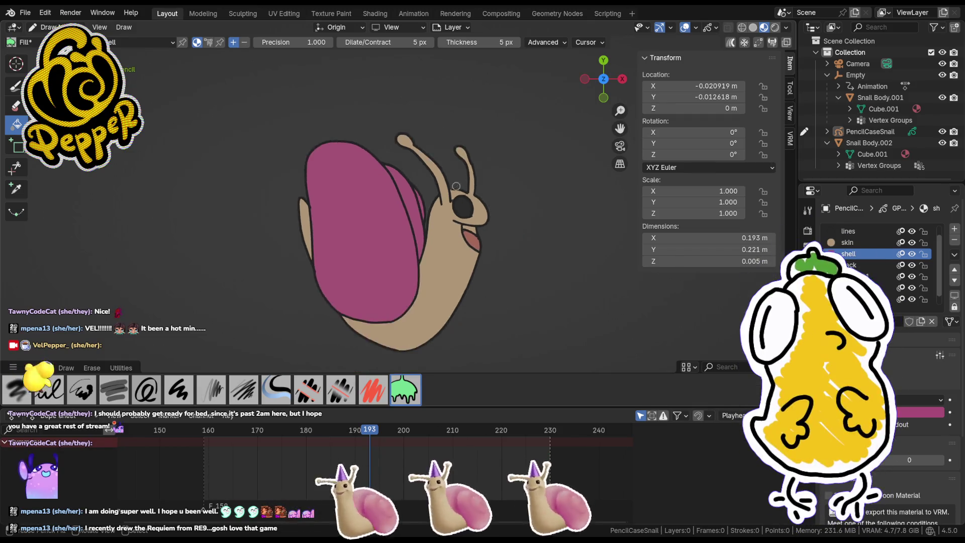
scroll(421, 176, up, 6)
scroll(401, 184, up, 3)
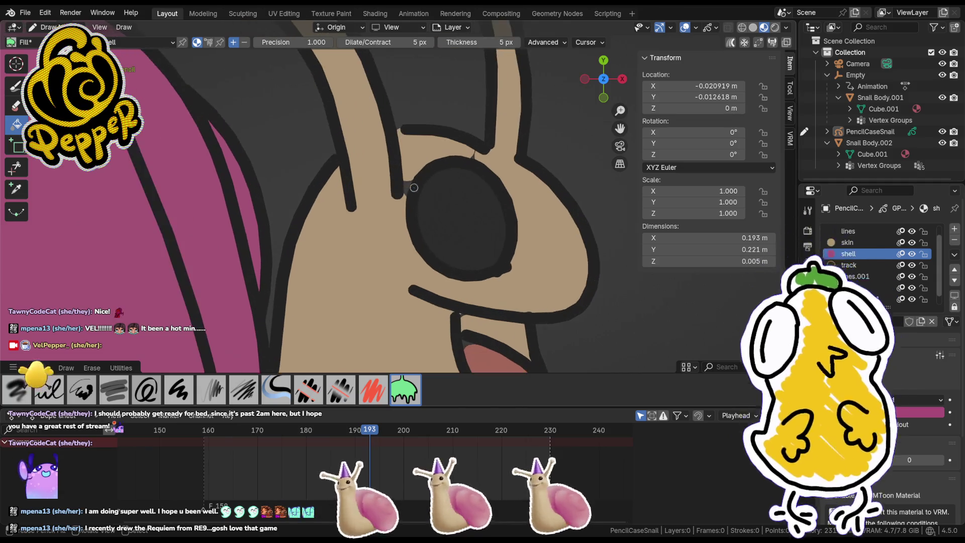
key(Tab)
drag(409, 183, 395, 215)
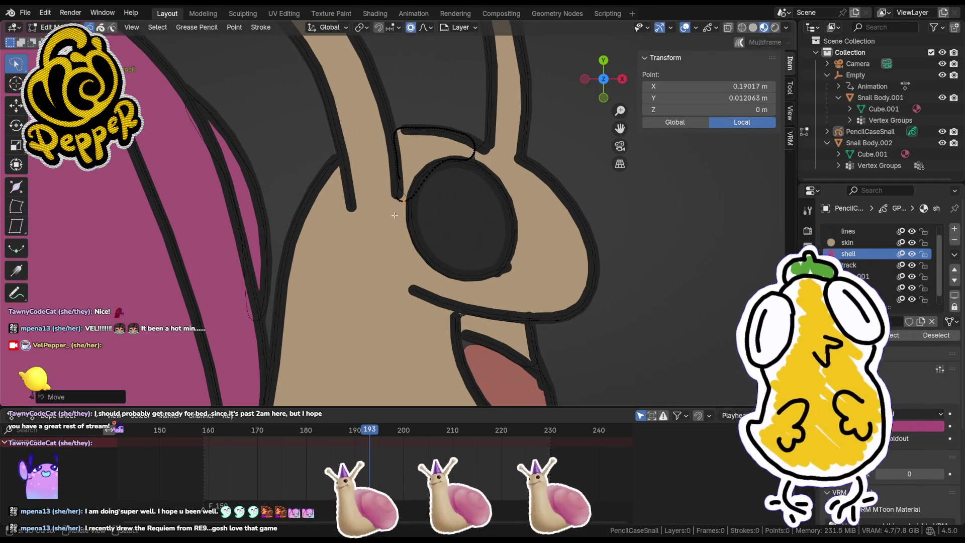
key(g)
click(420, 170)
key(g)
click(427, 171)
key(g)
click(460, 157)
key(g)
click(477, 156)
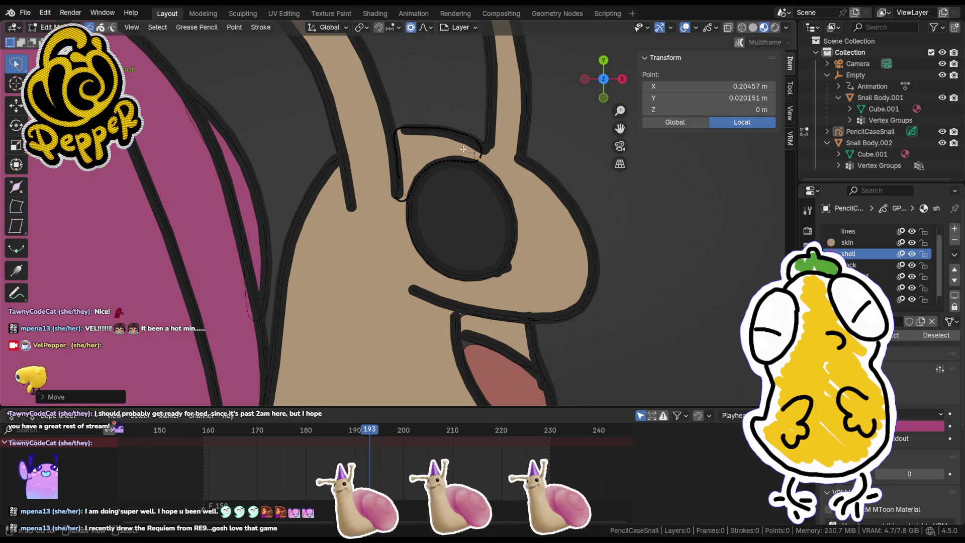
key(g)
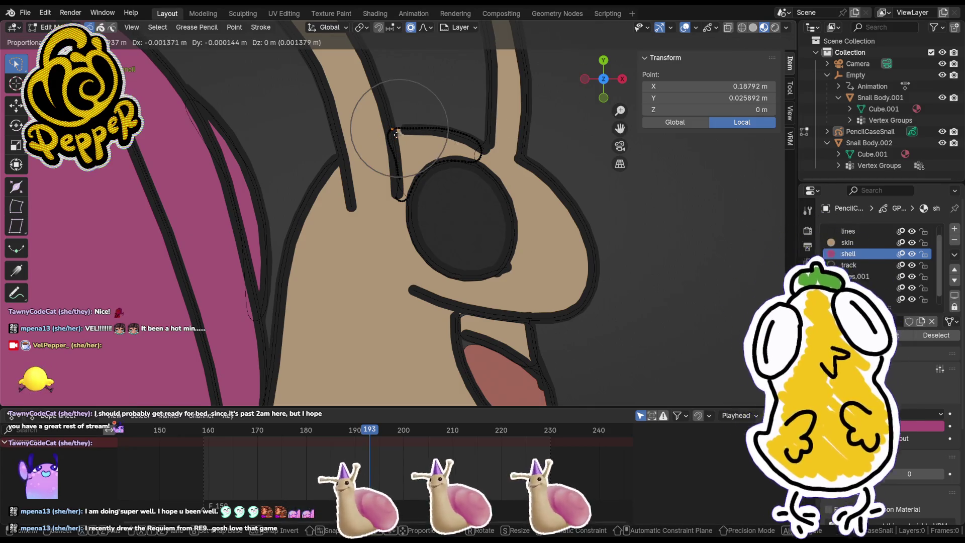
click(397, 136)
key(Tab)
key(Tab)
key(Tab)
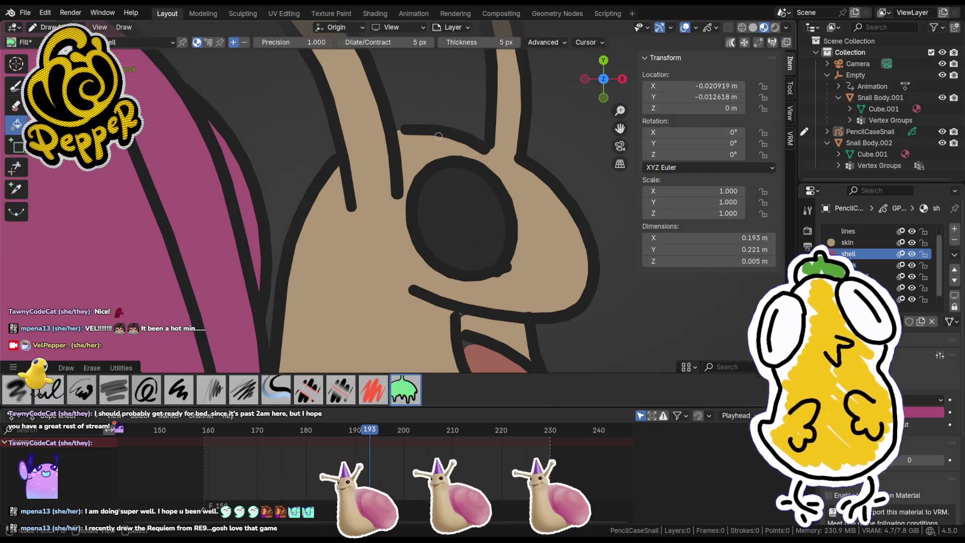
Step: Rotate the line at the eye's top, then return to Object Mode
key(Tab)
key(Tab)
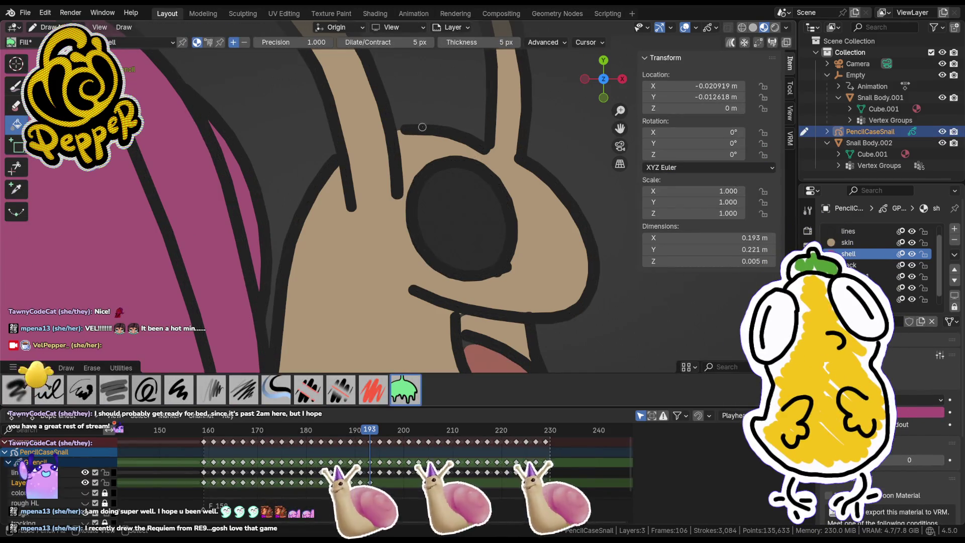
scroll(480, 168, down, 3)
scroll(480, 168, down, 3)
key(Tab)
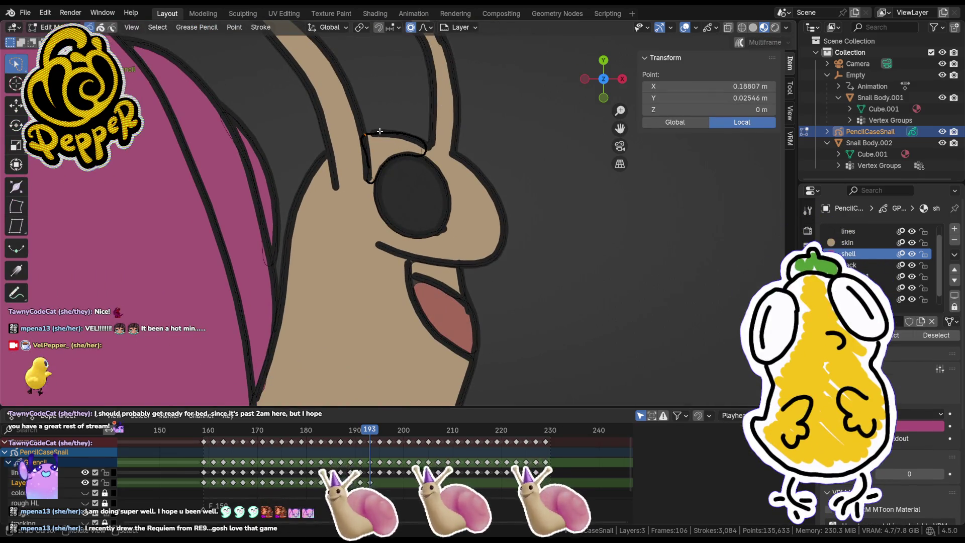
key(Tab)
key(ctrl+Tab)
key(Tab)
click(370, 129)
key(r)
key(Escape)
scroll(485, 206, down, 8)
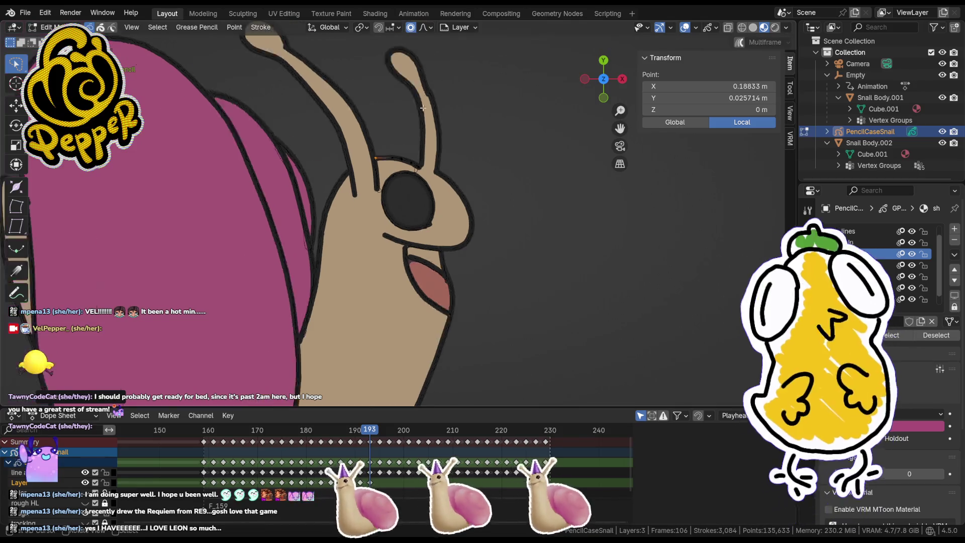
key(Tab)
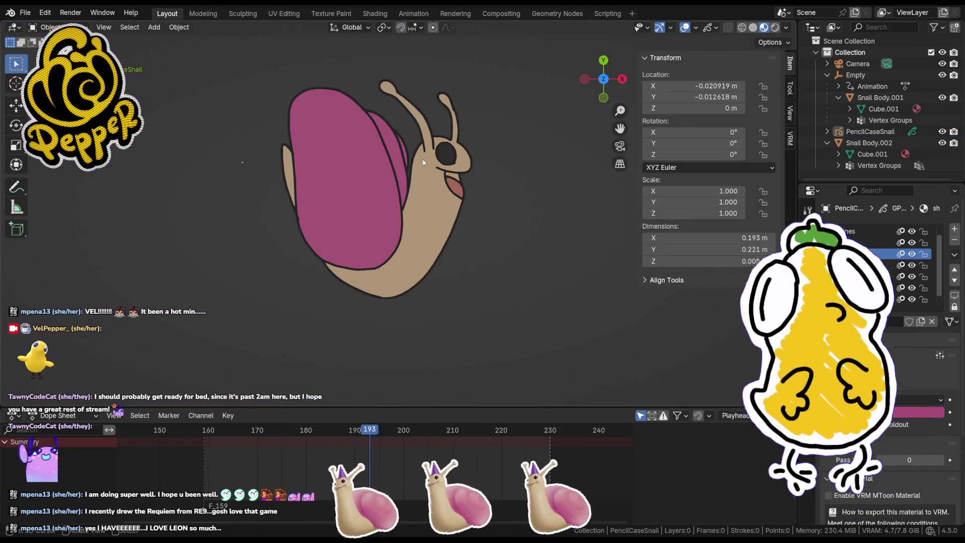
Step: Nudge a point on the snail's bottom outline slightly to the right
key(Tab)
key(Tab)
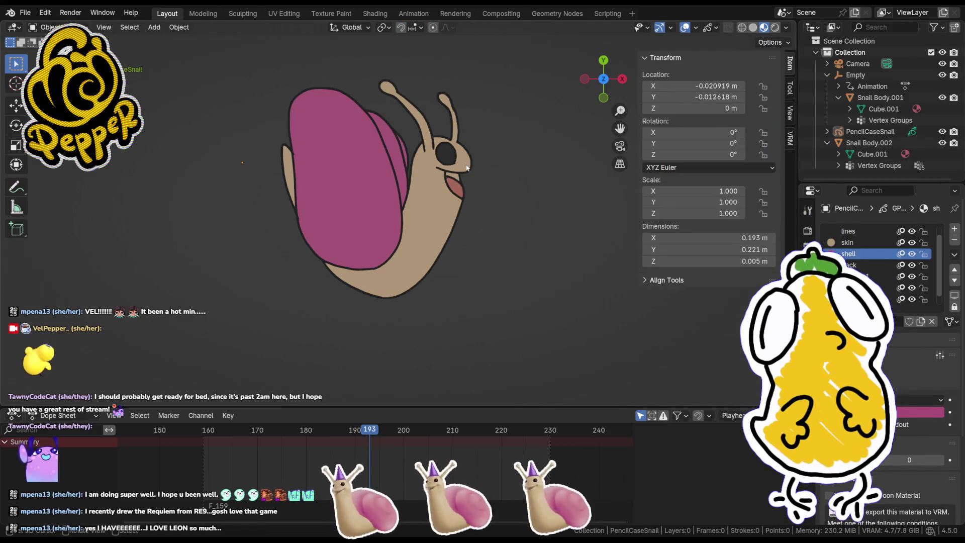
scroll(464, 167, up, 2)
click(373, 332)
key(Tab)
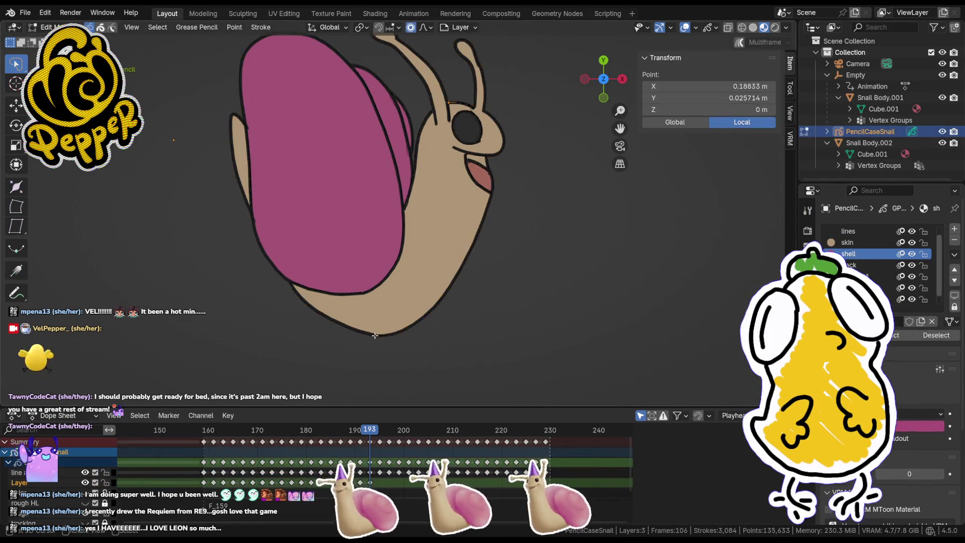
key(g)
key(Tab)
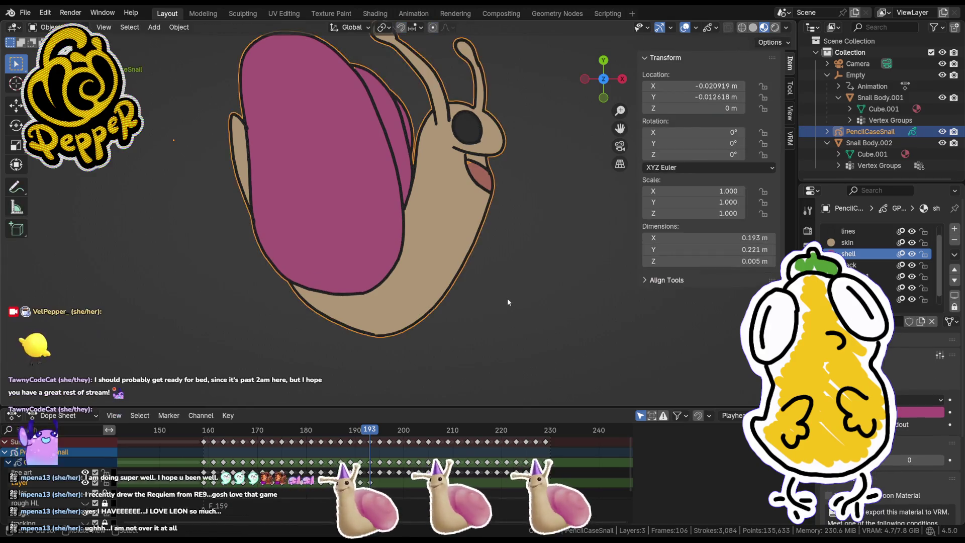
key(ctrl+Tab)
click(395, 262)
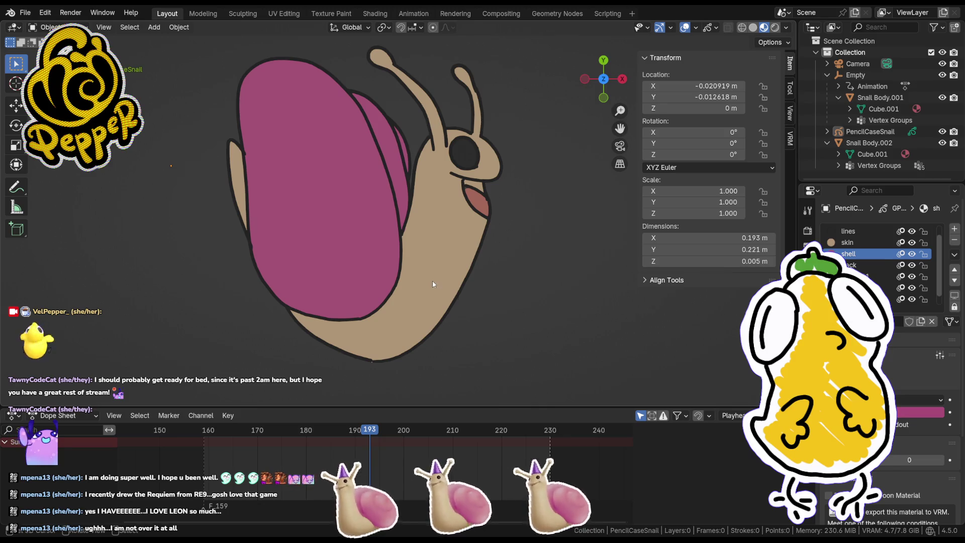
scroll(433, 281, up, 1)
click(367, 391)
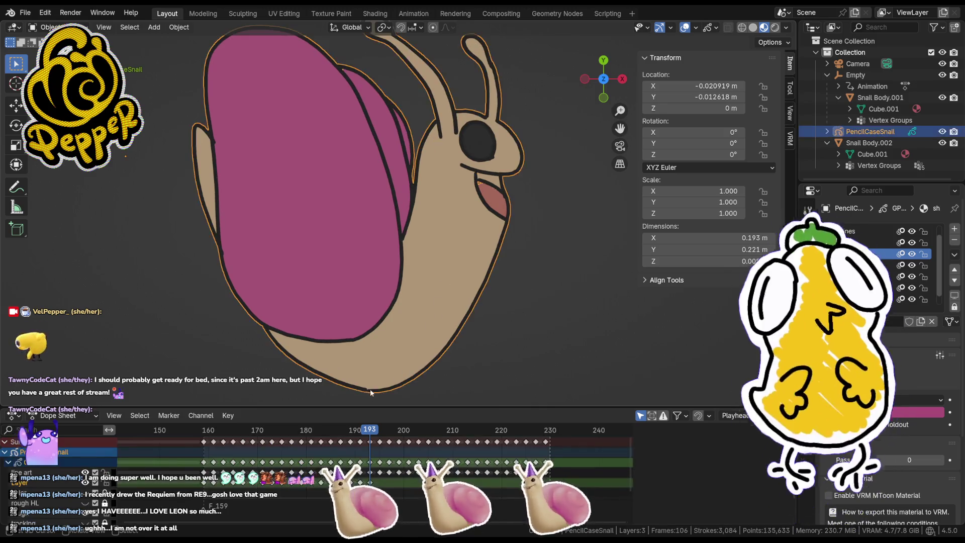
key(Tab)
drag(366, 390, 389, 391)
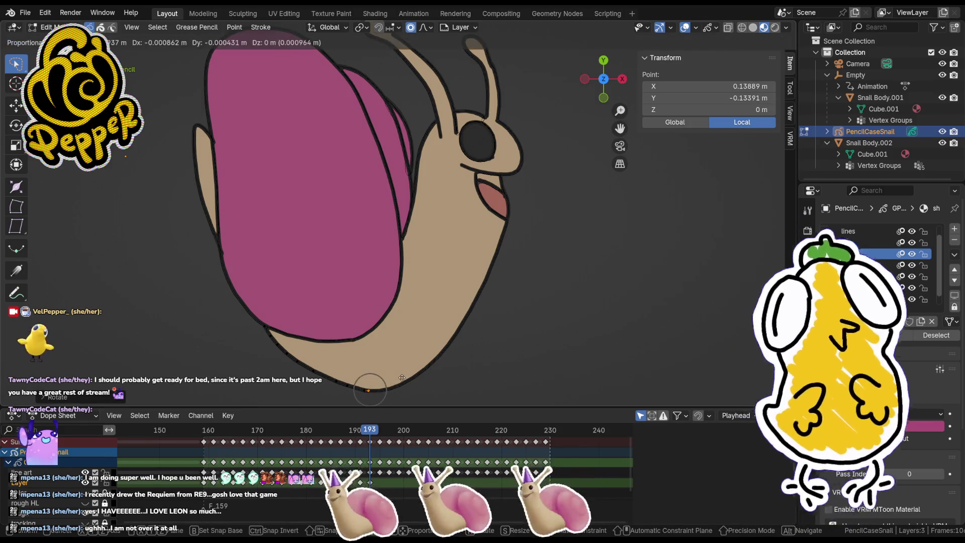
key(Tab)
Step: Reselect the snail and switch to Draw mode with the Fill tool
click(513, 315)
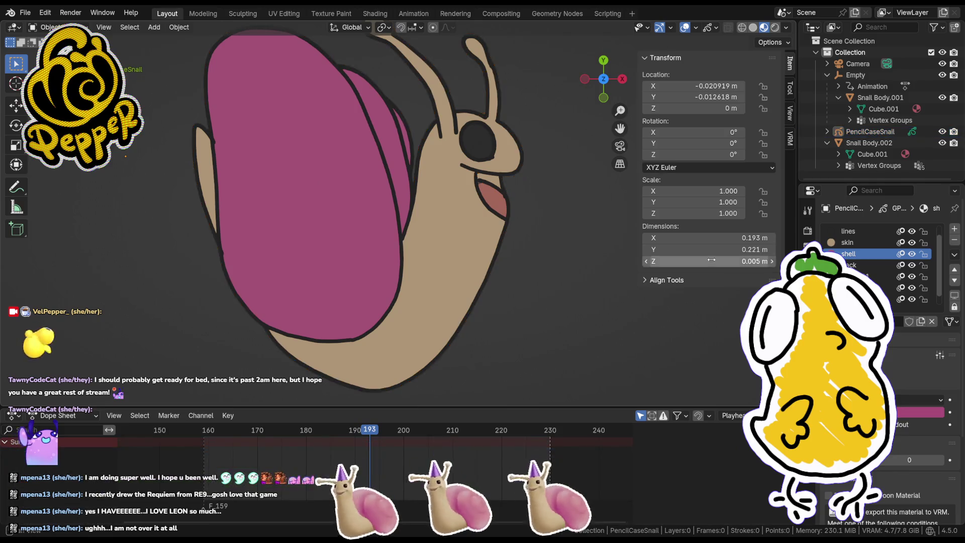
click(500, 228)
key(ctrl+Tab)
click(462, 185)
key(ctrl+Tab)
click(475, 175)
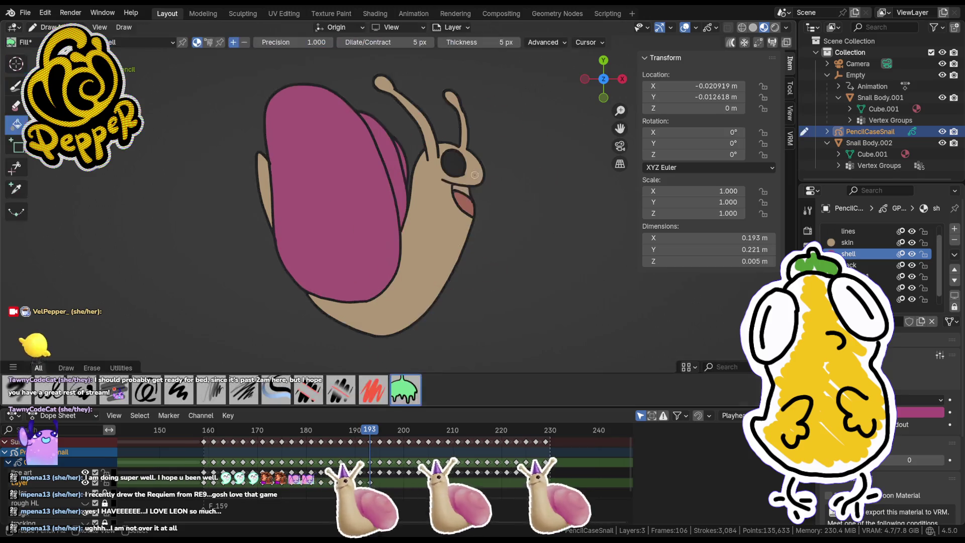
Step: Copy the coloured keyframes from frame 160 to 195 and shift the copies 37 frames later
drag(378, 429, 203, 431)
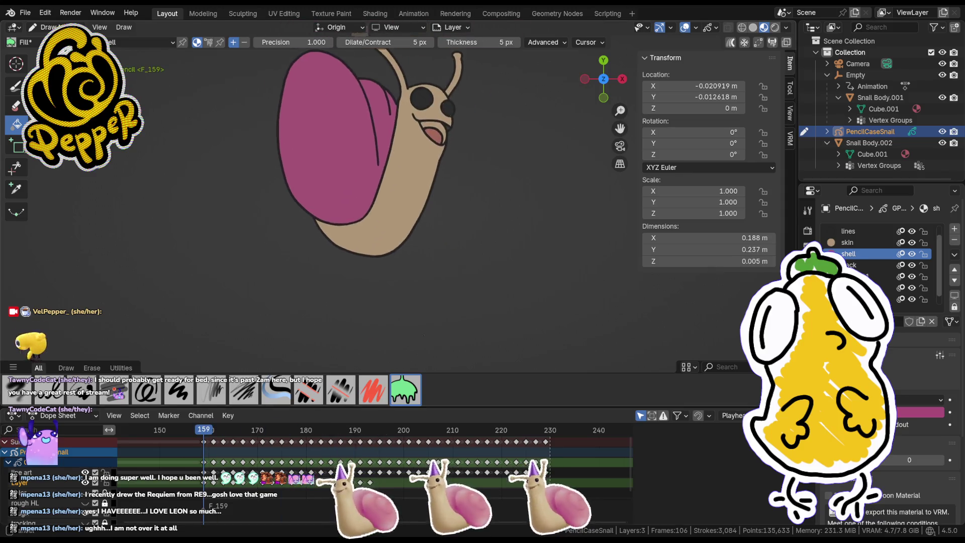
click(380, 431)
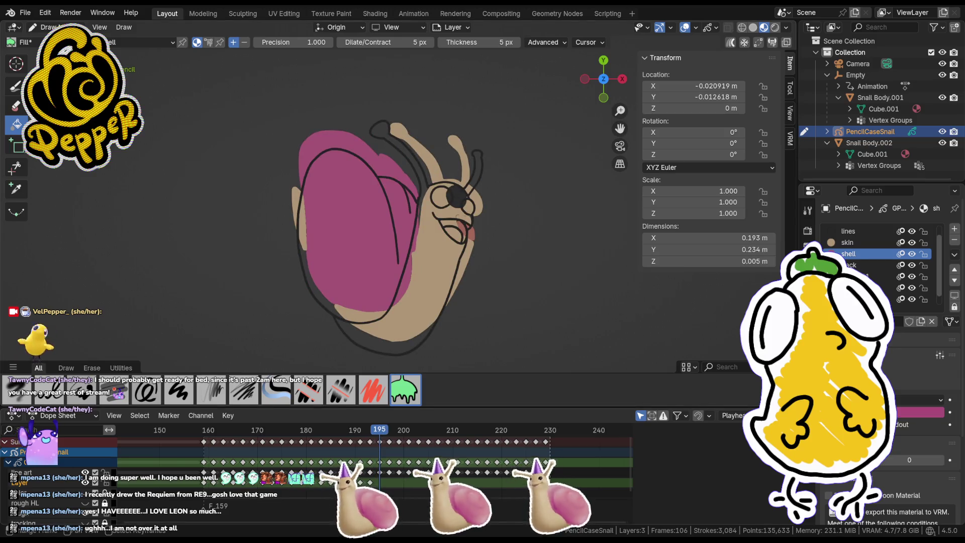
click(213, 431)
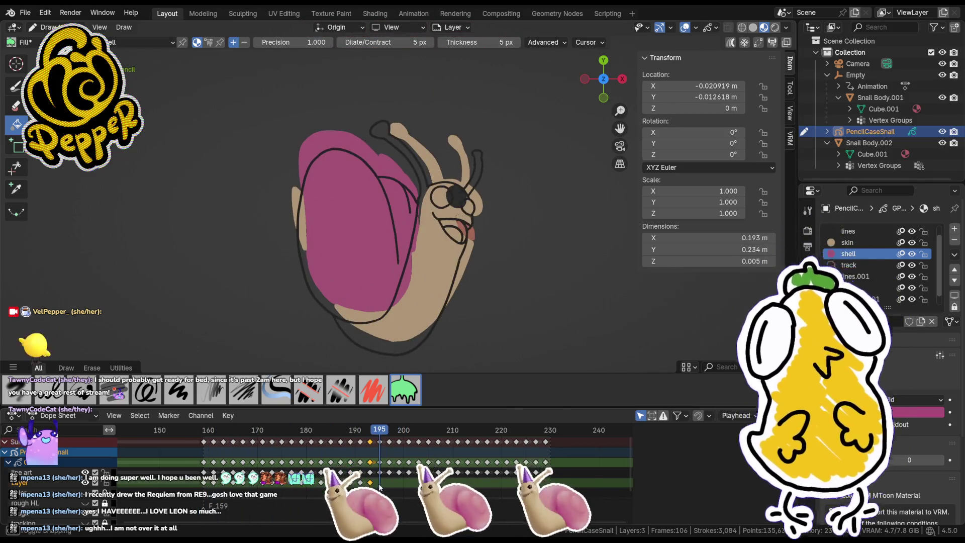
key(bracketleft)
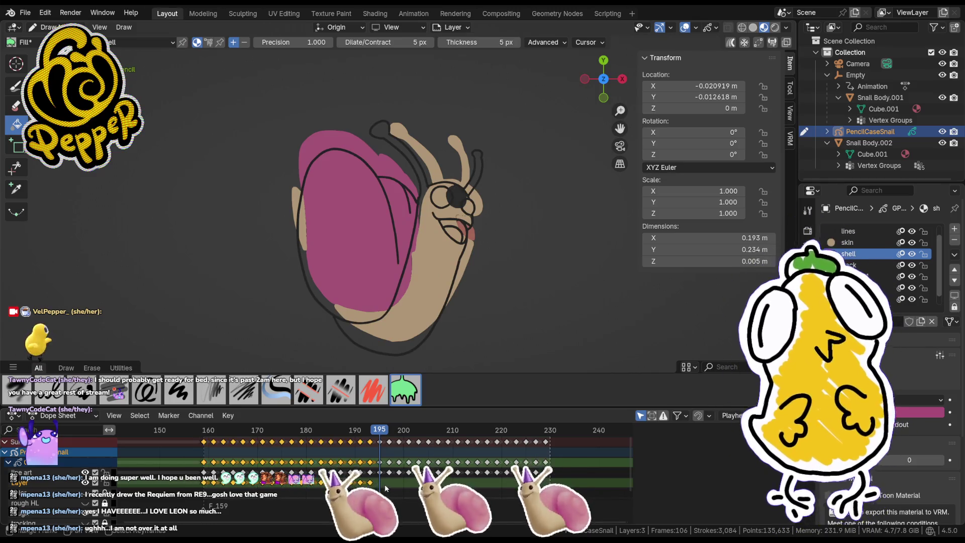
key(g)
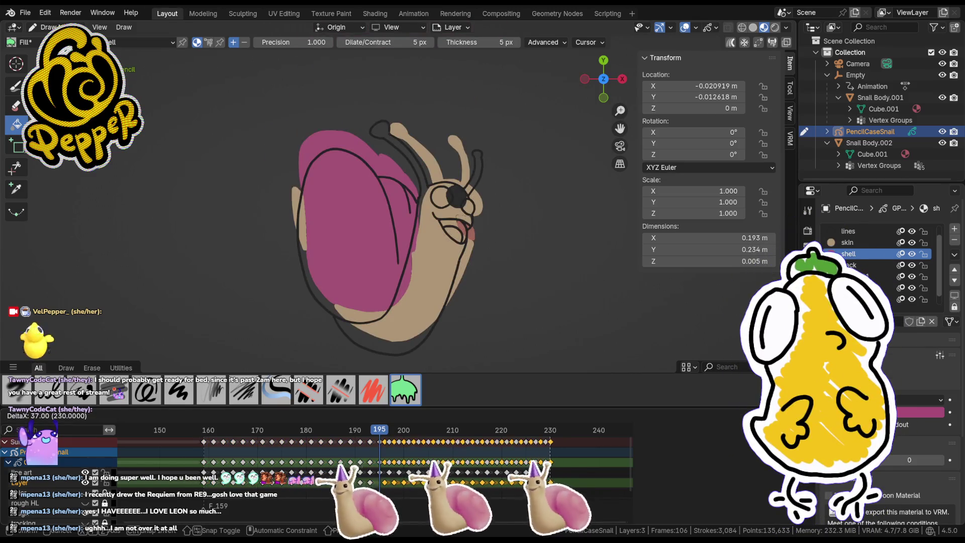
key(Return)
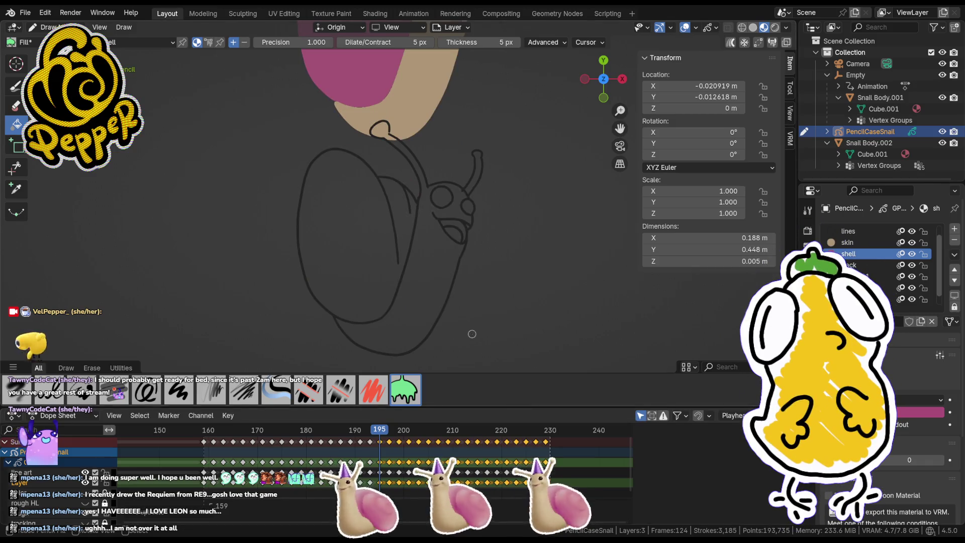
key(ctrl+z)
key(ctrl+z)
key(ctrl+z)
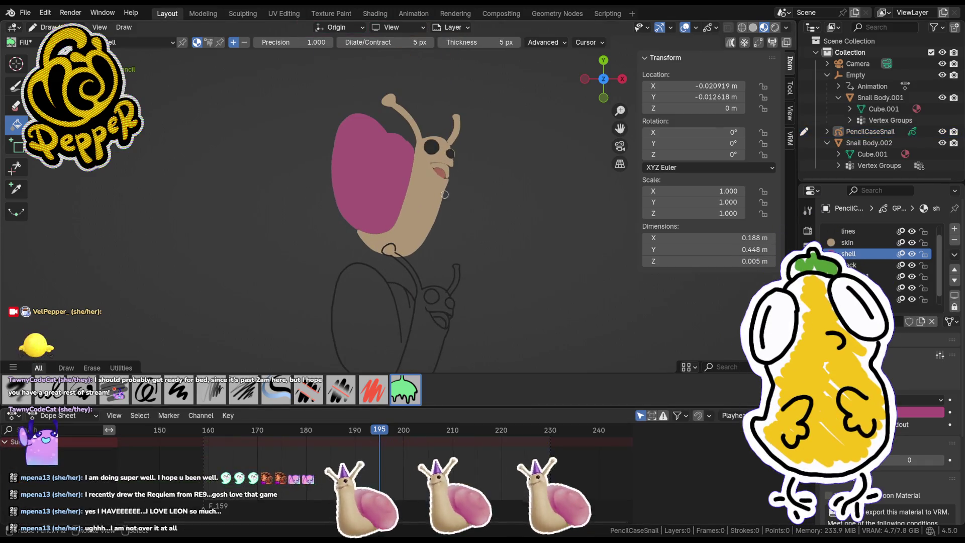
Step: In camera view, move the coloured snail's strokes down onto frame 195's outline drawing
key(Tab)
ctrl+right_drag(468, 92, 470, 156)
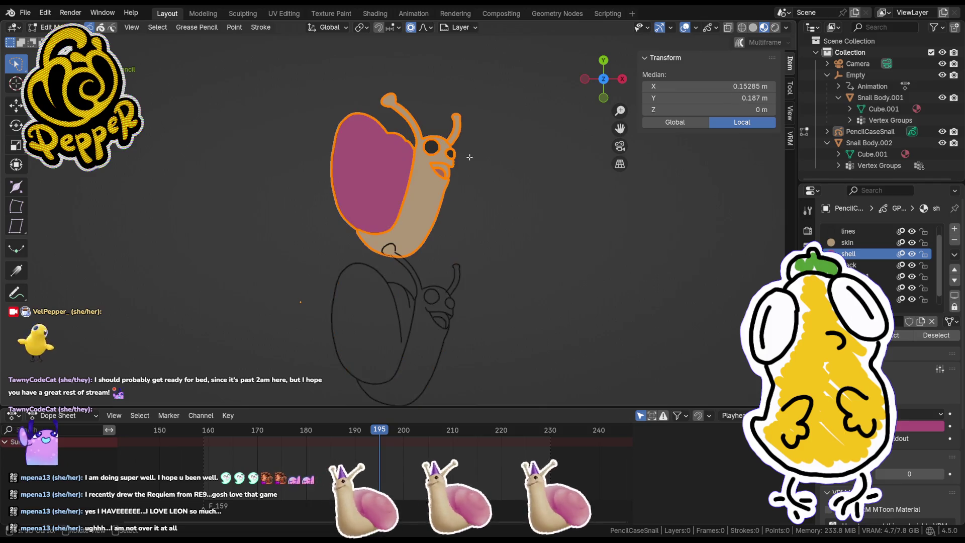
mouse_move(468, 175)
shift+middle_down()
mouse_move(468, 299)
mouse_move(472, 169)
mouse_move(481, 187)
shift+middle_up()
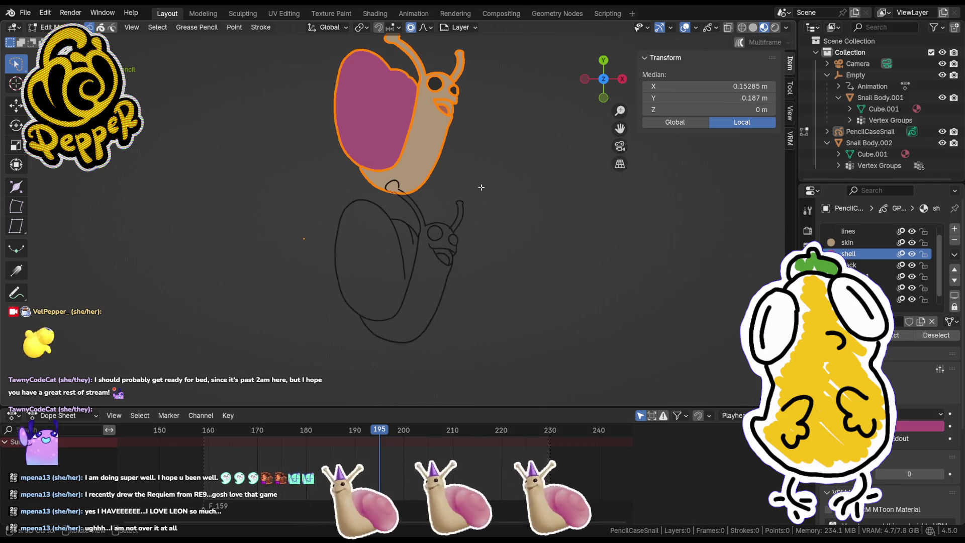
key(g)
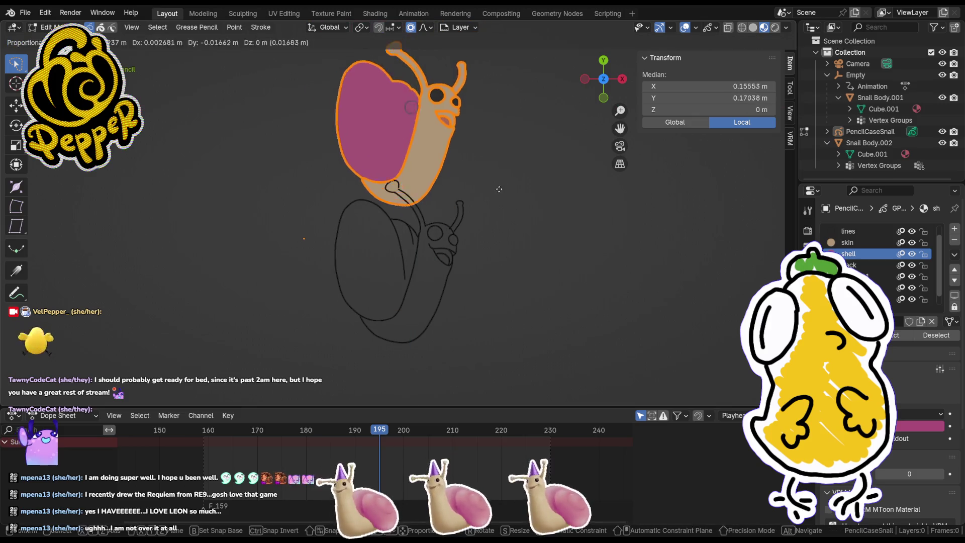
key(Escape)
key(KP_0)
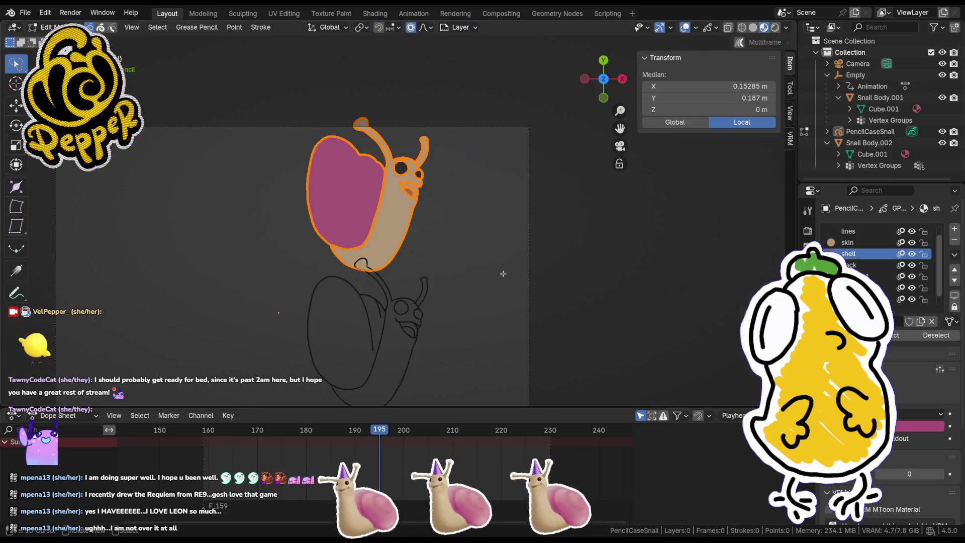
scroll(503, 273, up, 3)
key(g)
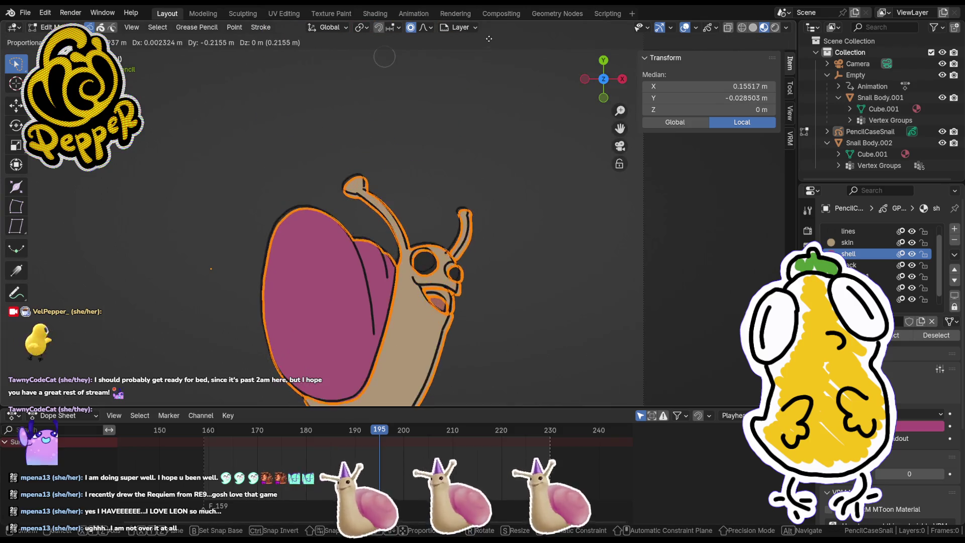
click(486, 35)
Step: Fine-tune the antenna position, reselect the snail object, and go to frame 197
scroll(438, 275, up, 6)
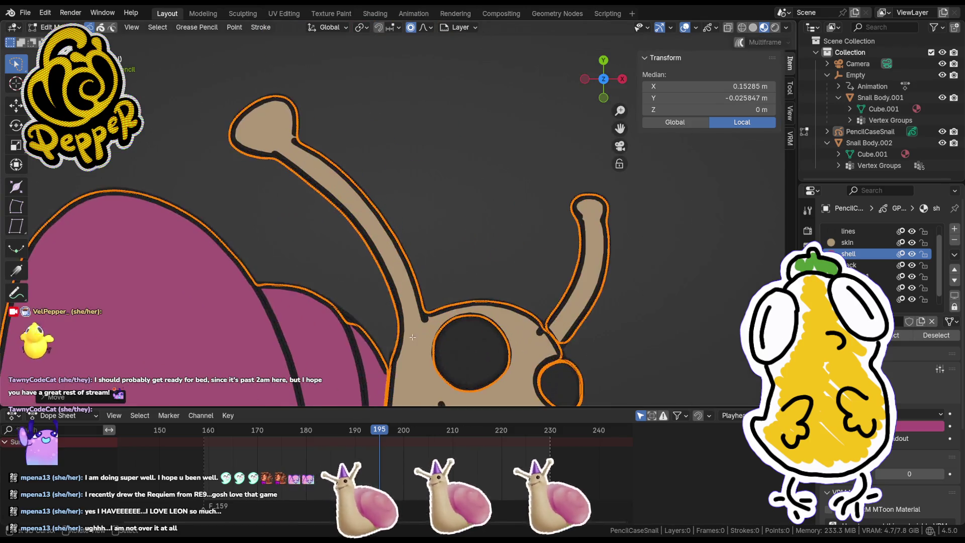
key(g)
alt+scroll(439, 276, down, 3)
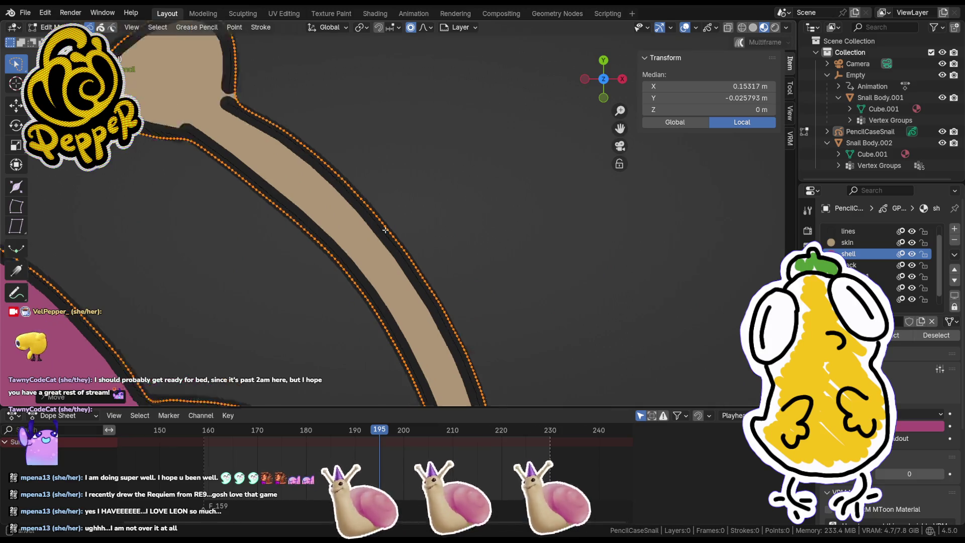
click(474, 292)
scroll(543, 236, down, 4)
click(556, 278)
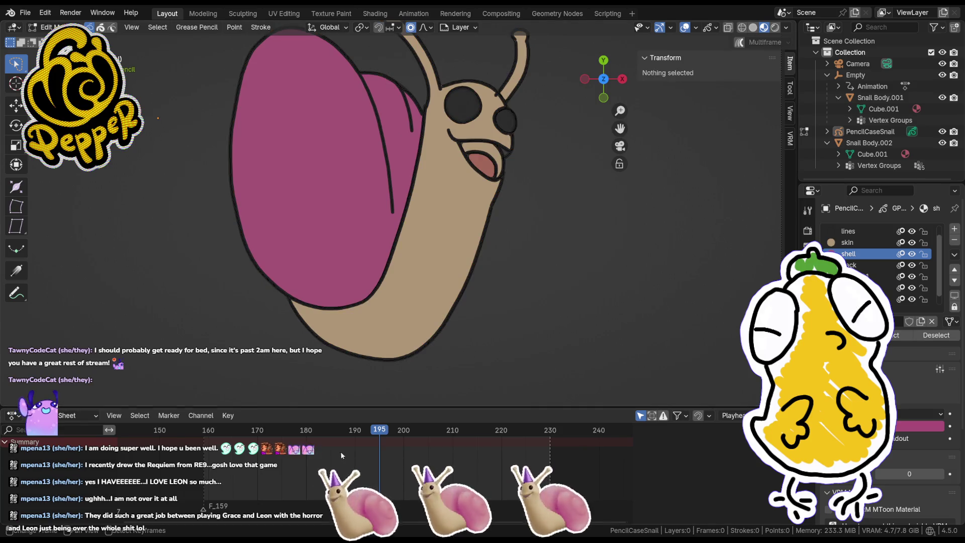
click(872, 134)
drag(388, 432, 391, 432)
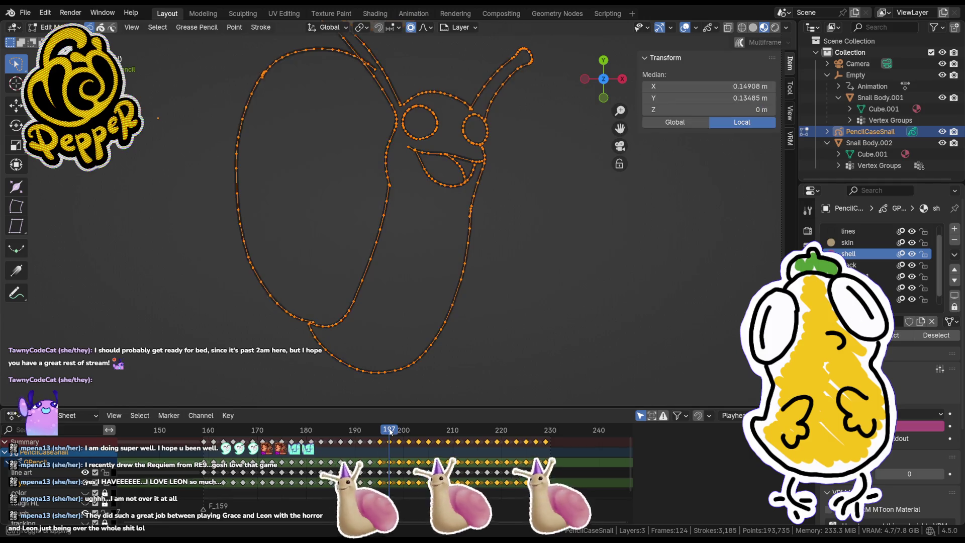
Step: In camera view, select frame 197's coloured snail and move it down over the outline
click(491, 350)
key(KP_0)
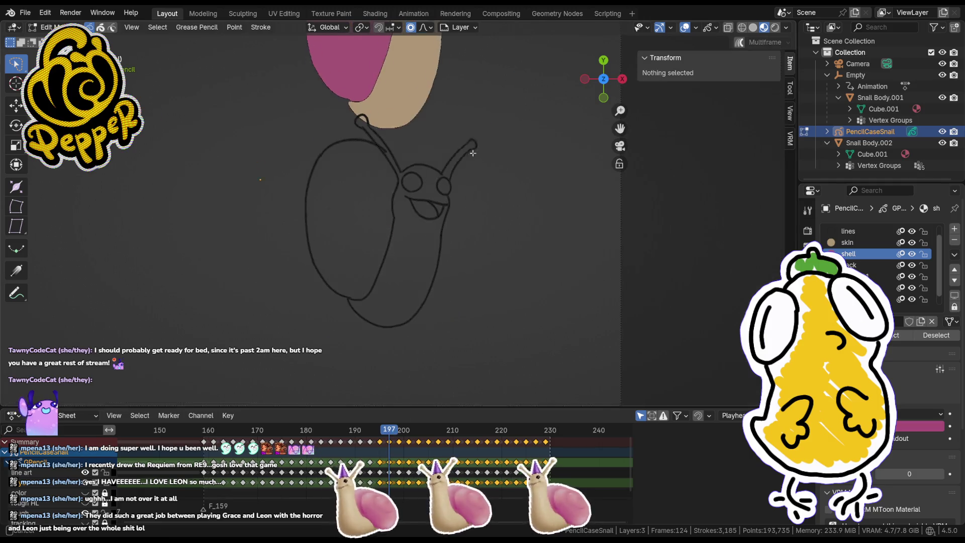
drag(386, 115, 495, 117)
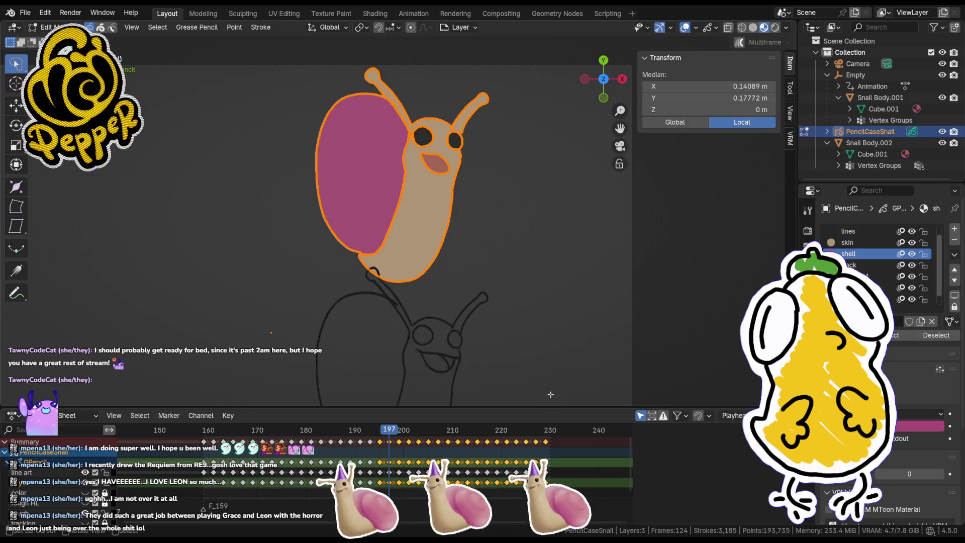
click(569, 143)
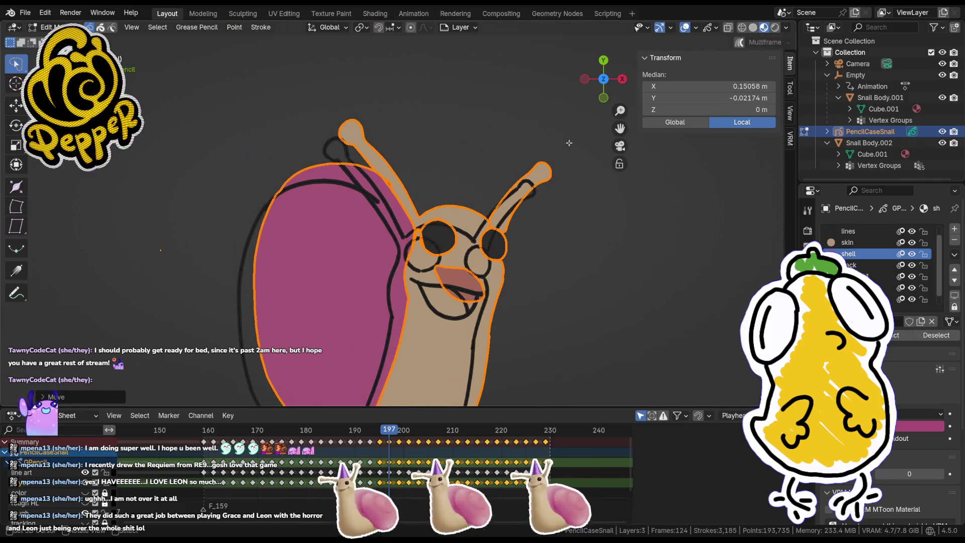
scroll(460, 155, up, 3)
key(g)
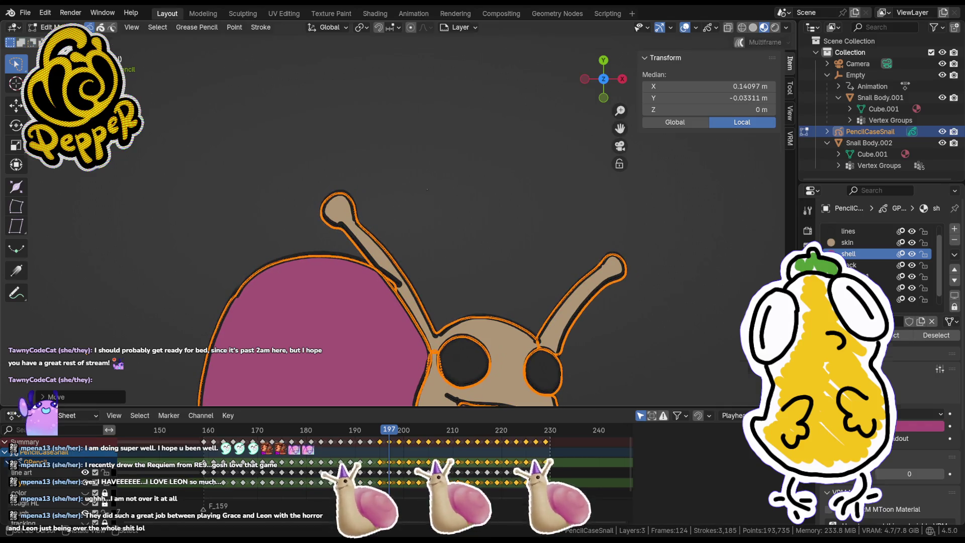
scroll(428, 190, down, 4)
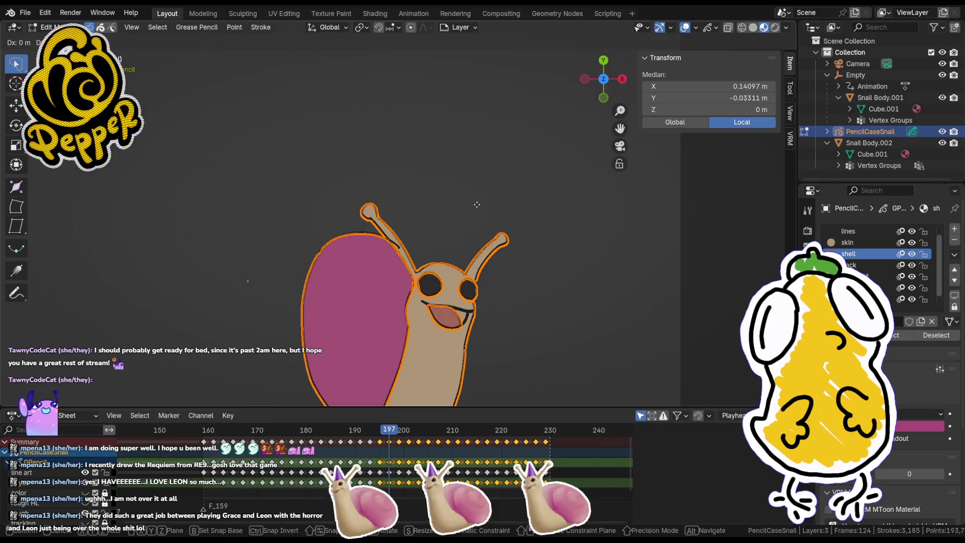
click(477, 204)
Step: Nudge the fill strokes closer to the outline and check the alignment in Draw mode
key(ctrl+Tab)
scroll(452, 251, down, 2)
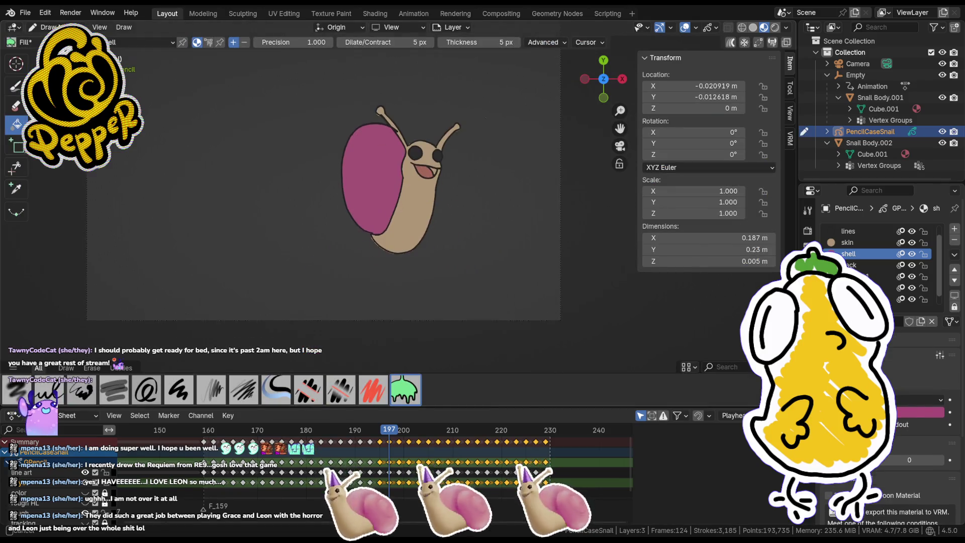
scroll(436, 295, up, 3)
scroll(436, 294, up, 4)
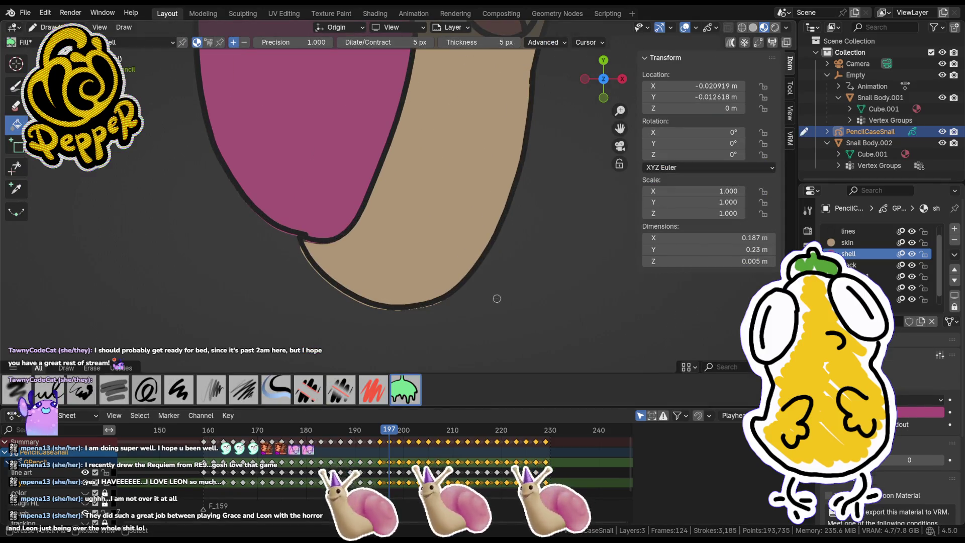
key(Tab)
key(Tab)
key(Tab)
key(g)
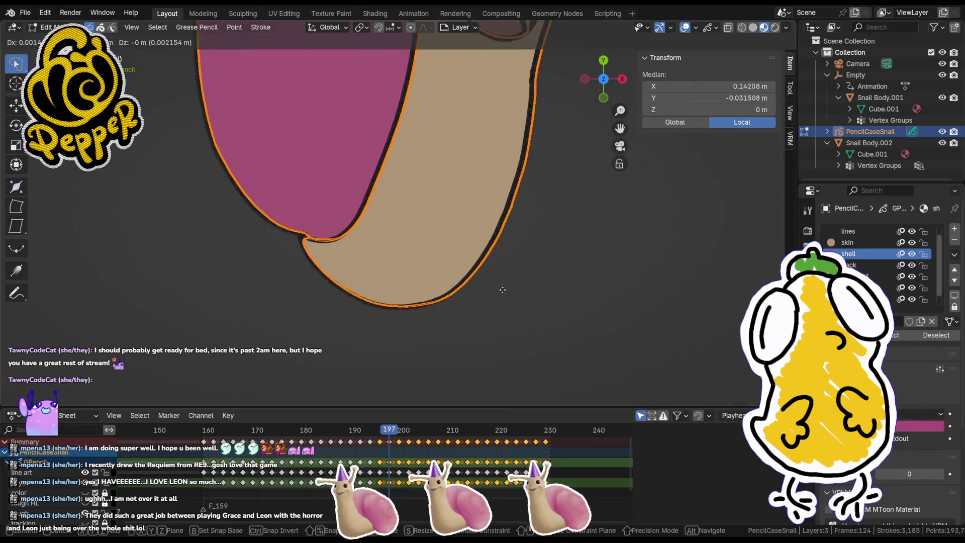
click(498, 291)
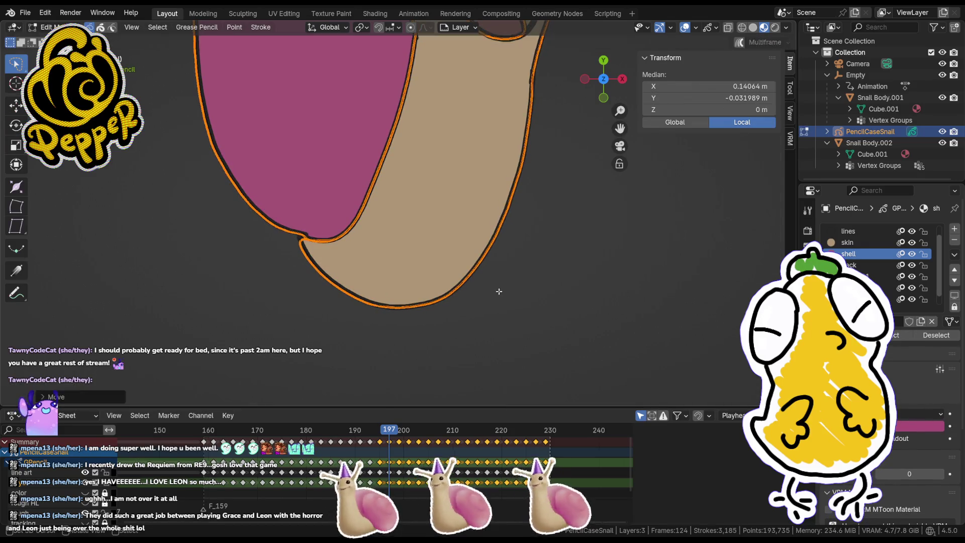
key(Tab)
scroll(502, 289, down, 5)
scroll(506, 215, up, 4)
key(Tab)
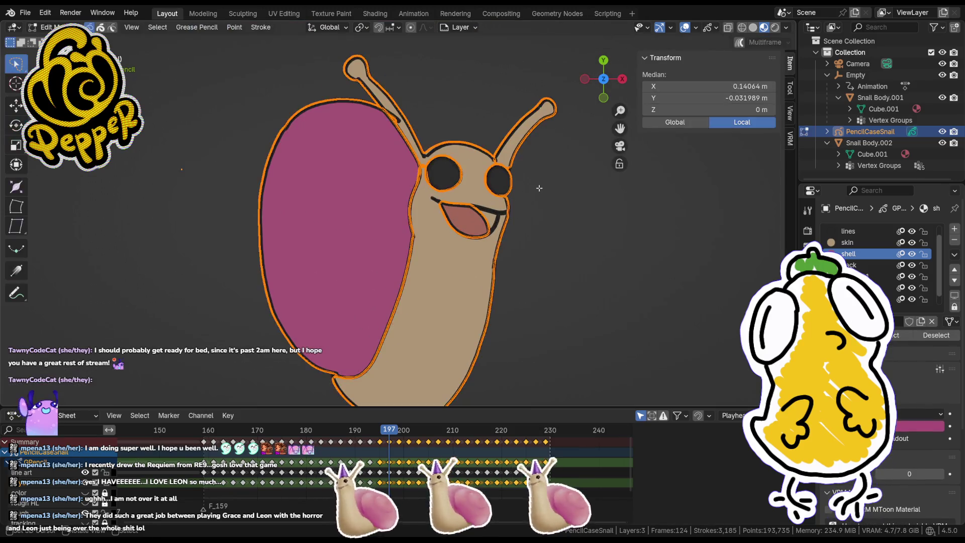
Step: Shrink the fills slightly and nudge them to match the black outline
key(g)
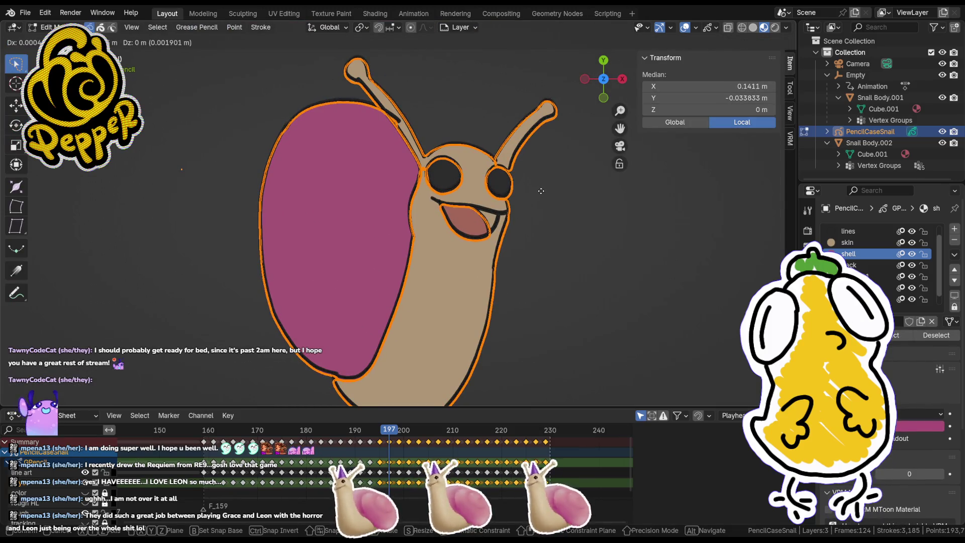
scroll(540, 191, down, 5)
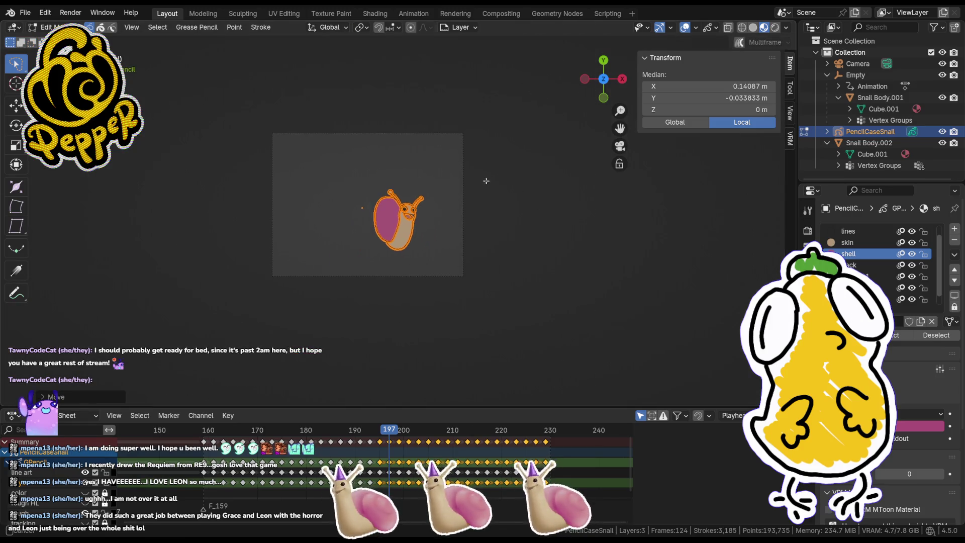
scroll(474, 208, up, 4)
scroll(474, 208, up, 3)
key(s)
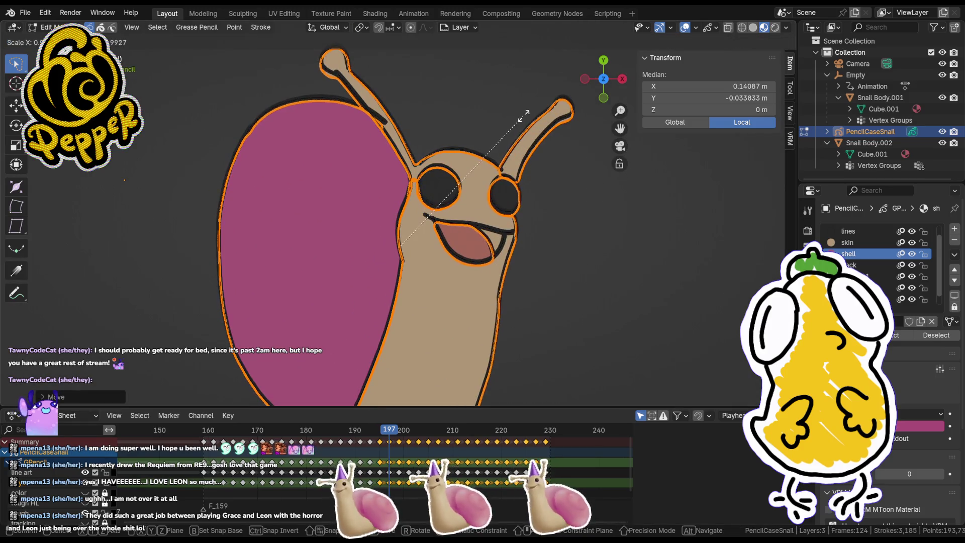
key(g)
click(524, 114)
key(Tab)
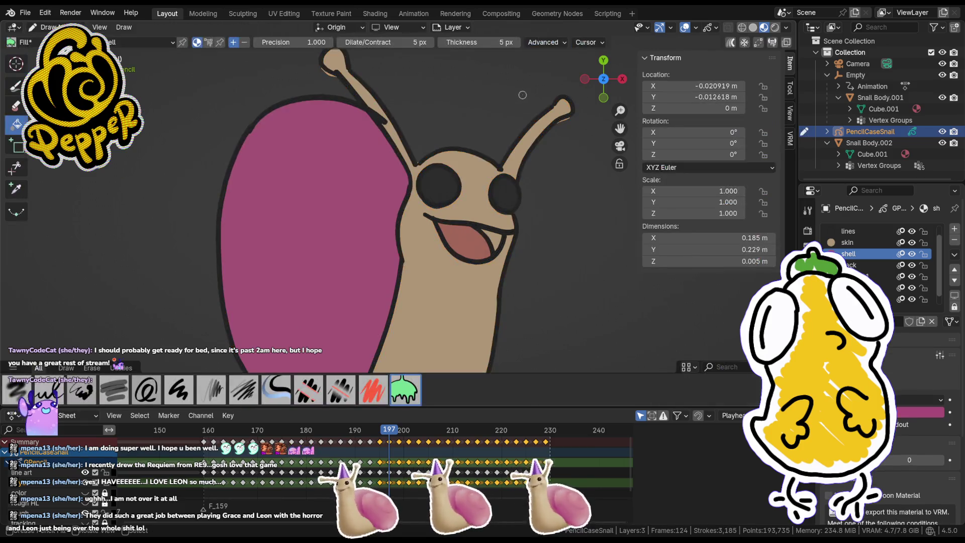
key(Tab)
key(Tab)
key(Tab)
Step: Give the fills a final small move onto the outline, then go to frame 199
key(g)
click(570, 130)
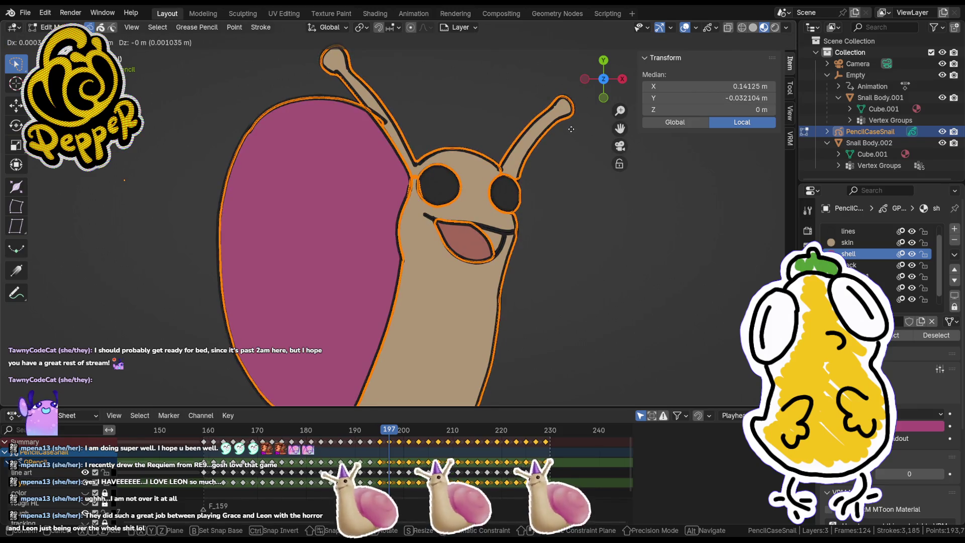
key(Tab)
scroll(553, 165, down, 4)
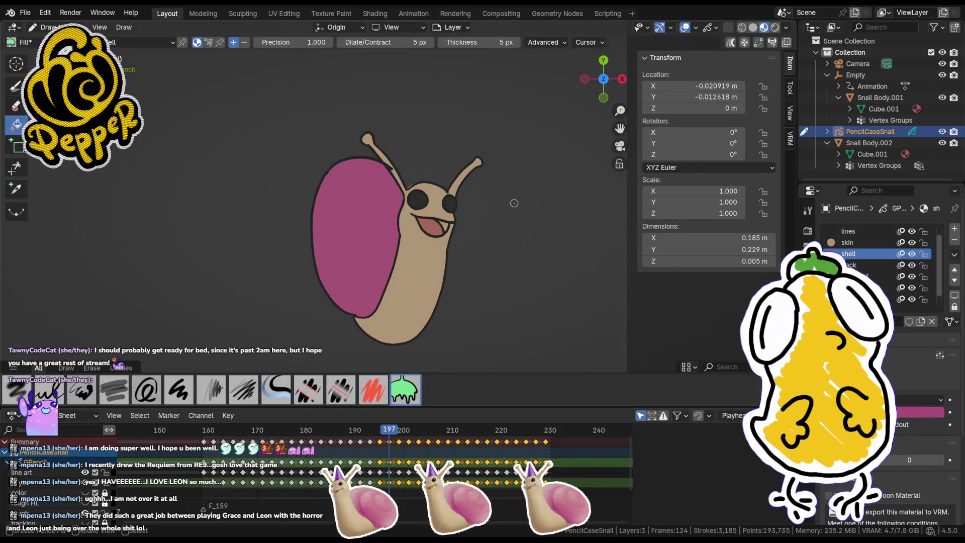
drag(389, 438, 401, 436)
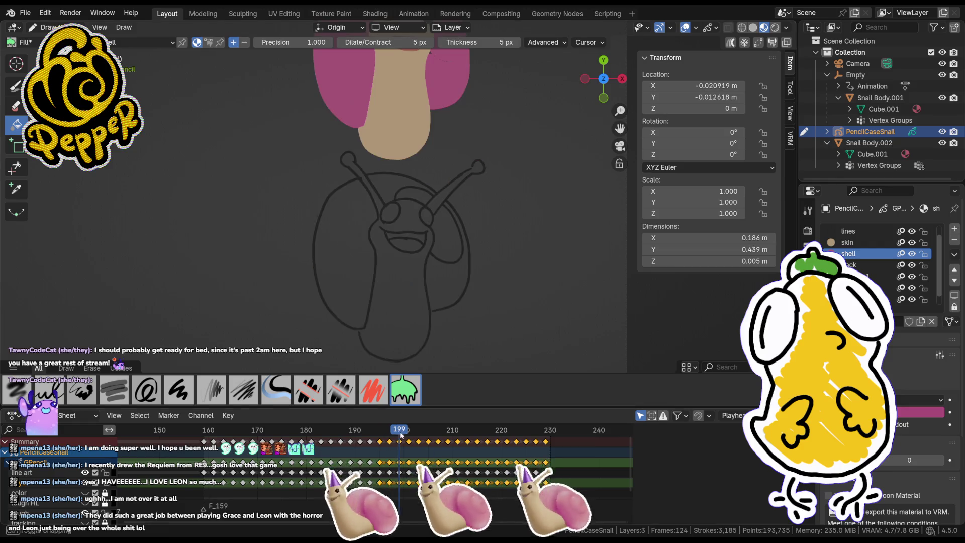
Step: Lasso the upper tan and magenta fills on frame 199 and move them down onto the outline
scroll(456, 233, down, 2)
key(Tab)
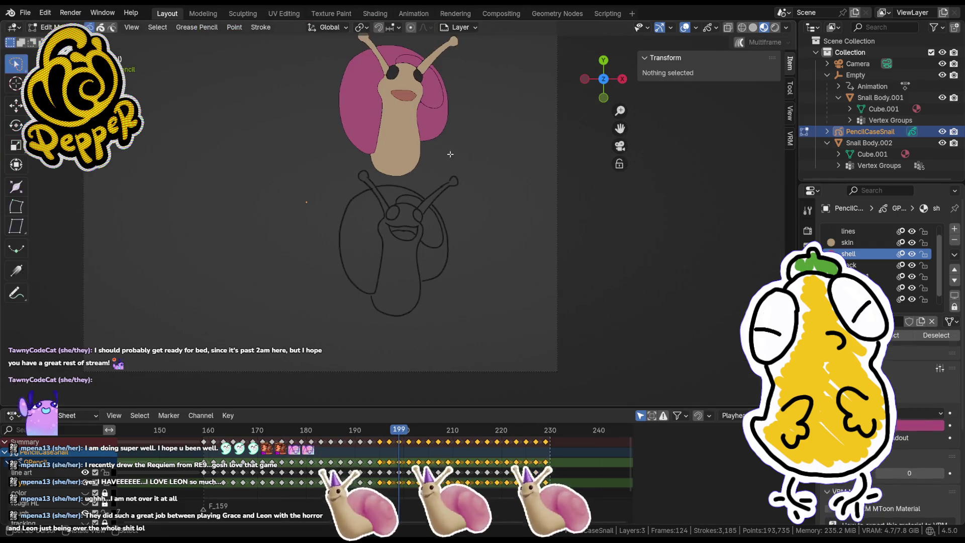
mouse_move(480, 123)
mouse_down()
mouse_move(322, 30)
mouse_move(492, 84)
mouse_up()
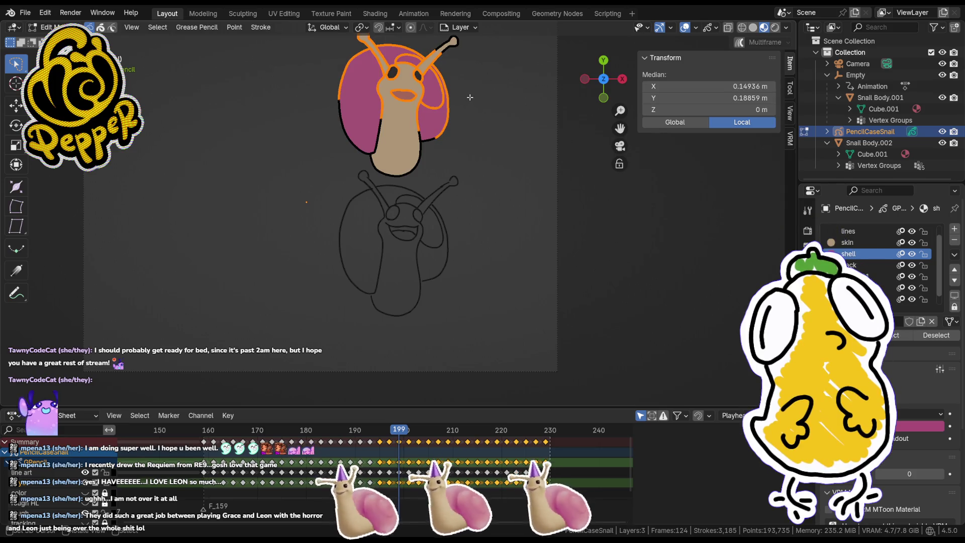
key(g)
click(469, 225)
scroll(470, 225, up, 5)
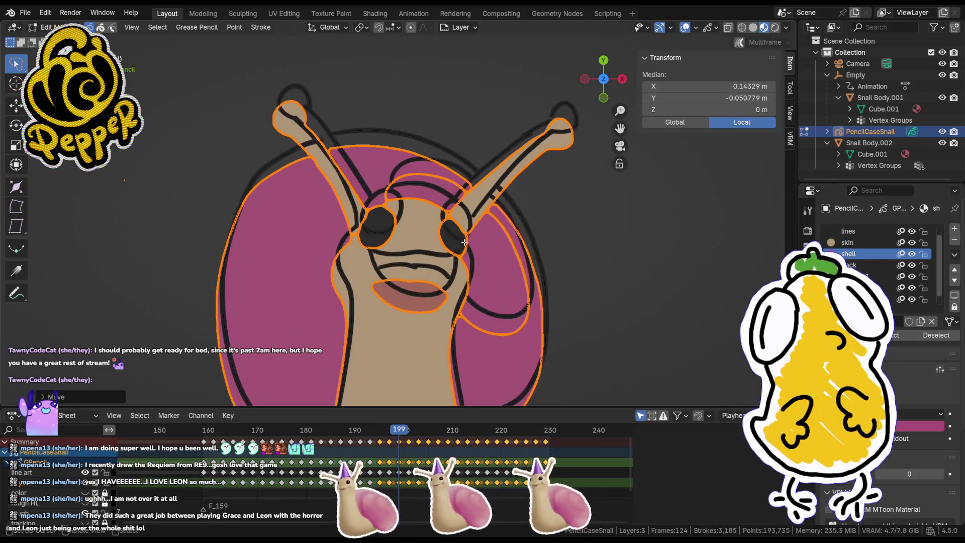
key(g)
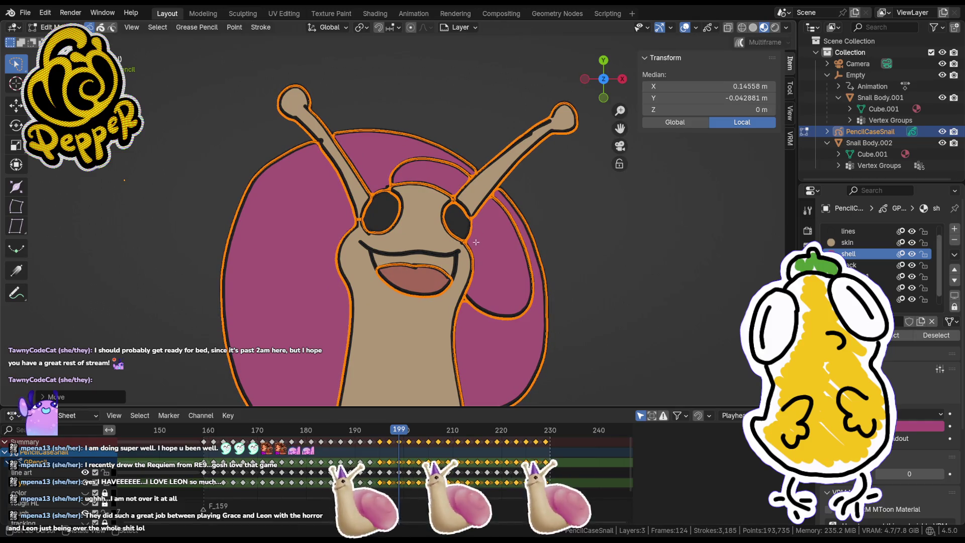
scroll(475, 239, up, 2)
key(Tab)
scroll(549, 321, down, 3)
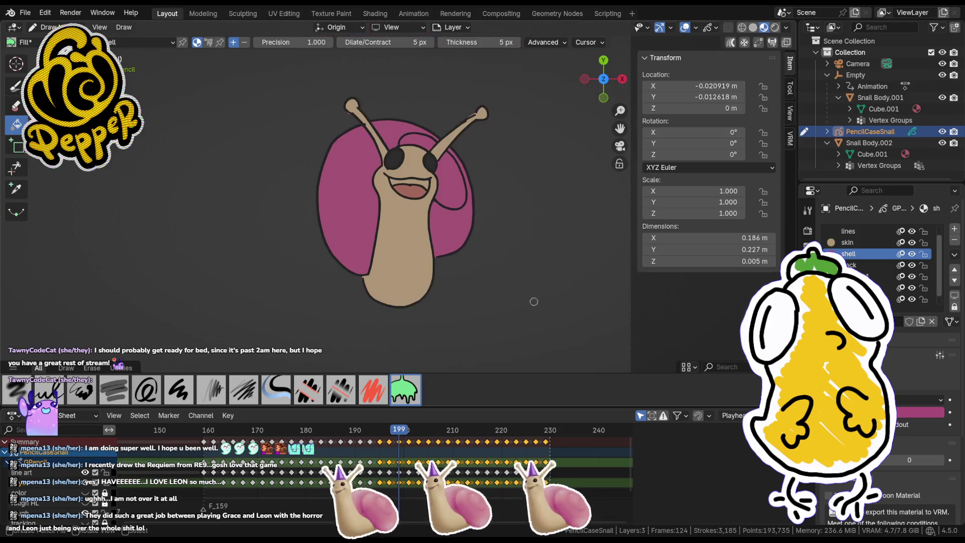
Step: On frame 201, move the fills down onto the line art and nudge them sideways into place
drag(400, 422, 410, 433)
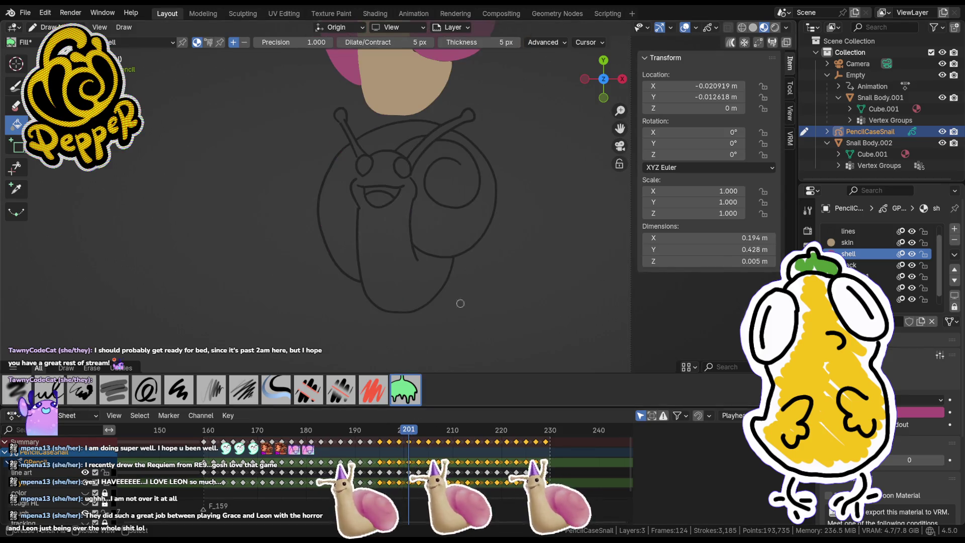
key(Tab)
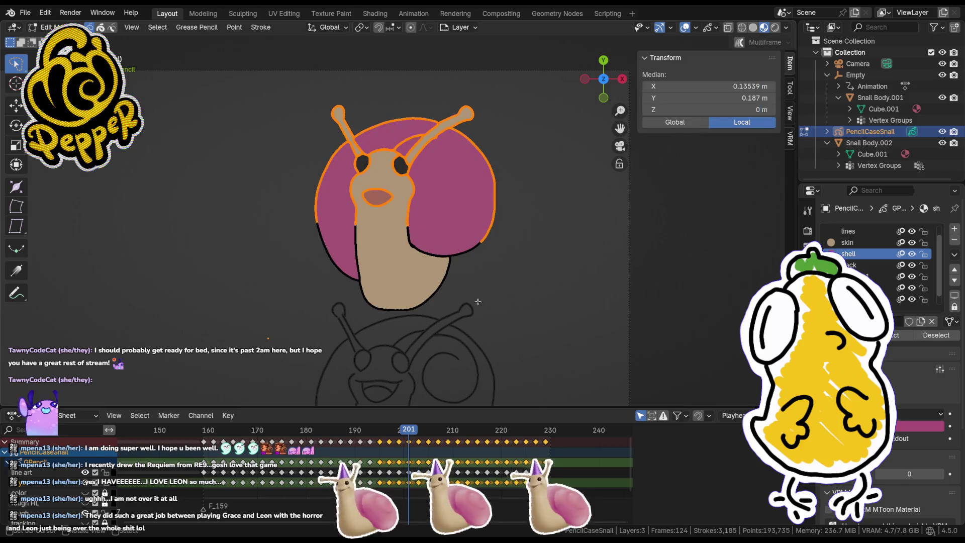
key(g)
scroll(543, 292, up, 2)
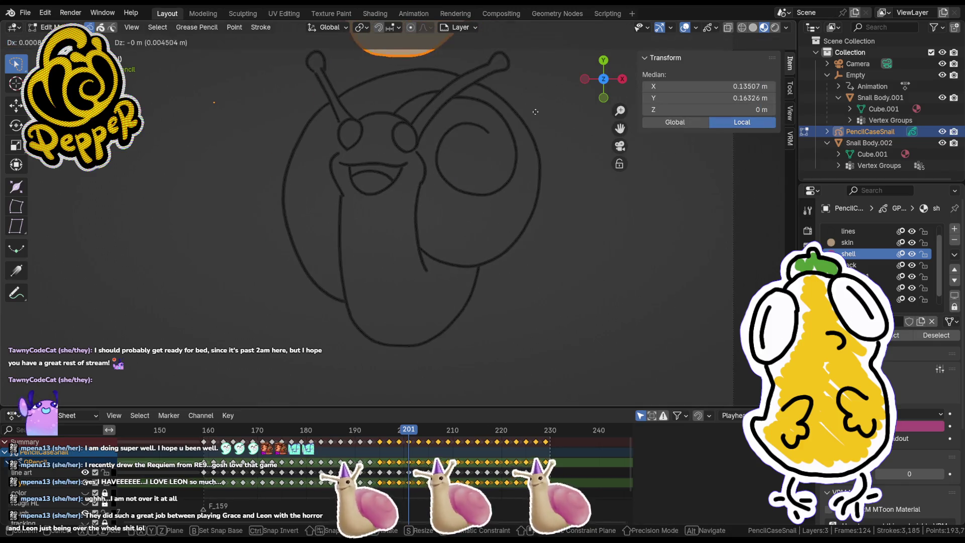
scroll(537, 394, up, 5)
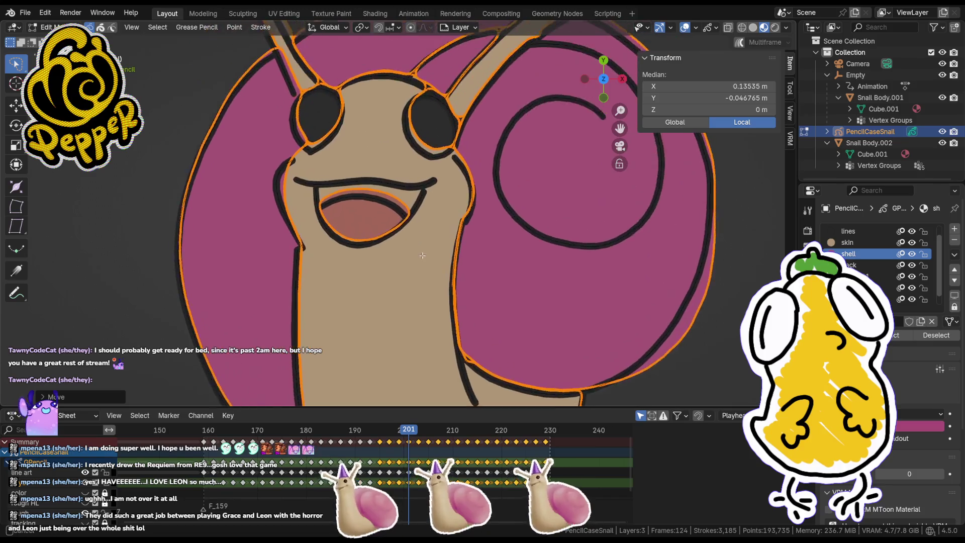
click(417, 259)
key(g)
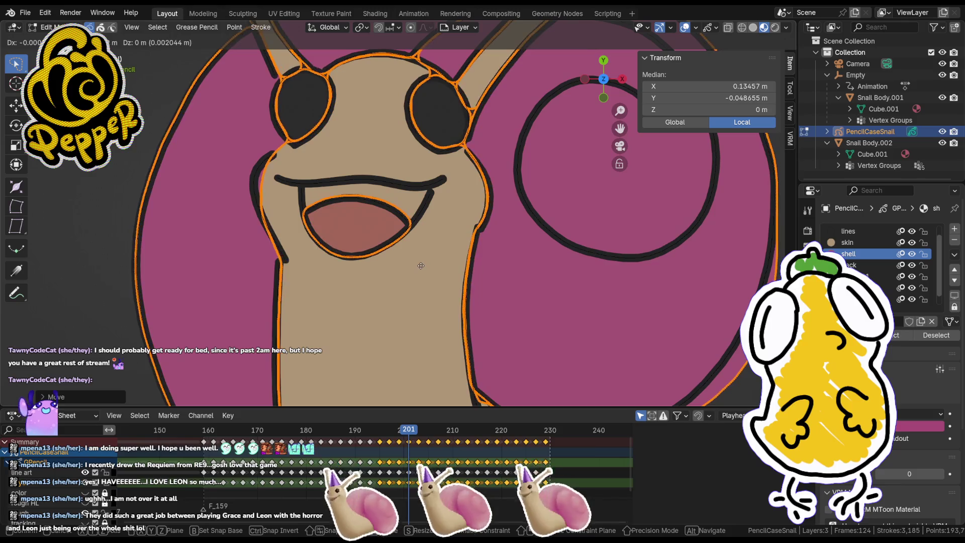
click(420, 266)
scroll(420, 265, down, 5)
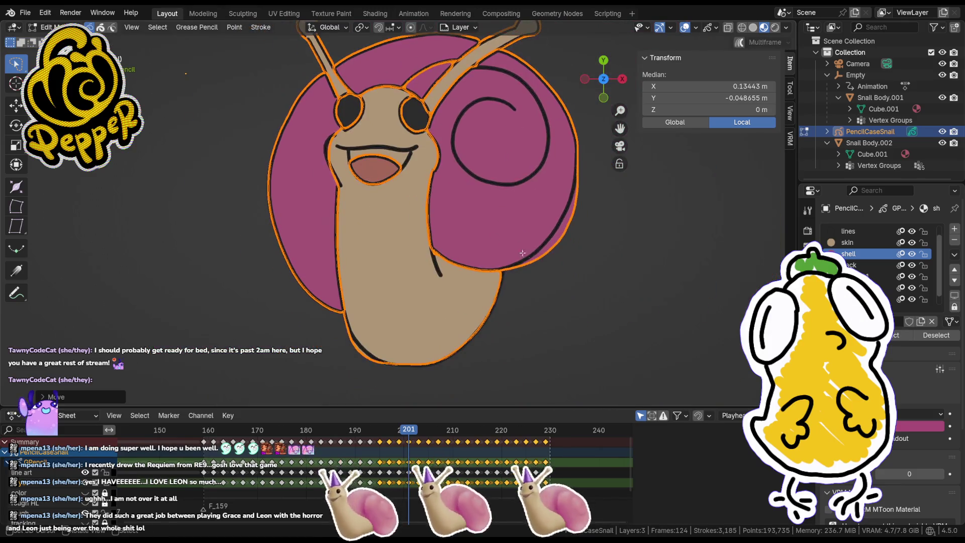
key(g)
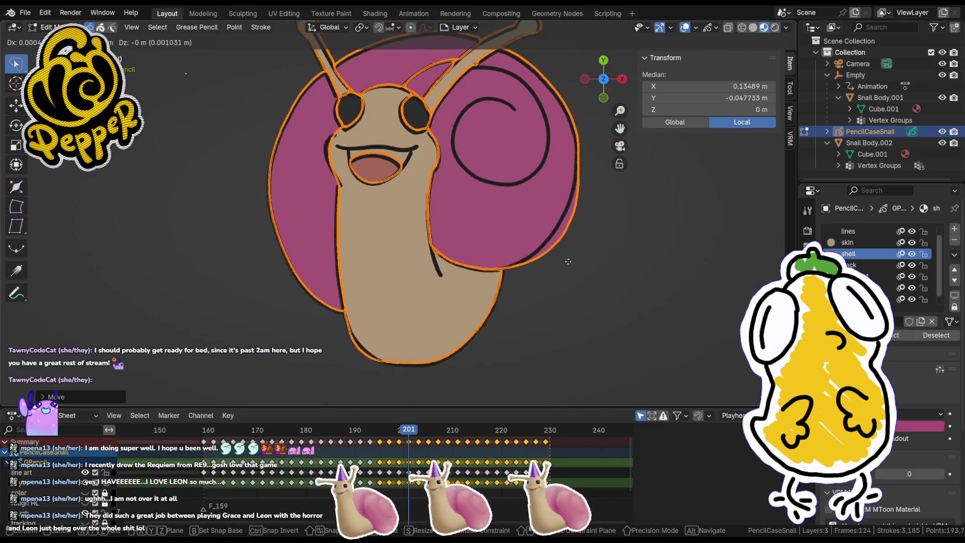
click(568, 262)
scroll(574, 277, up, 3)
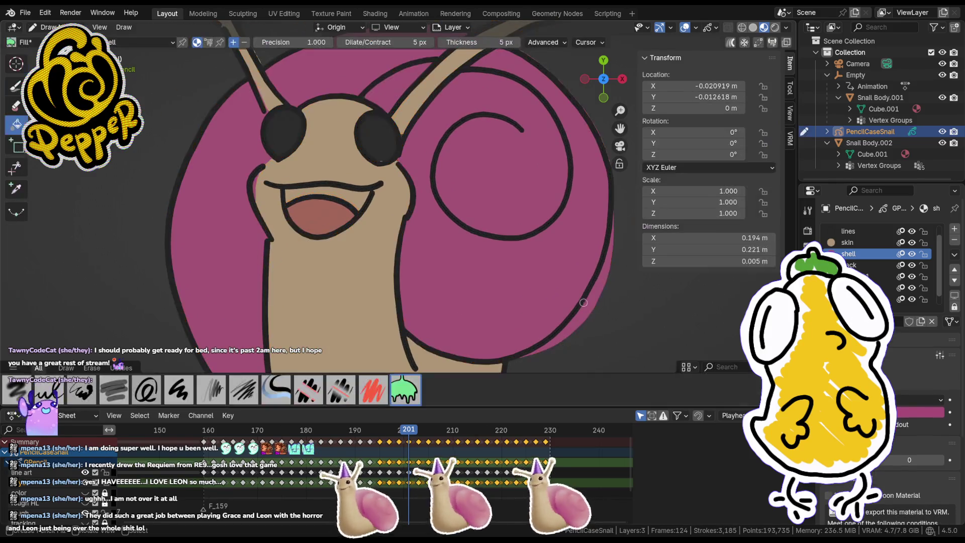
Step: Reshape the tan body's lower edge by soft-moving its points with proportional editing
click(584, 301)
key(Escape)
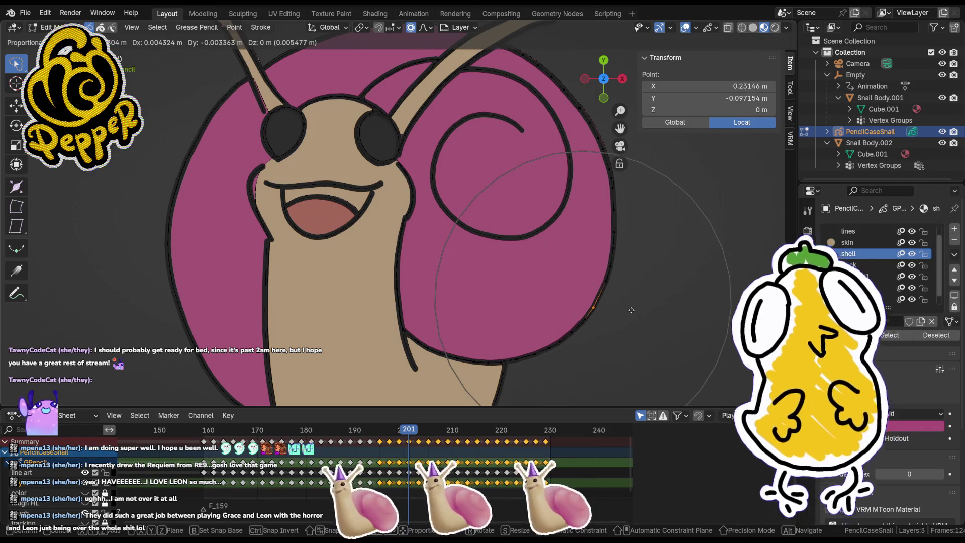
key(Escape)
key(Tab)
scroll(528, 367, down, 3)
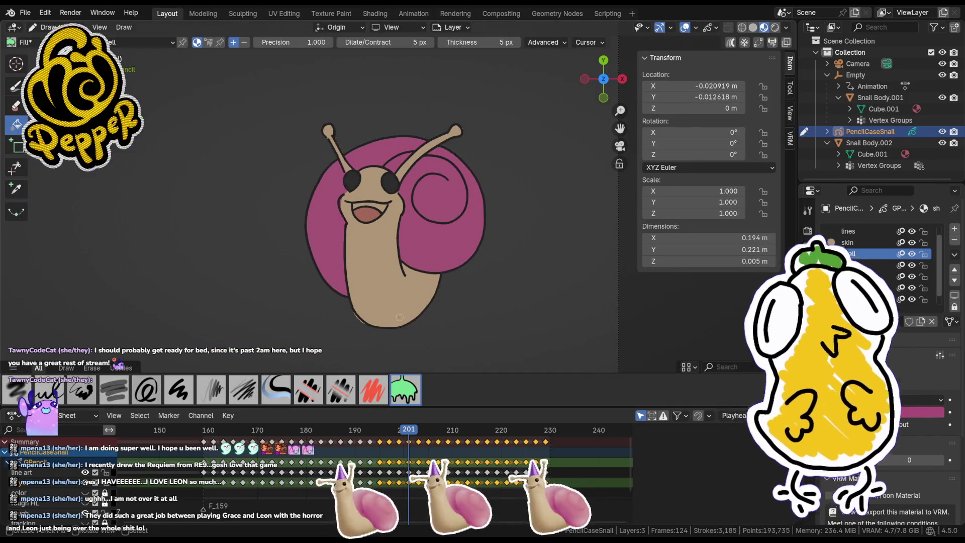
scroll(527, 367, up, 2)
scroll(528, 367, up, 2)
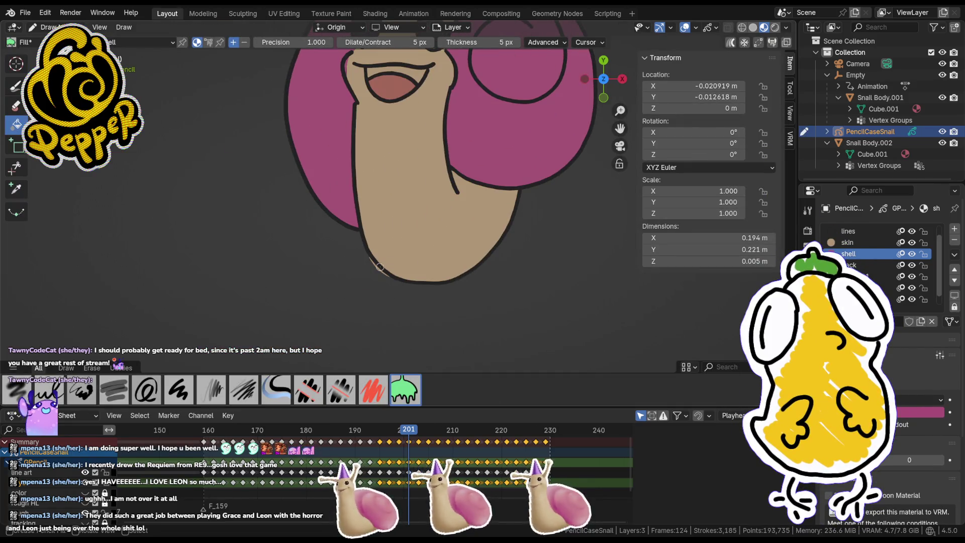
key(Tab)
key(g)
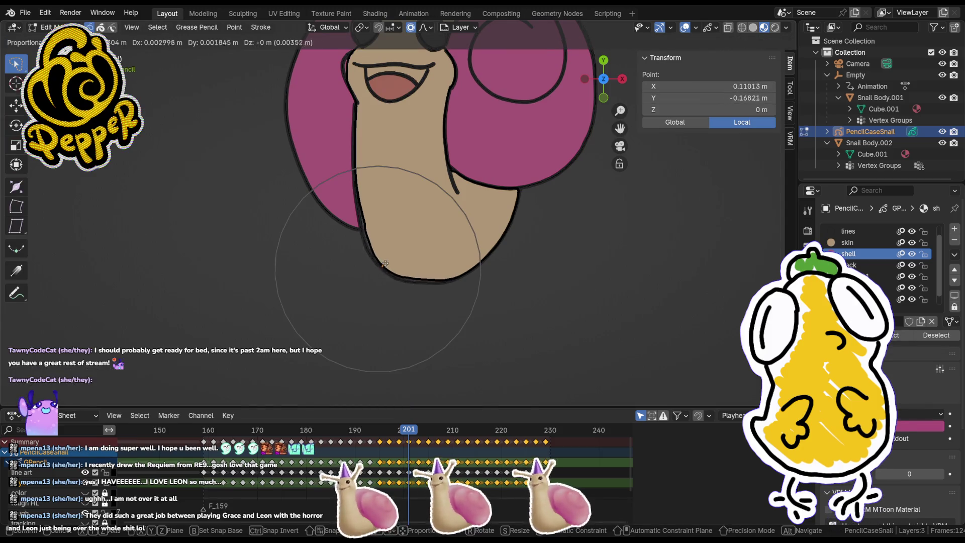
click(383, 265)
key(g)
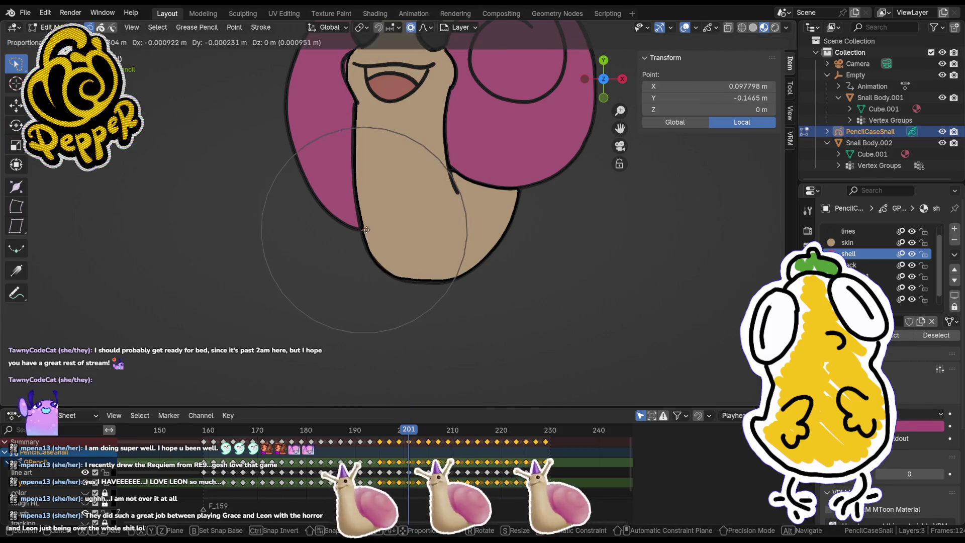
click(364, 230)
Step: Smooth another body-edge point and reshape the fill beside the mouth, then return to Draw mode
click(424, 282)
key(g)
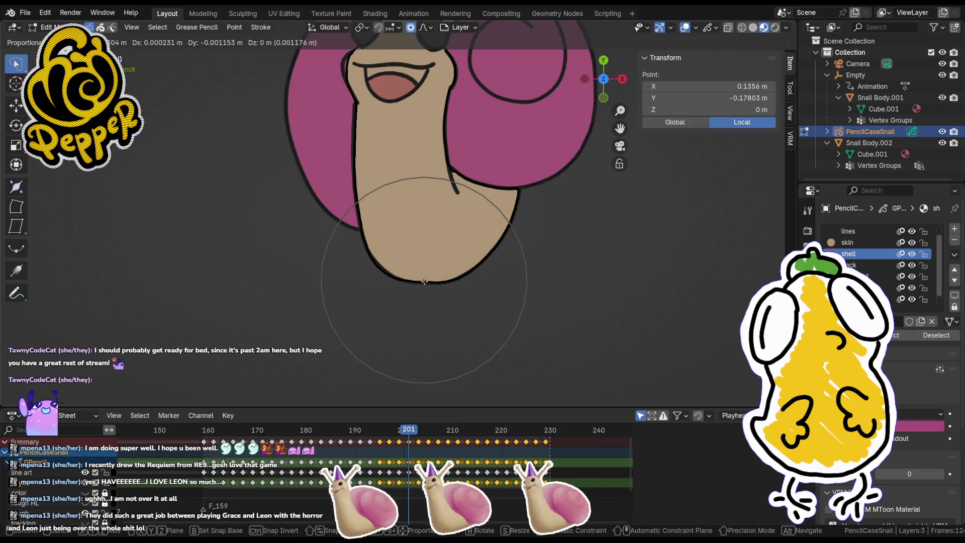
click(424, 282)
shift+middle_drag(425, 282, 417, 397)
scroll(394, 162, up, 4)
key(g)
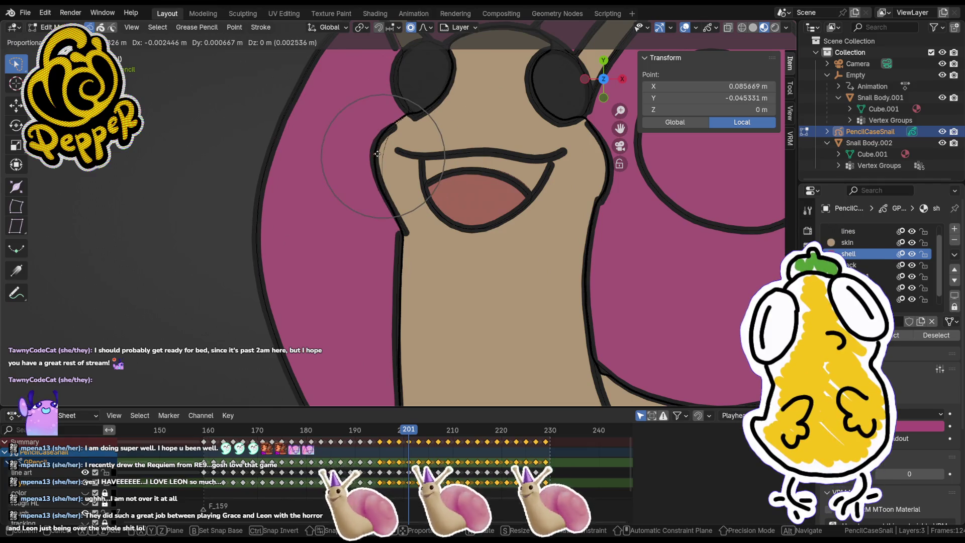
click(377, 153)
key(Tab)
scroll(509, 238, down, 5)
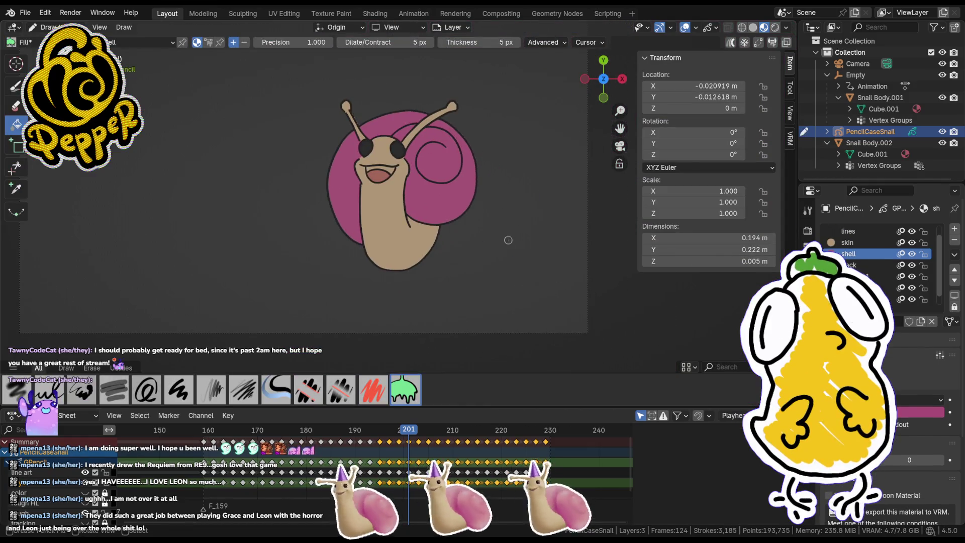
Step: On frame 203, lasso the coloured snail and drop it onto the line art
drag(413, 431, 420, 432)
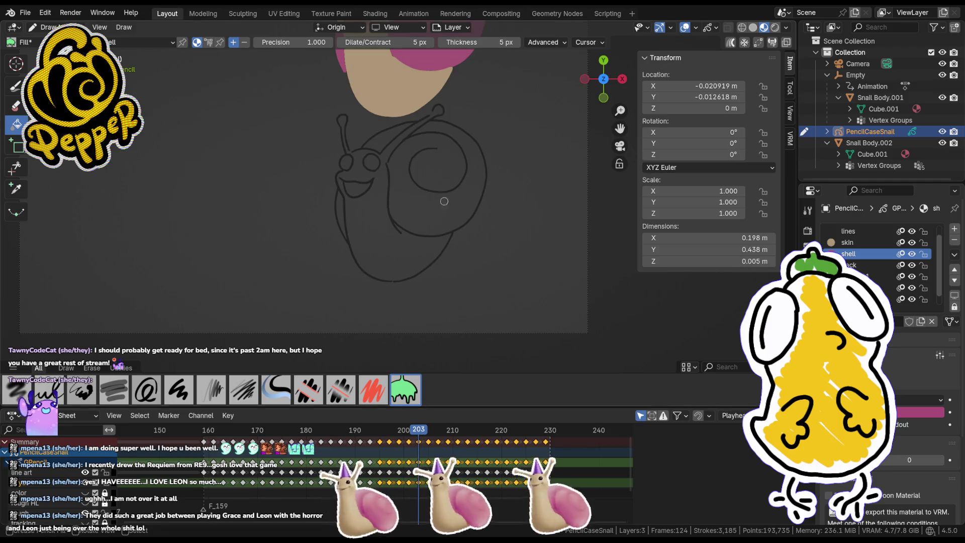
shift+scroll(442, 223, up, 5)
key(Tab)
mouse_move(503, 189)
mouse_down()
mouse_move(362, 80)
mouse_move(320, 172)
mouse_up()
key(Tab)
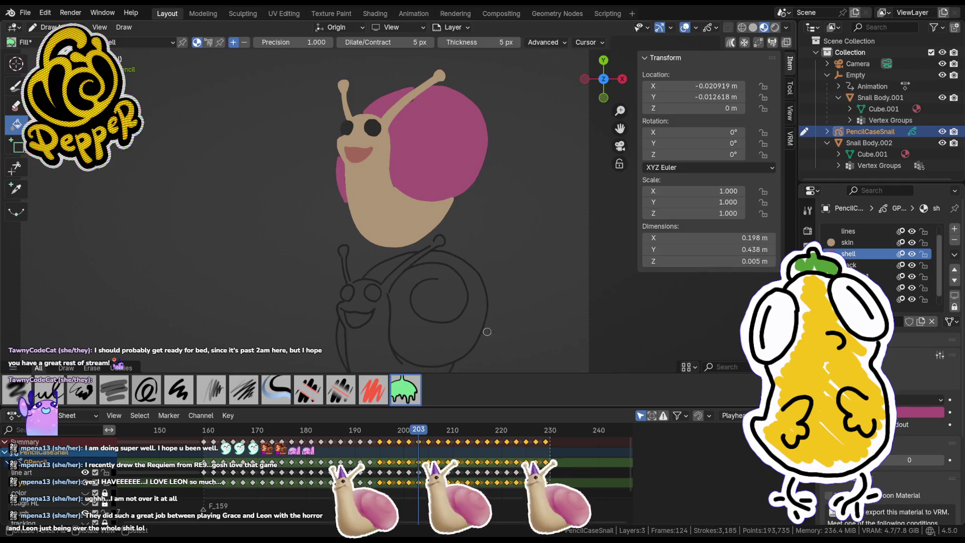
key(Tab)
key(g)
click(496, 270)
scroll(496, 270, up, 3)
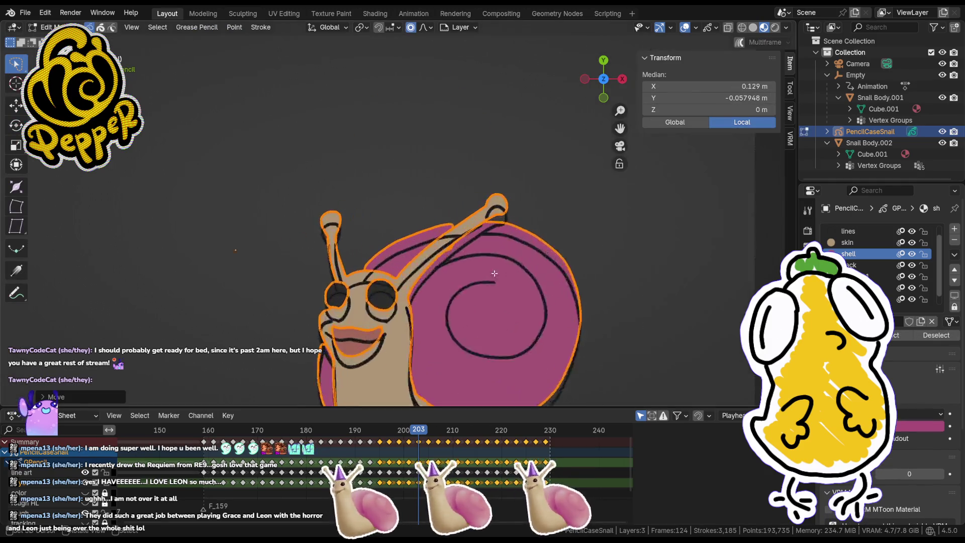
scroll(495, 270, up, 4)
Step: Nudge the fill into line with the outlines and scale it to fit
key(g)
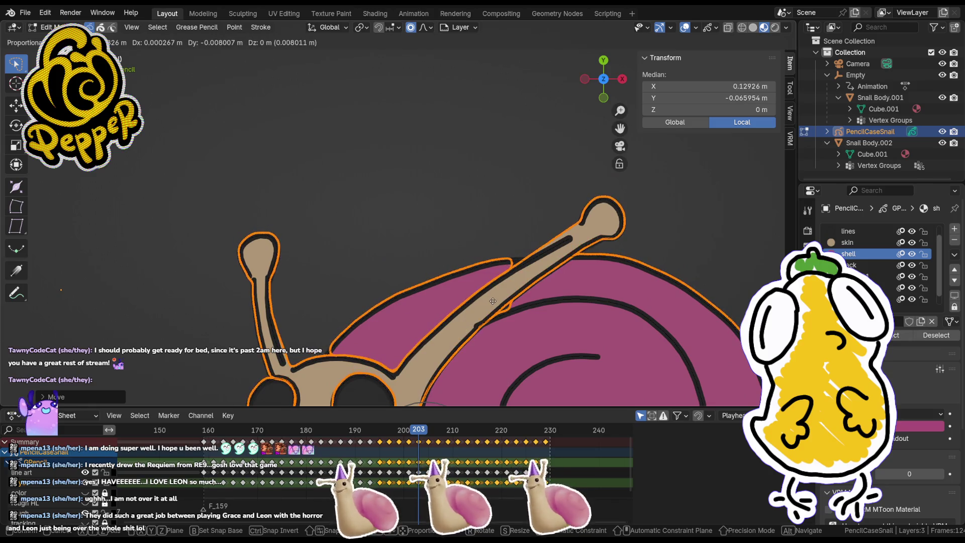
click(492, 301)
scroll(547, 223, up, 3)
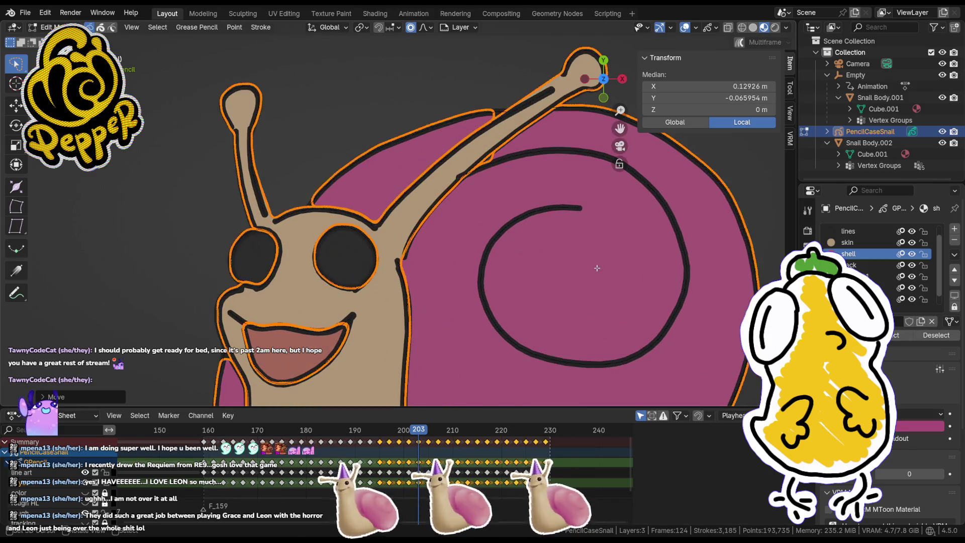
key(g)
click(597, 269)
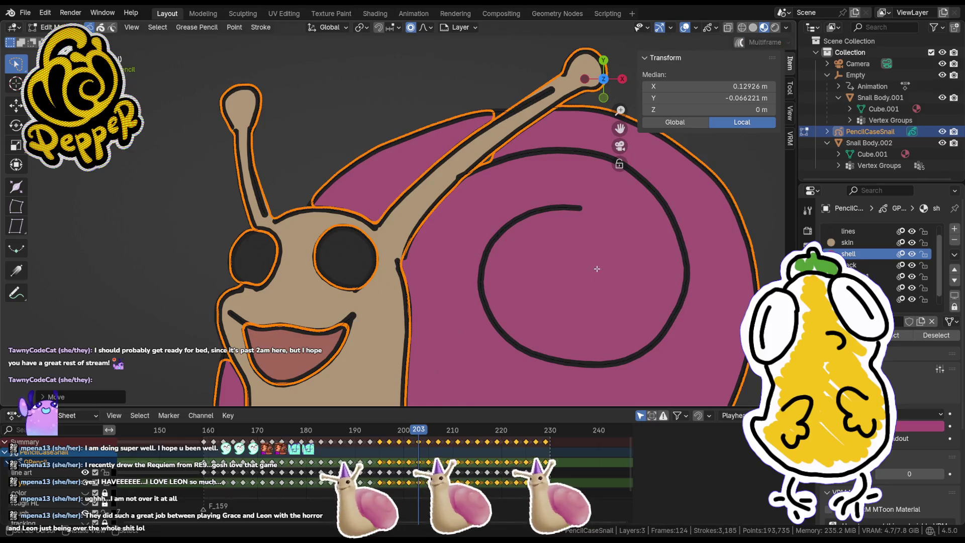
key(s)
key(Return)
key(g)
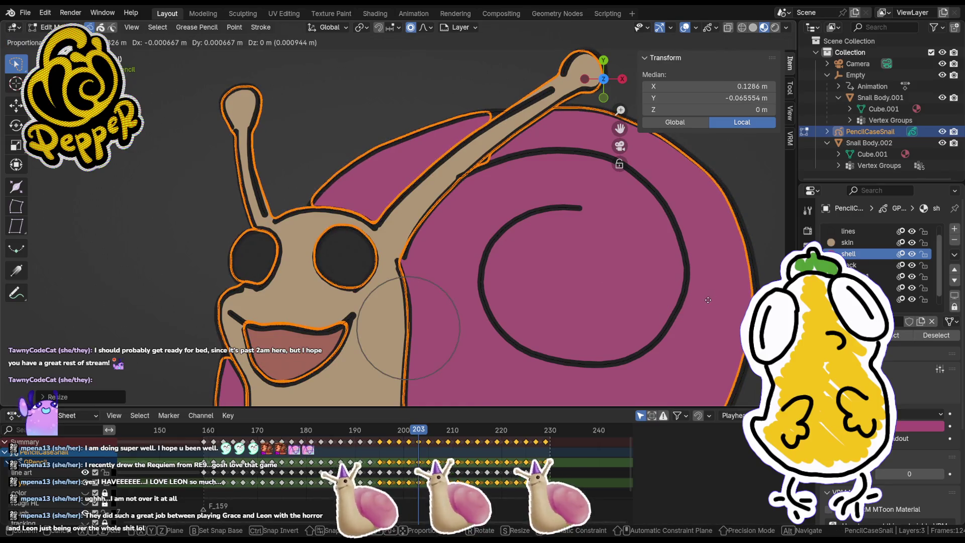
scroll(696, 298, down, 3)
scroll(574, 298, up, 5)
key(Tab)
key(Tab)
key(Tab)
key(Tab)
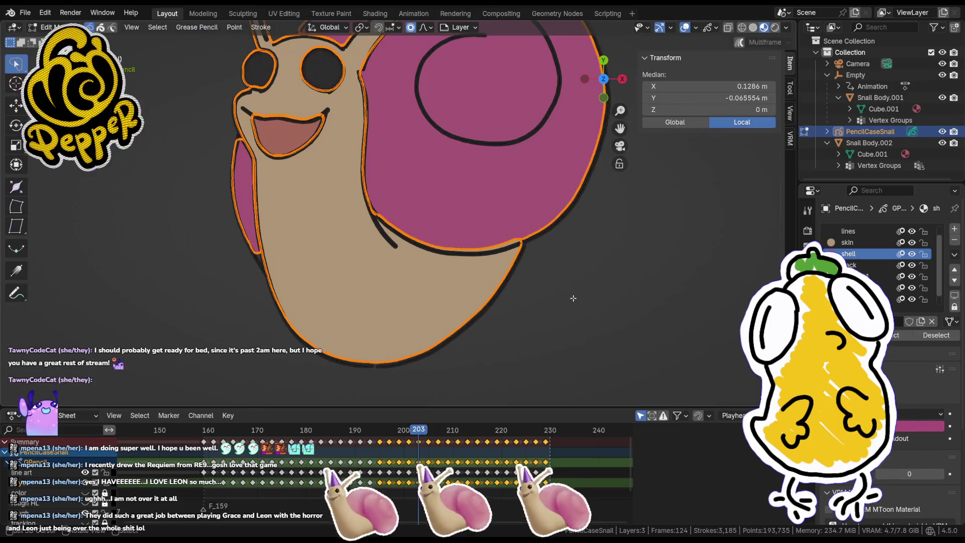
key(Tab)
key(Tab)
key(Tab)
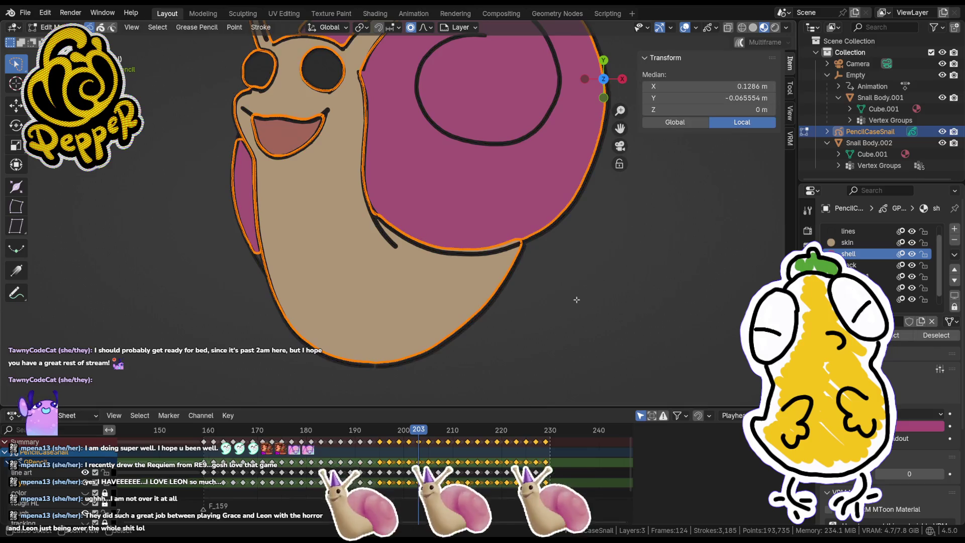
Step: Make two more small nudges to the fill and check the fit in Draw mode
key(g)
click(578, 300)
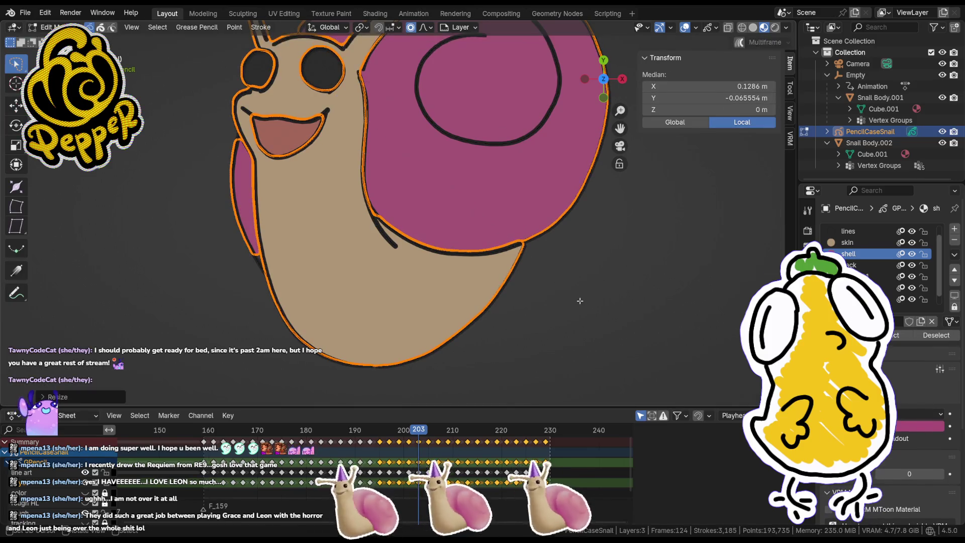
key(g)
click(580, 302)
key(Tab)
scroll(581, 301, down, 3)
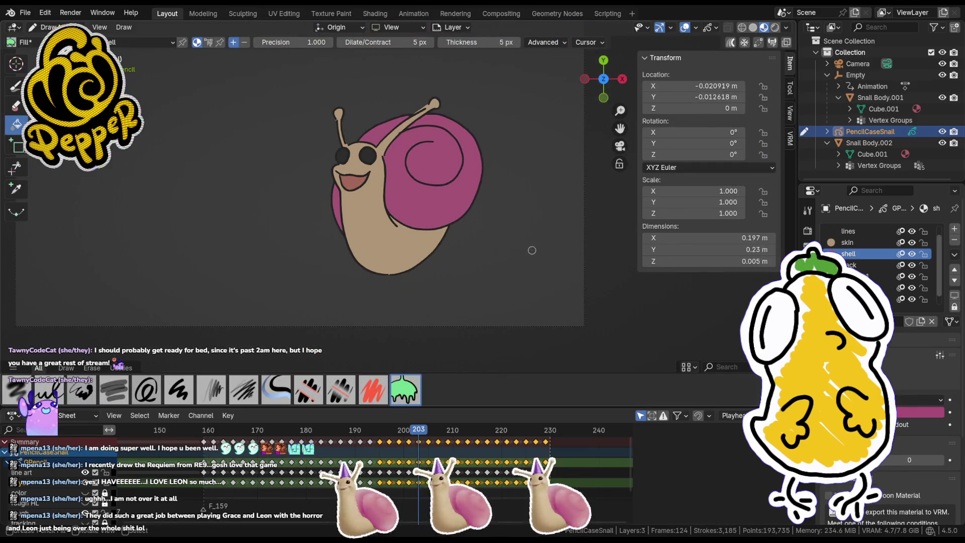
scroll(451, 269, up, 5)
key(Tab)
scroll(458, 267, up, 4)
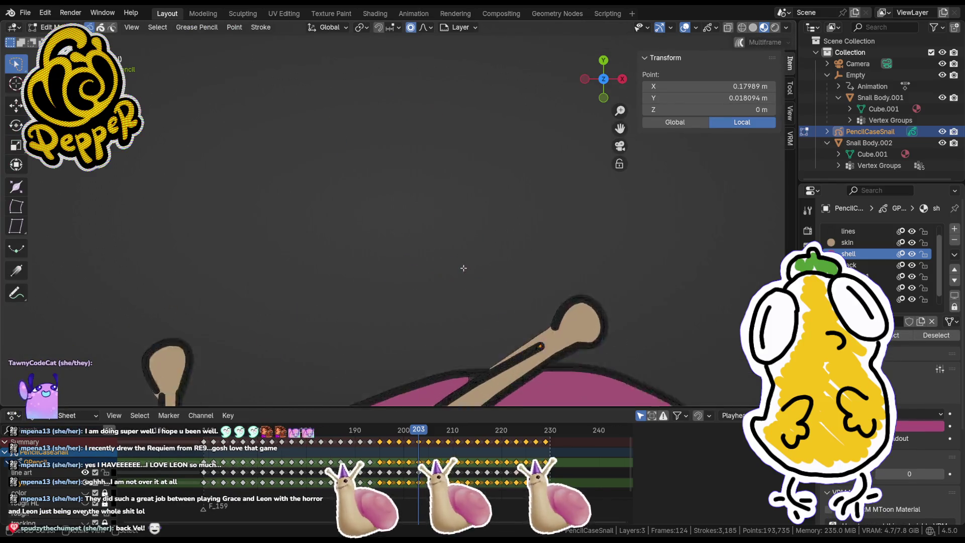
Step: Reshape the antenna fill, including the left antenna and its tip, with proportional editing
key(g)
click(537, 260)
scroll(545, 274, down, 6)
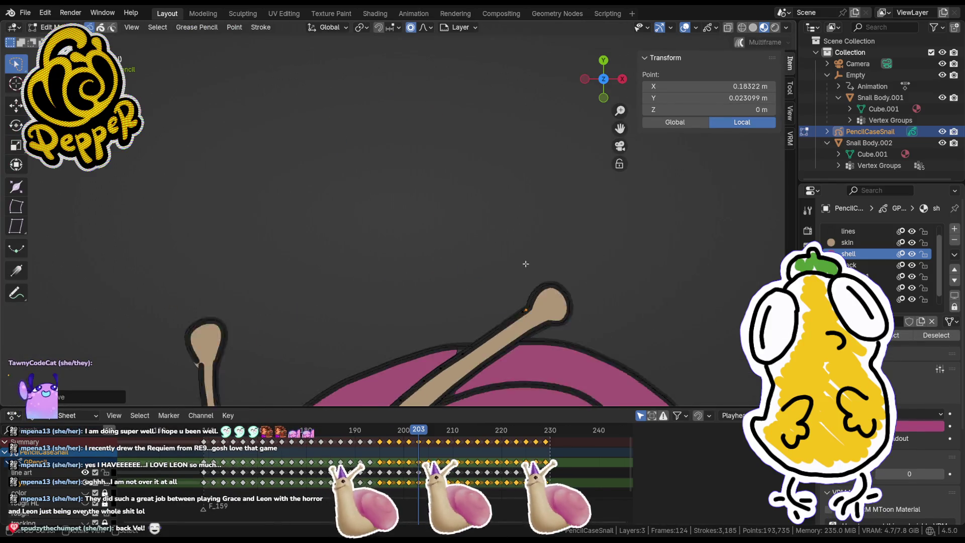
scroll(254, 282, up, 6)
click(235, 290)
key(g)
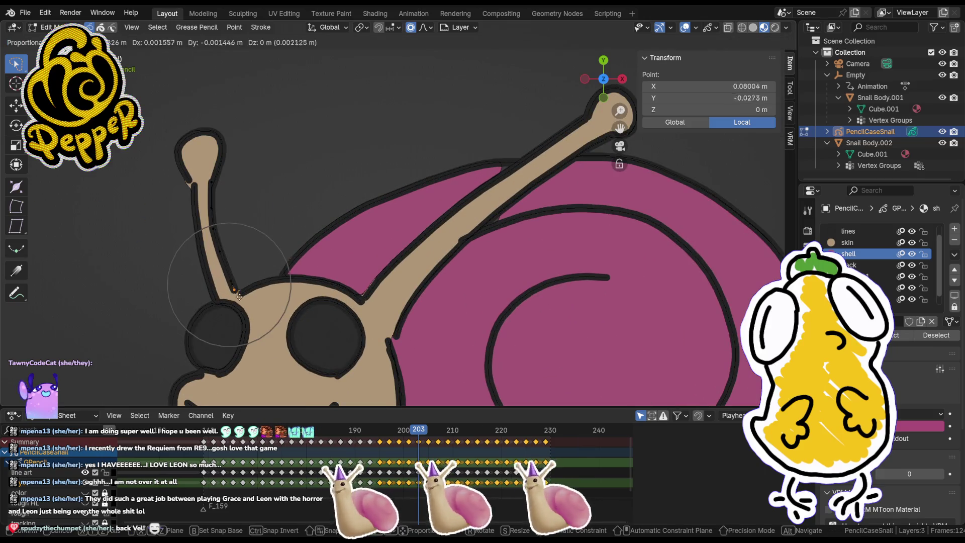
click(241, 297)
click(191, 185)
key(g)
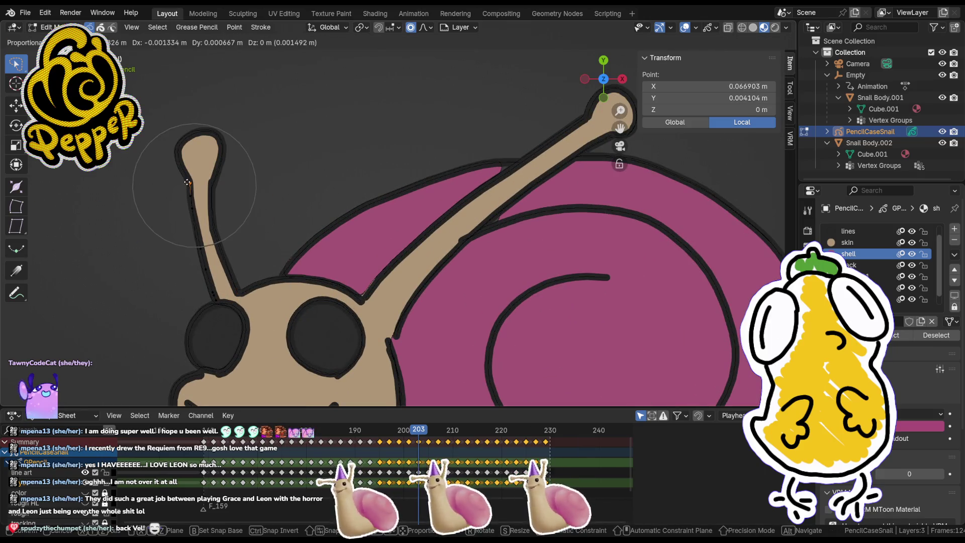
click(188, 182)
Step: Make a final antenna adjustment, view through the camera, and select the PencilCaseSnail object
scroll(187, 182, down, 5)
key(Tab)
key(Tab)
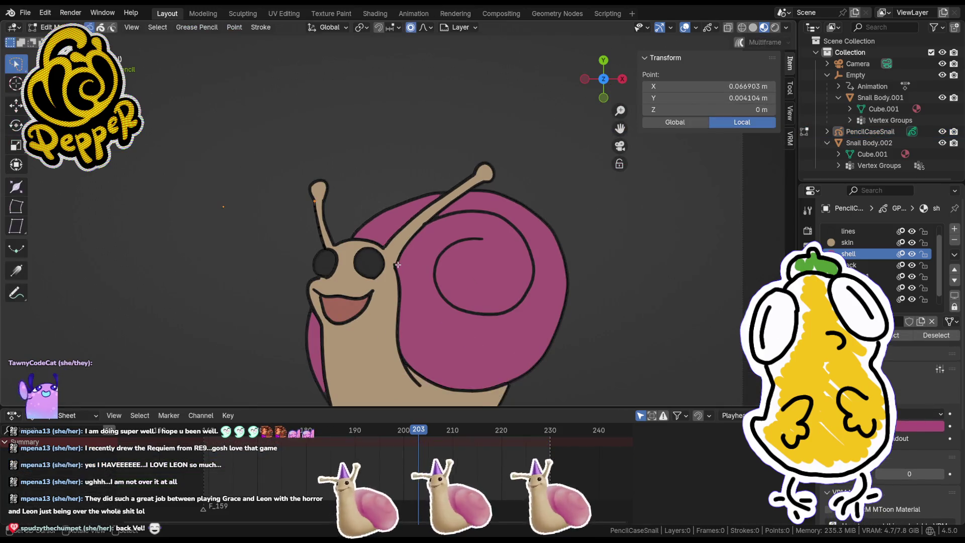
click(400, 271)
key(Tab)
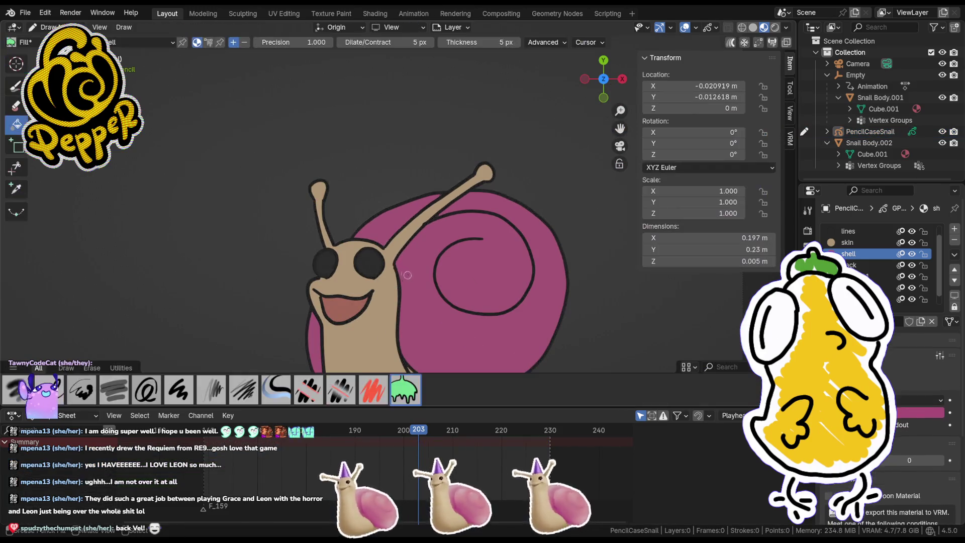
scroll(400, 271, down, 4)
scroll(400, 272, up, 2)
key(KP_0)
scroll(443, 216, up, 5)
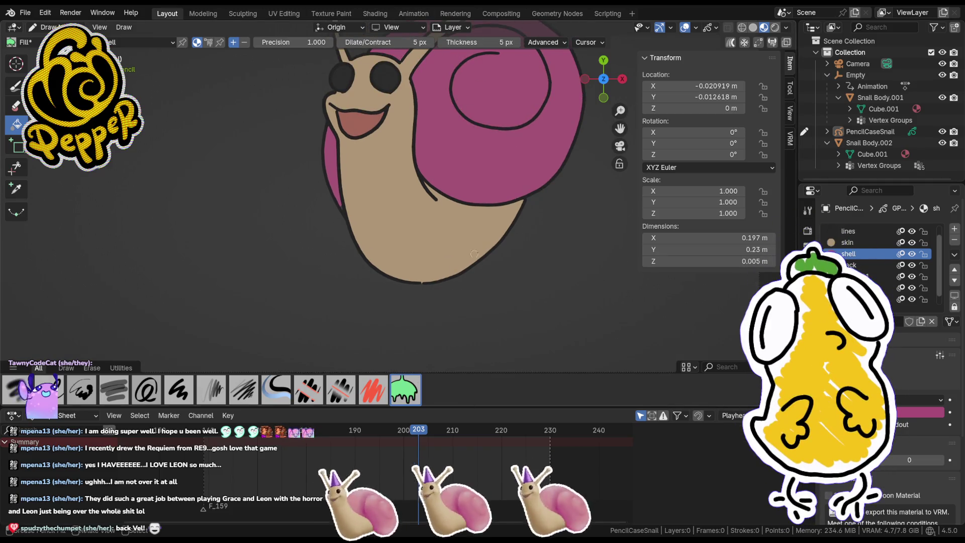
click(855, 148)
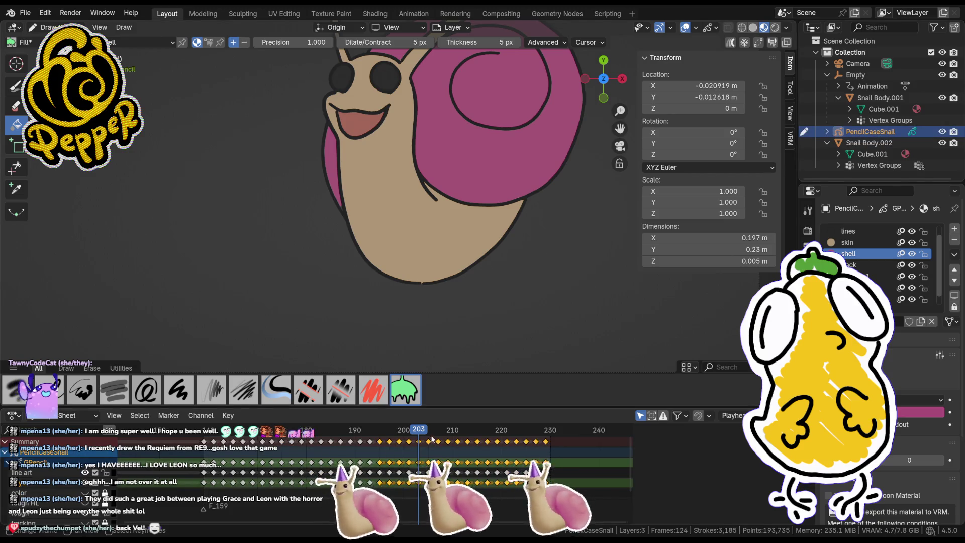
Step: On frame 205, select the coloured snail strokes and drop them onto the line art
click(431, 437)
key(Tab)
key(Tab)
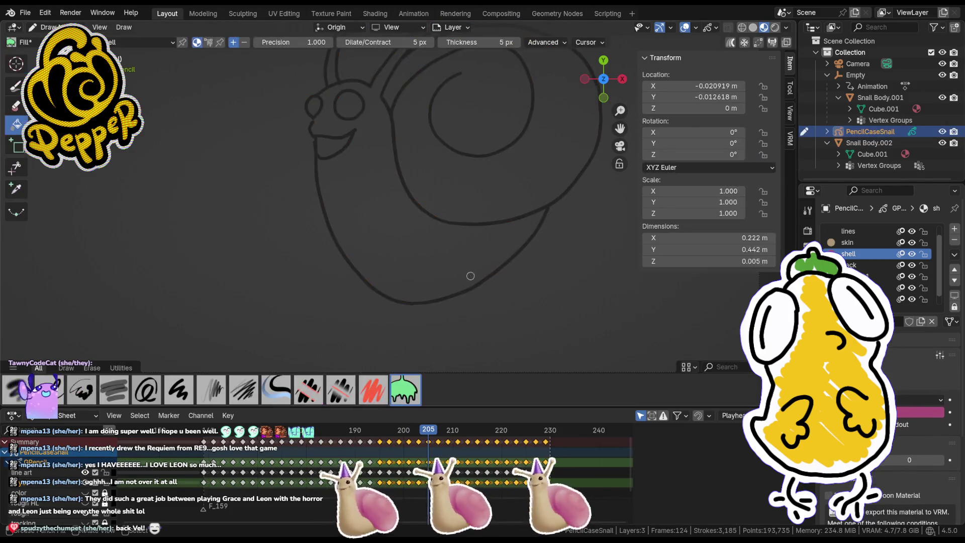
scroll(424, 261, down, 3)
shift+middle_drag(423, 261, 404, 350)
key(Tab)
mouse_move(297, 141)
ctrl+right_down()
mouse_move(463, 216)
mouse_move(314, 196)
ctrl+right_up()
key(g)
click(322, 312)
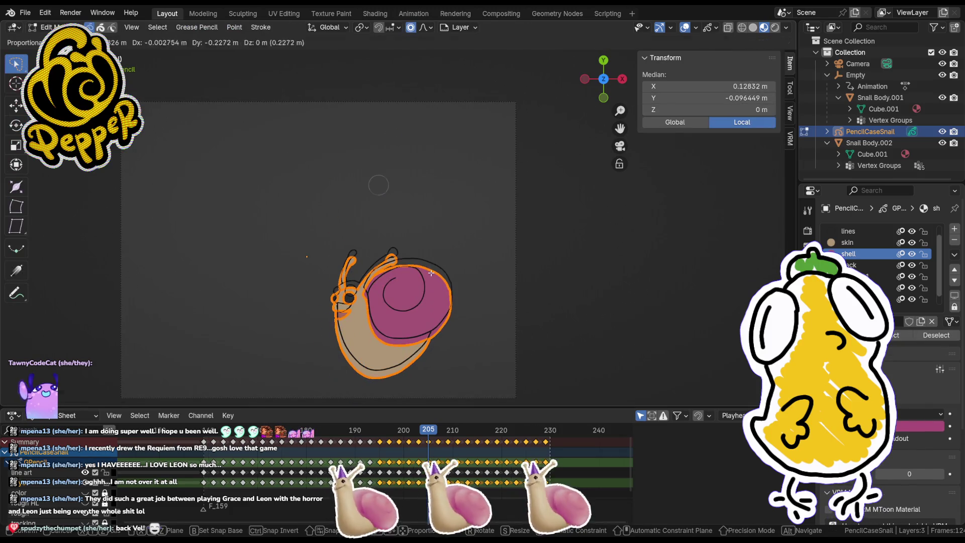
Step: Nudge frame 205's tan and magenta fills to fit the head and shell outlines
scroll(436, 227, up, 5)
scroll(436, 227, up, 5)
key(g)
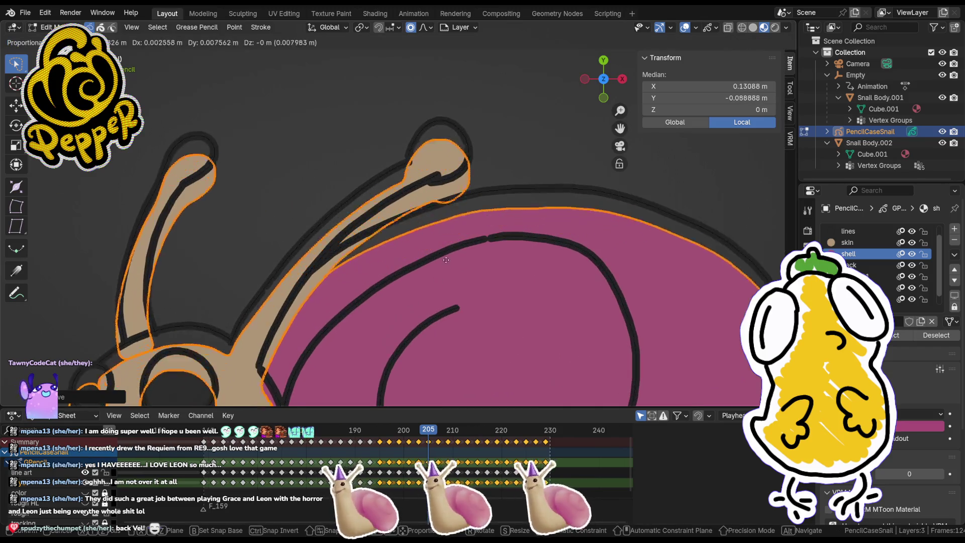
click(447, 244)
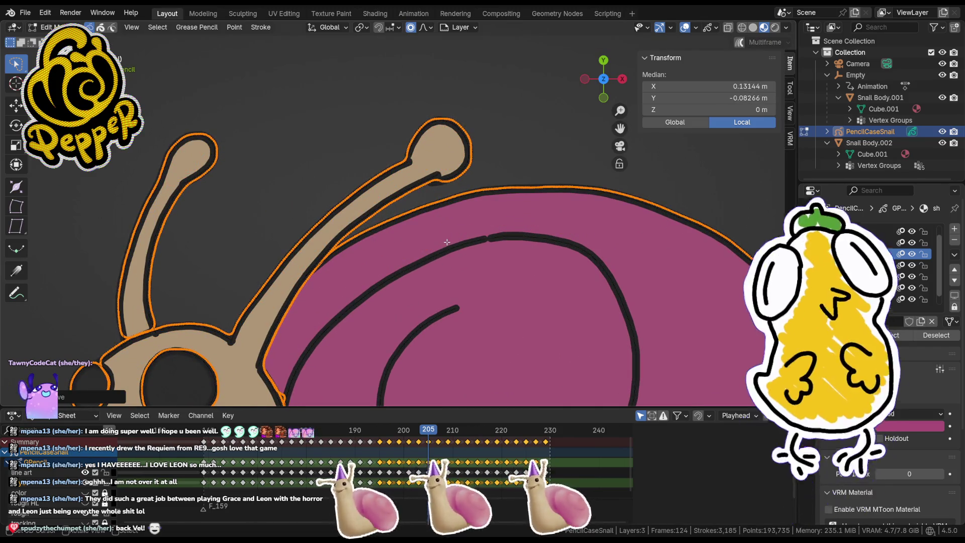
shift+middle_drag(447, 308, 526, 225)
key(g)
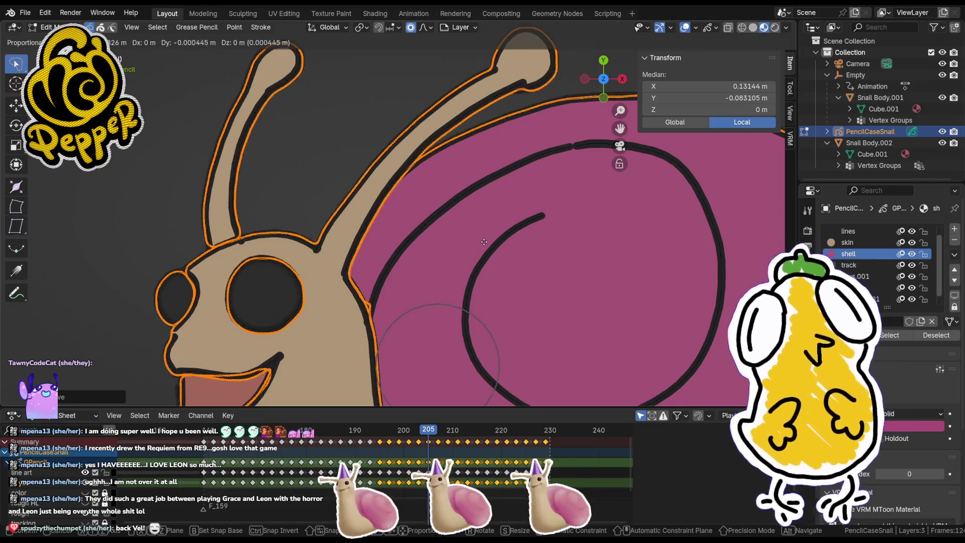
click(485, 246)
scroll(487, 249, down, 4)
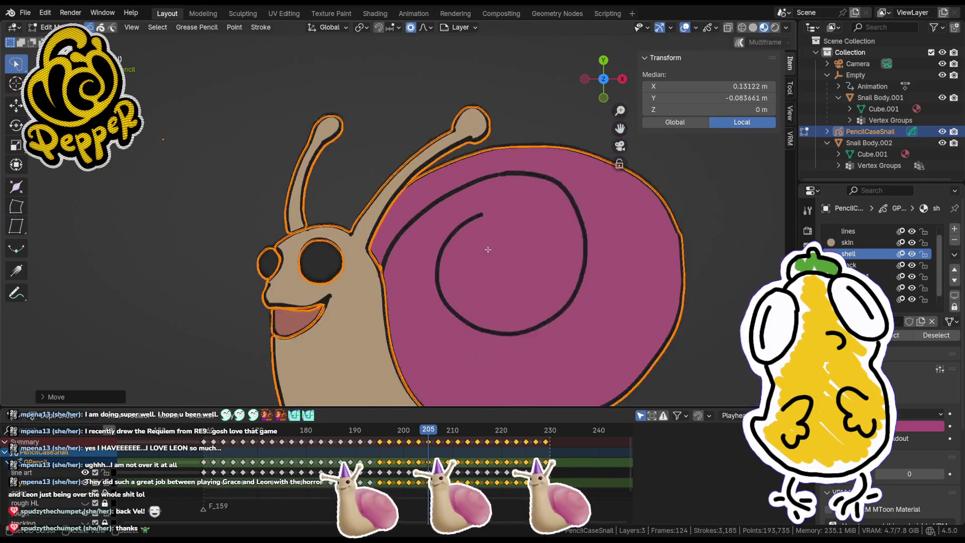
key(g)
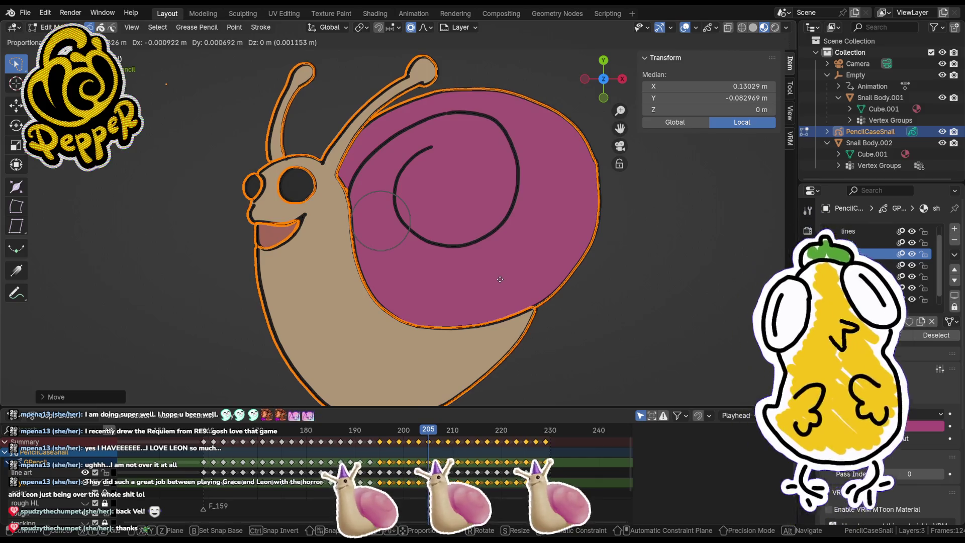
click(501, 280)
Step: Check the fit, give the fill a final nudge, then go to frame 207
key(Tab)
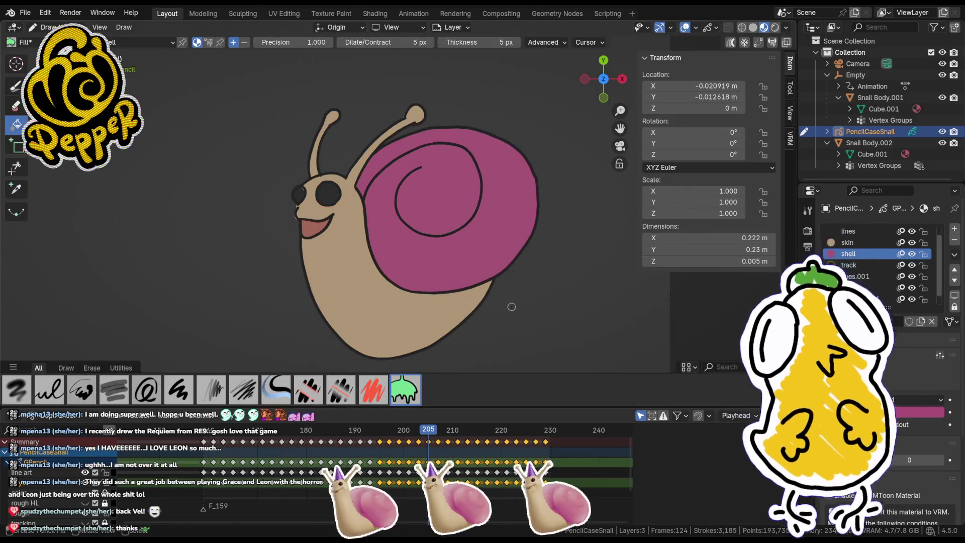
key(Tab)
scroll(305, 215, up, 2)
scroll(305, 214, up, 2)
key(g)
click(450, 253)
key(Tab)
scroll(450, 253, down, 6)
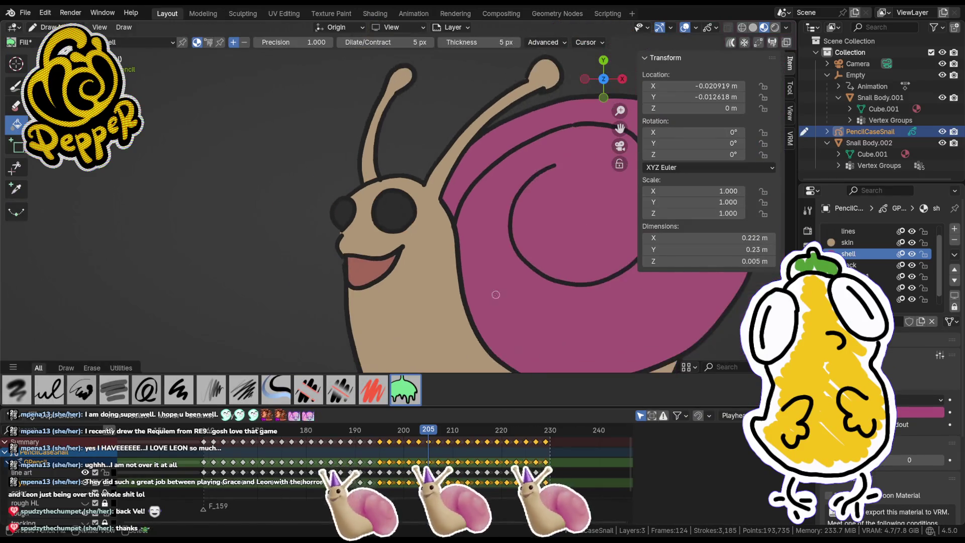
shift+middle_drag(419, 229, 372, 220)
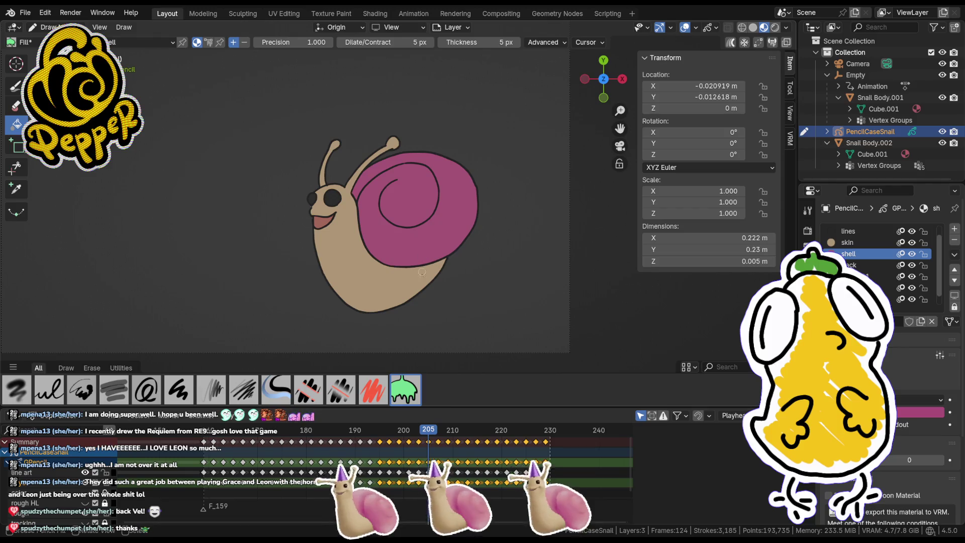
click(440, 431)
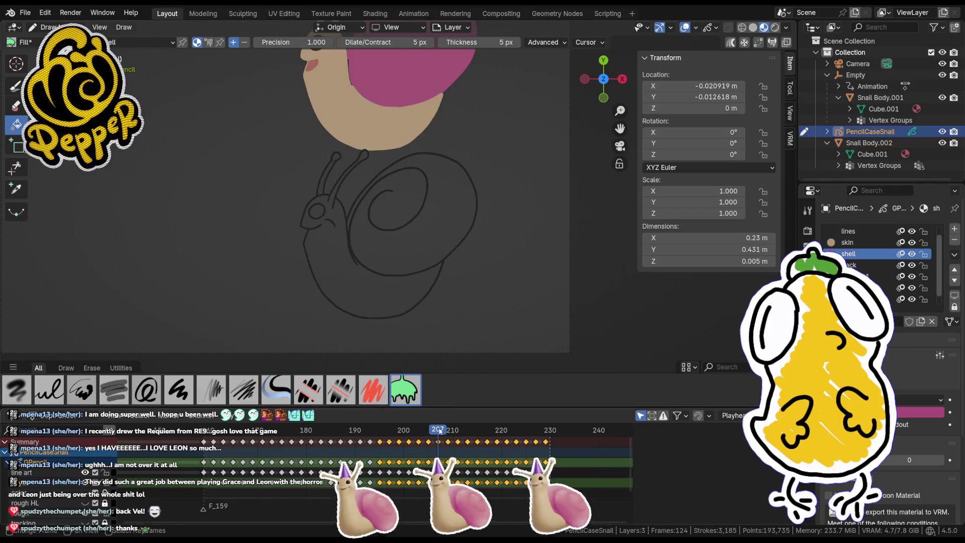
Step: Move frame 207's coloured fill down onto the black outlines and nudge it into line
shift+middle_drag(425, 122, 415, 282)
key(Tab)
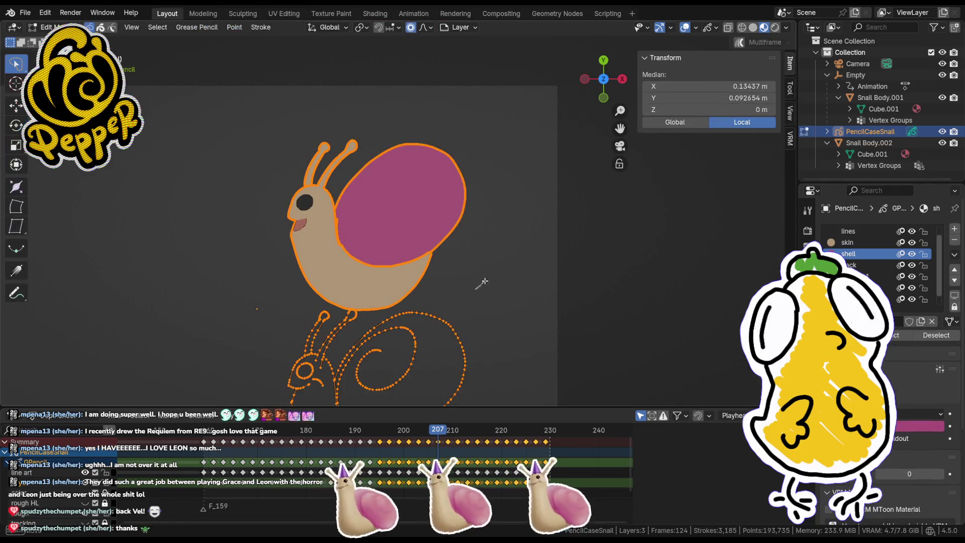
key(g)
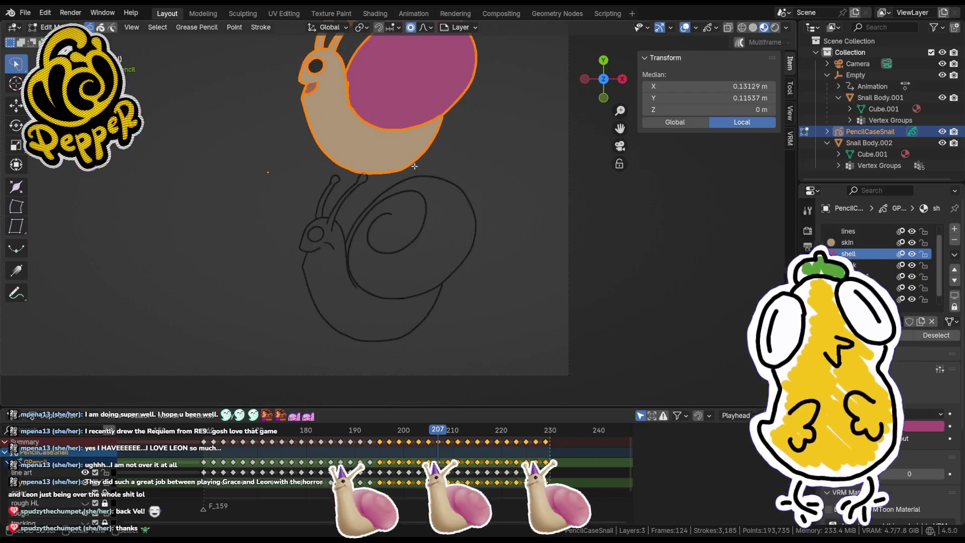
click(426, 297)
scroll(426, 297, up, 5)
key(g)
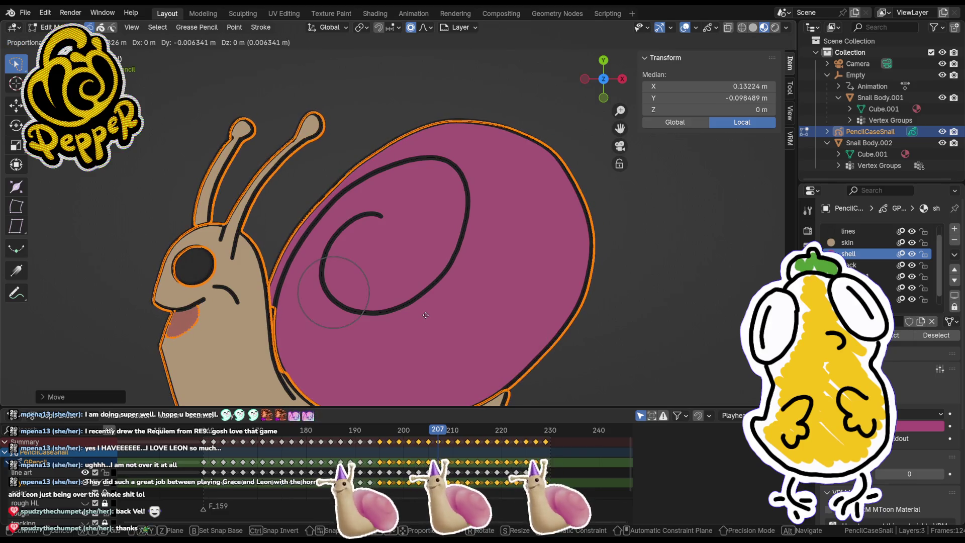
click(425, 316)
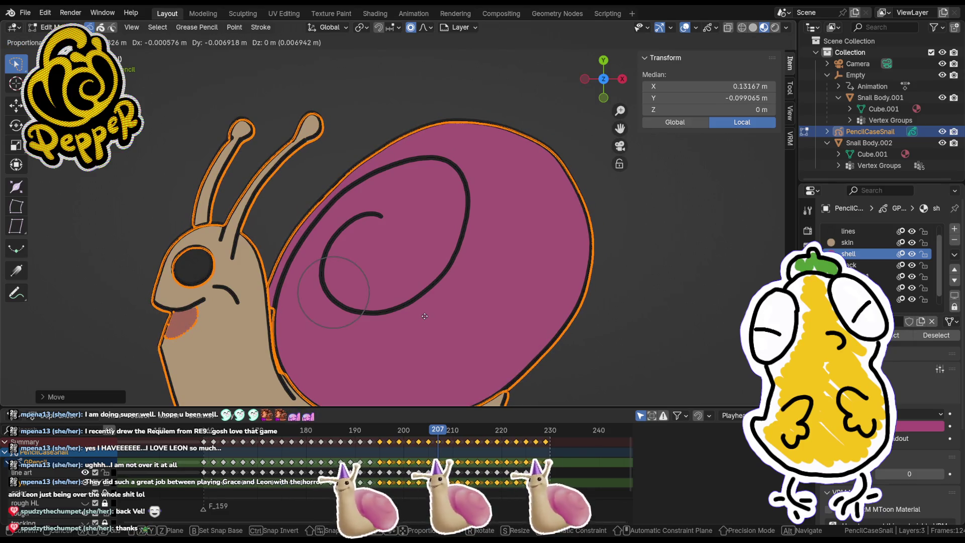
scroll(508, 330, up, 2)
Step: Check the fit in Draw mode, reposition the strokes once more, then go to frame 209
key(Tab)
shift+middle_drag(517, 348, 516, 257)
key(Tab)
key(g)
click(516, 257)
key(Tab)
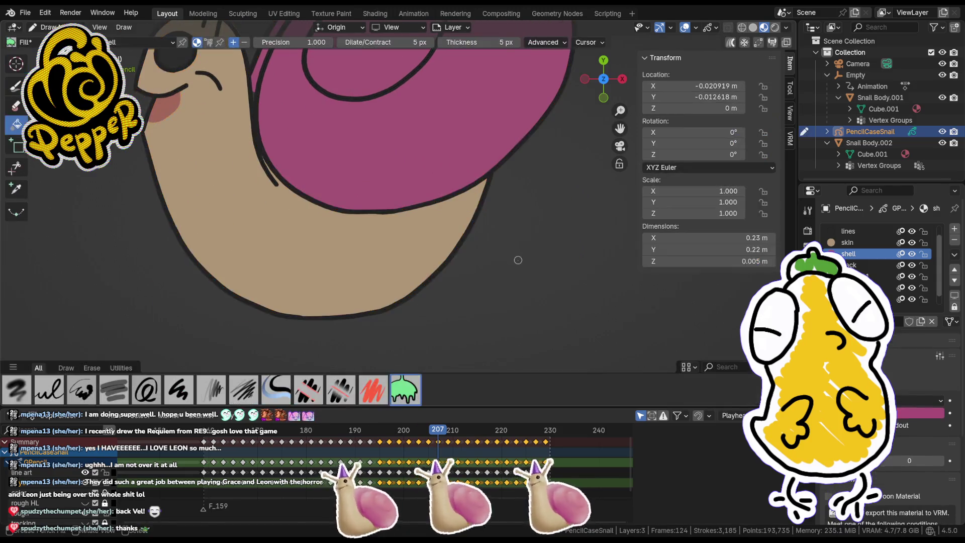
scroll(517, 255, down, 5)
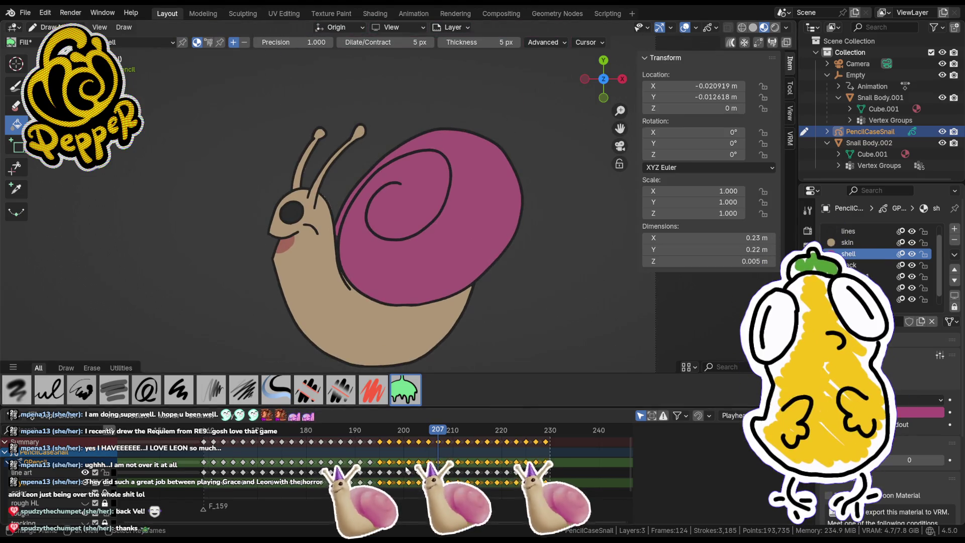
click(450, 434)
key(Tab)
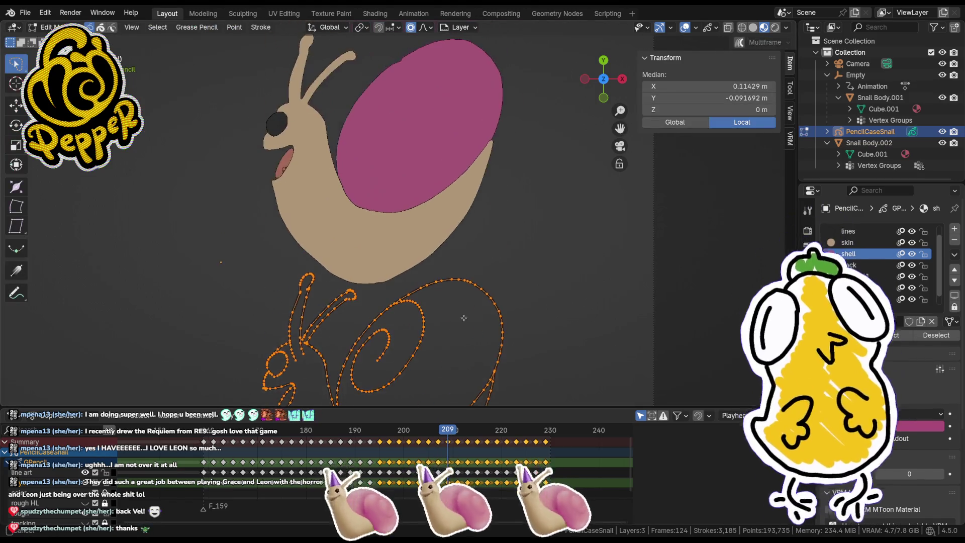
Step: Select frame 209's upper coloured fill, move it onto the outlines with proportional editing, then jump to frame 211
click(493, 73)
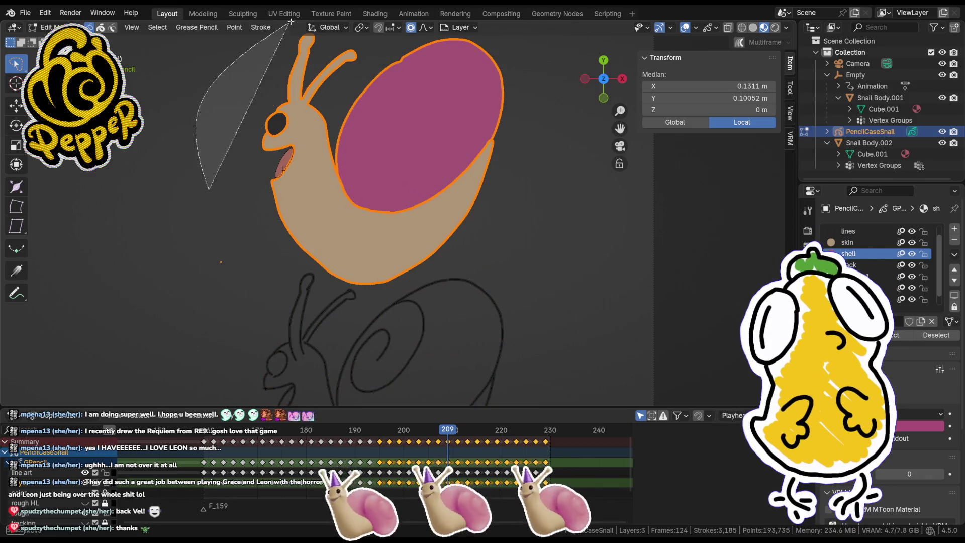
key(g)
click(503, 282)
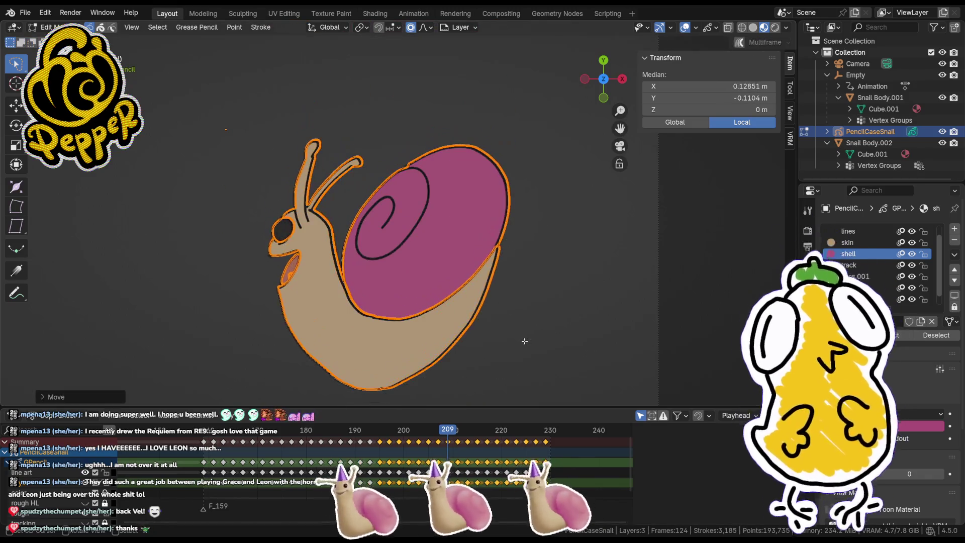
scroll(497, 249, up, 4)
key(g)
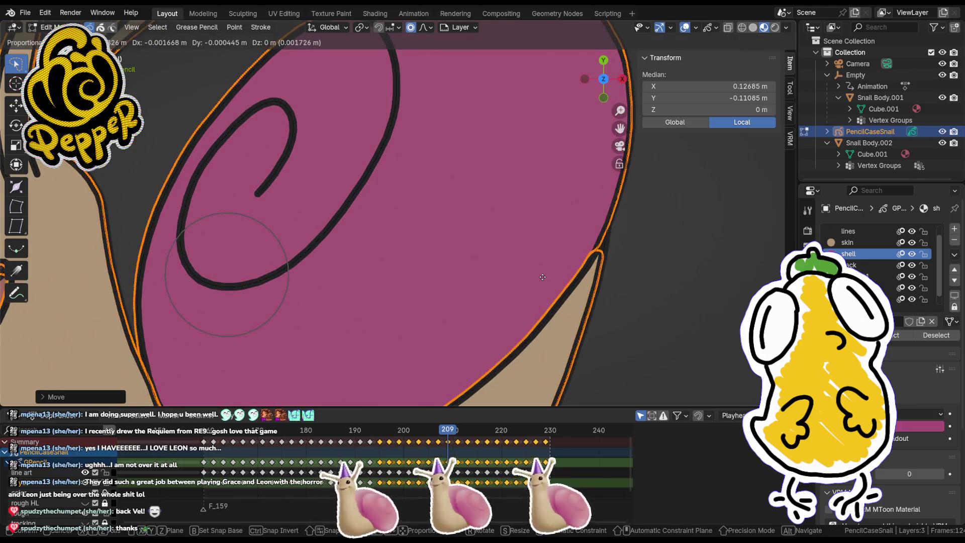
alt+scroll(543, 277, down, 3)
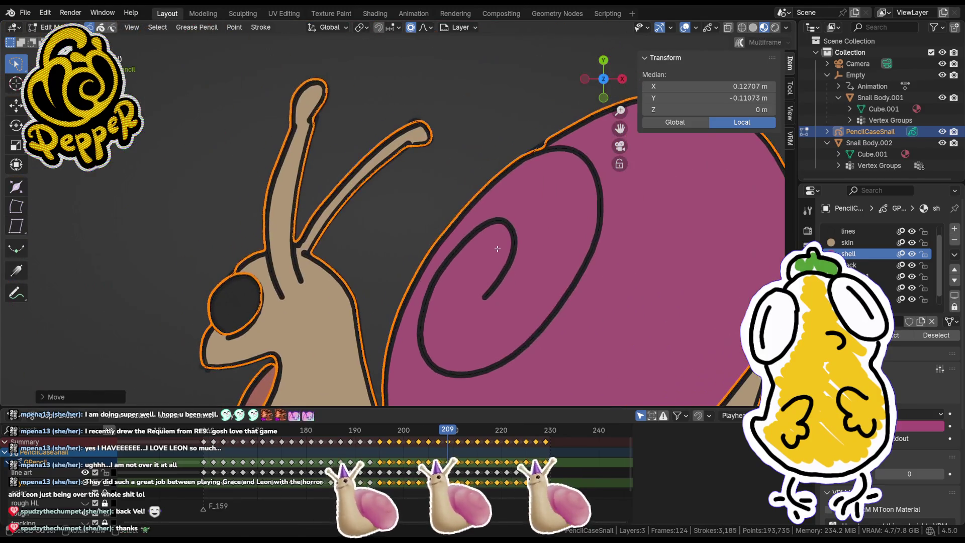
click(498, 251)
scroll(508, 272, down, 4)
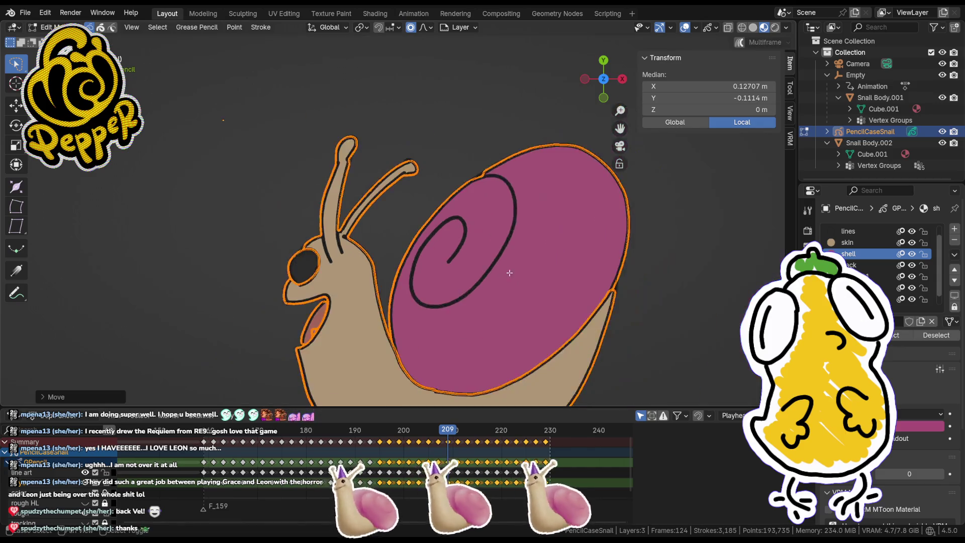
click(457, 429)
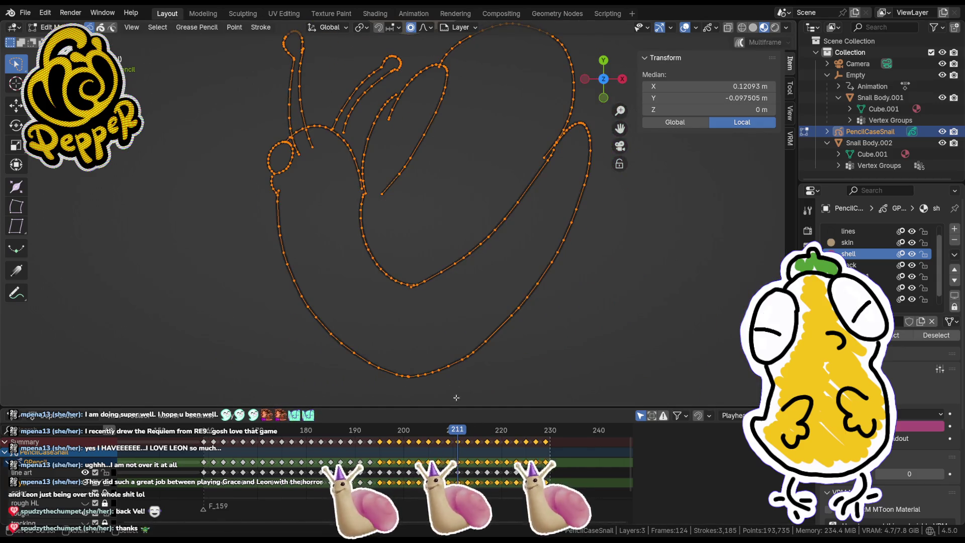
scroll(455, 395, down, 3)
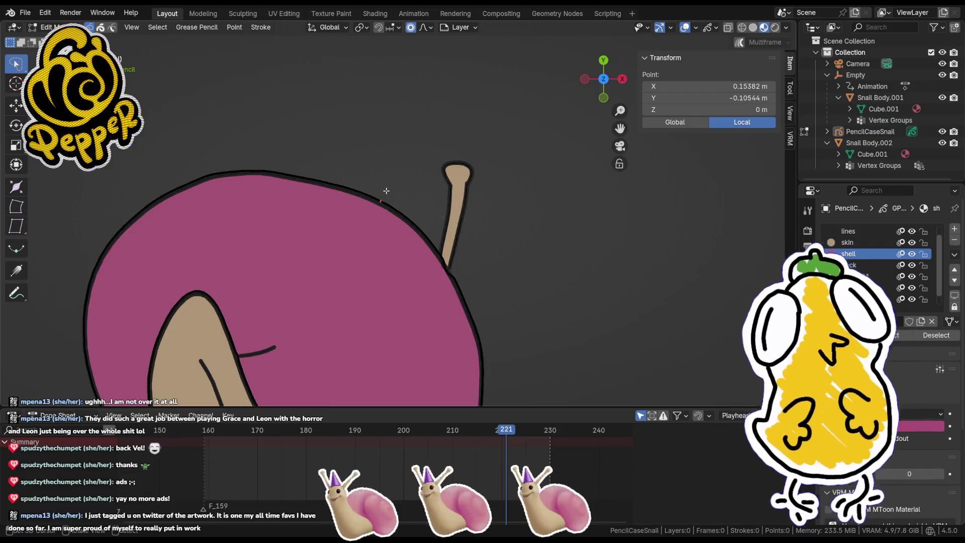
Step: Move points along the magenta shell's top edge onto the black outline
click(386, 192)
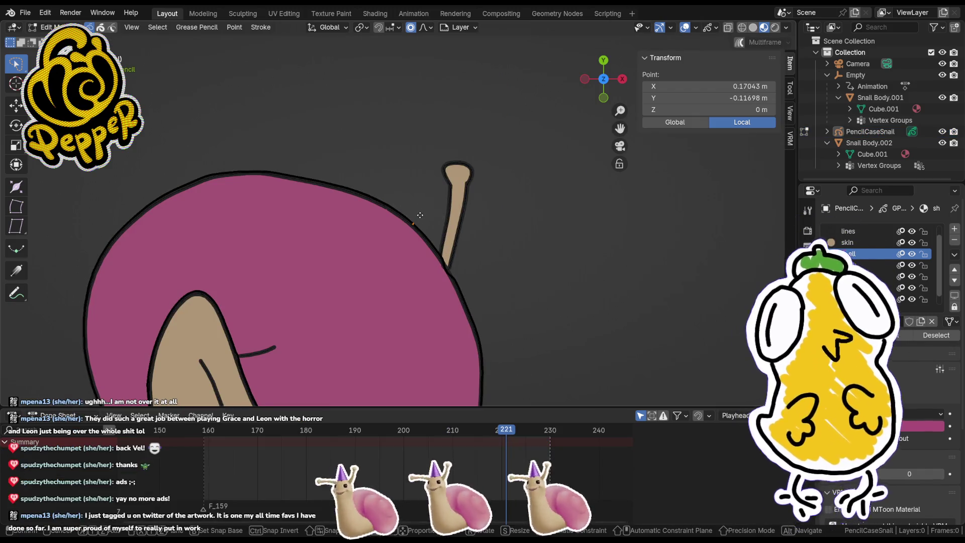
scroll(420, 216, up, 2)
click(363, 197)
key(g)
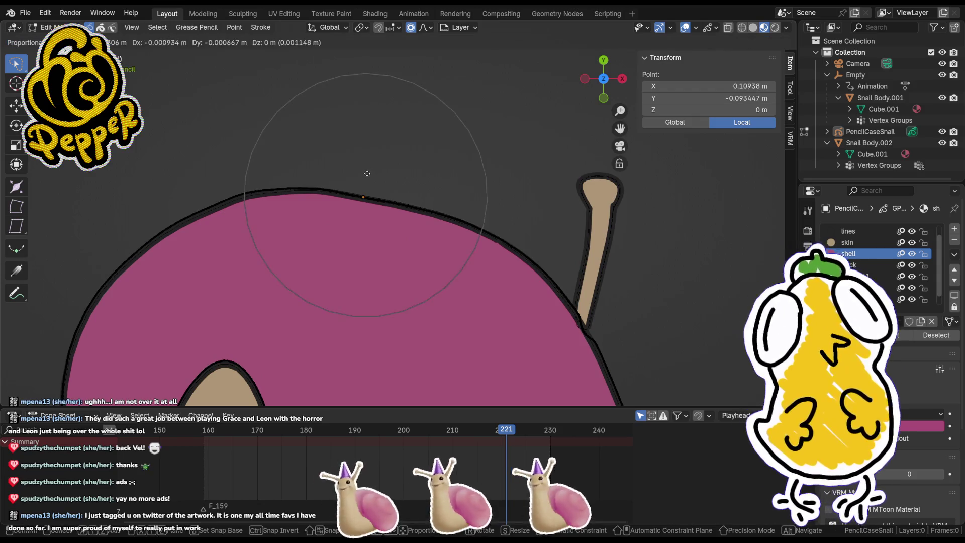
click(476, 211)
shift+middle_drag(255, 168, 365, 183)
click(365, 183)
click(364, 185)
click(317, 219)
key(g)
scroll(317, 219, up, 2)
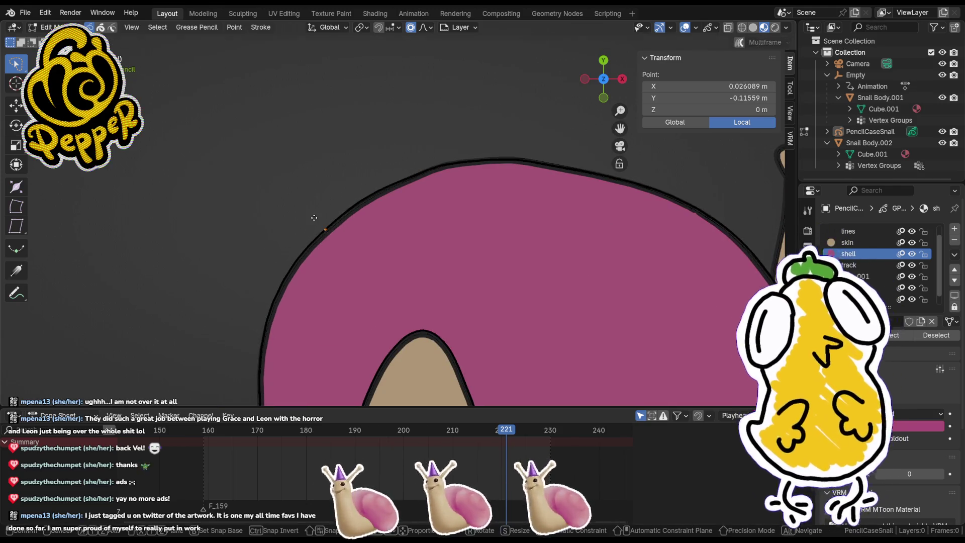
scroll(318, 221, up, 2)
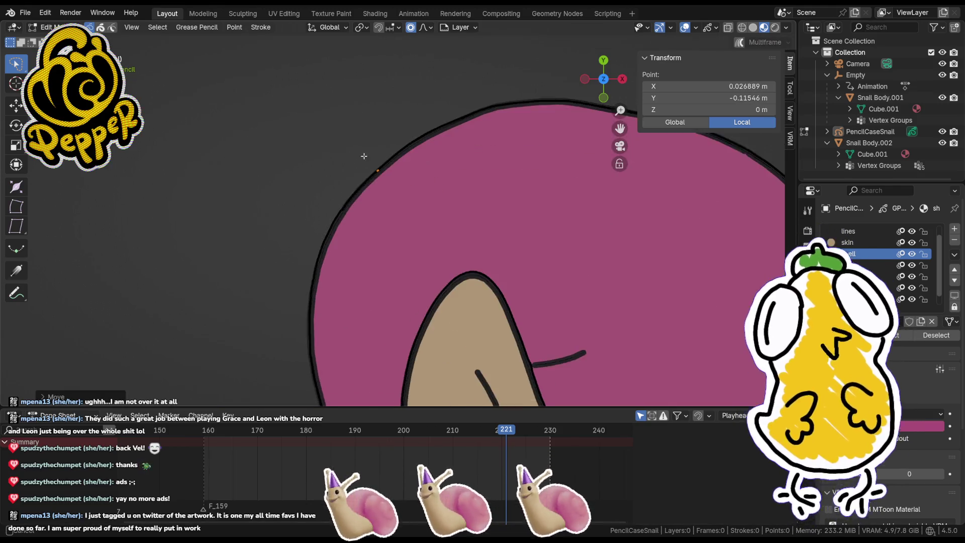
click(323, 223)
Step: Move the edge point at the shell's lower corner toward the outline
shift+middle_drag(324, 287, 292, 145)
click(292, 146)
key(g)
click(292, 146)
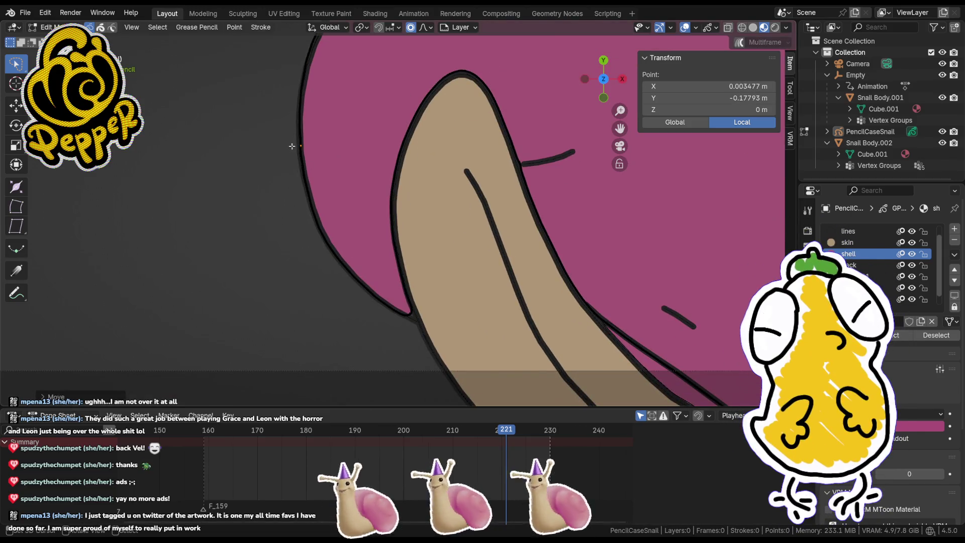
key(g)
click(344, 278)
Step: Tighten the lower-corner edge points against the outline with small moves and a scale
scroll(344, 278, up, 1)
shift+middle_drag(463, 307, 329, 277)
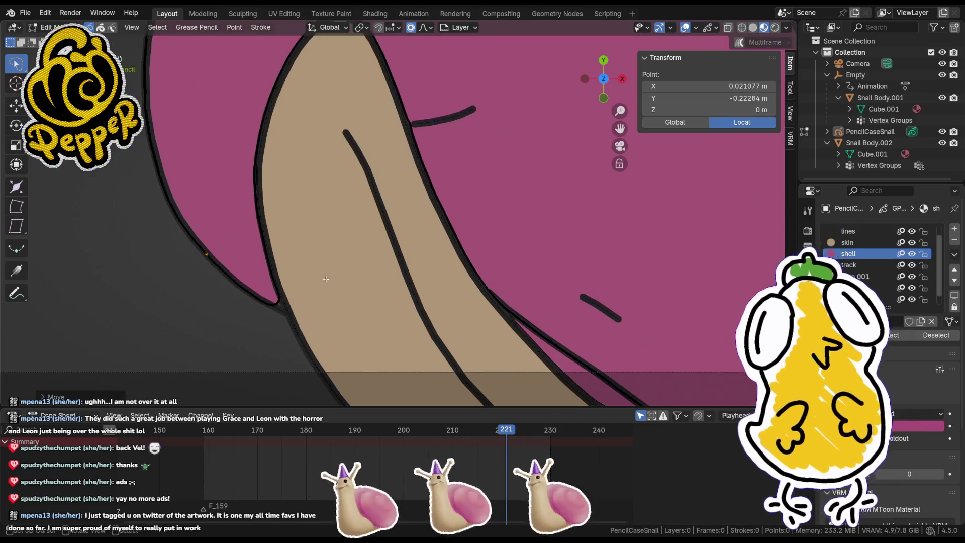
key(g)
click(322, 300)
key(g)
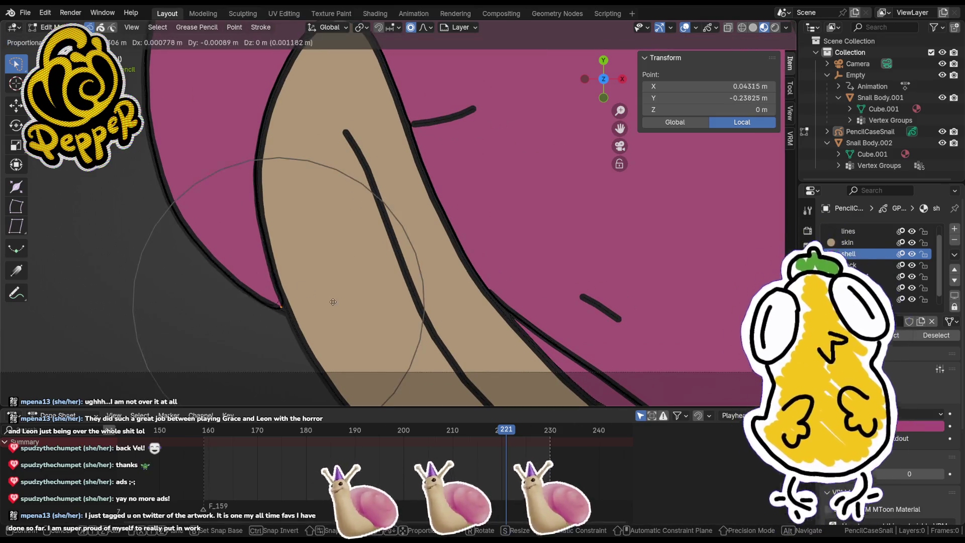
click(334, 304)
key(s)
click(312, 290)
key(g)
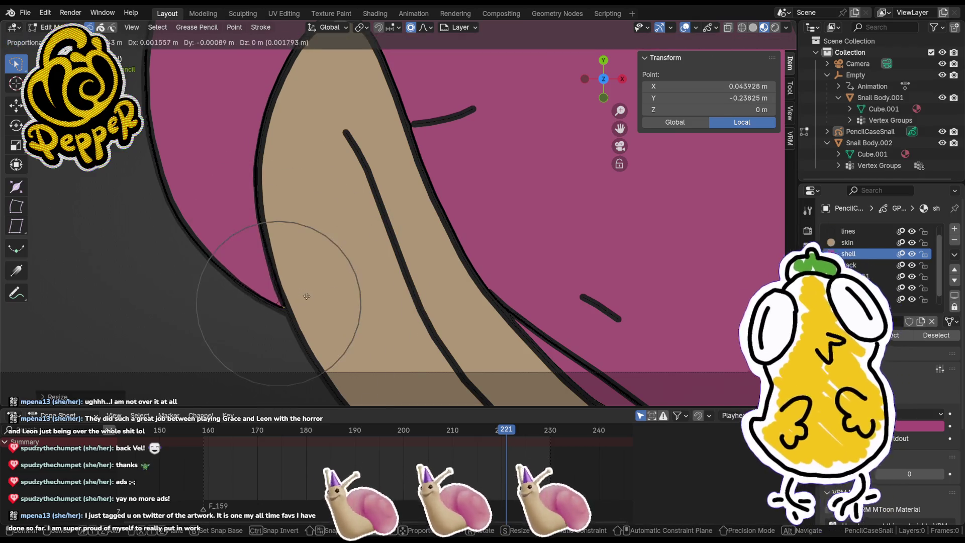
click(307, 300)
scroll(498, 147, down, 6)
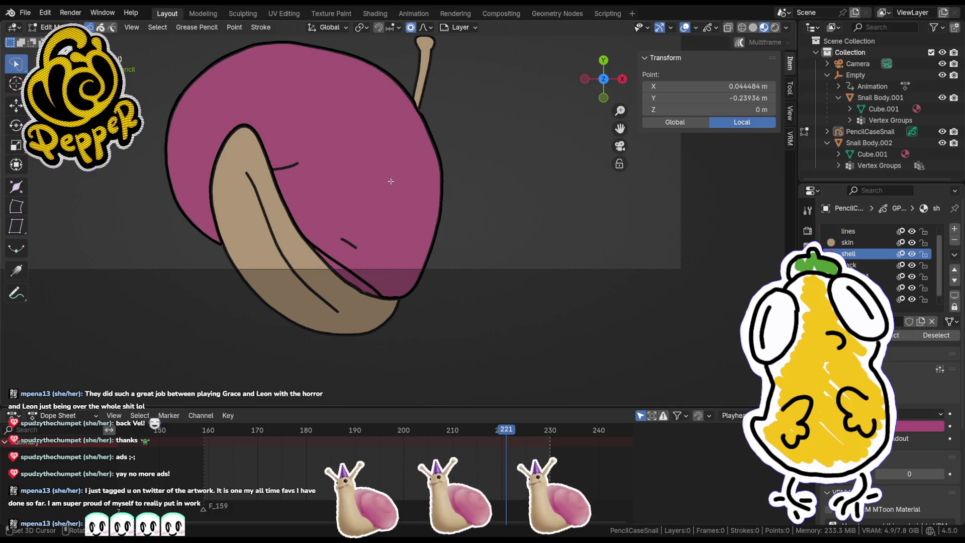
Step: Recentre the snail, return to Draw mode, and select the PencilCaseSnail object
shift+middle_drag(377, 175, 465, 247)
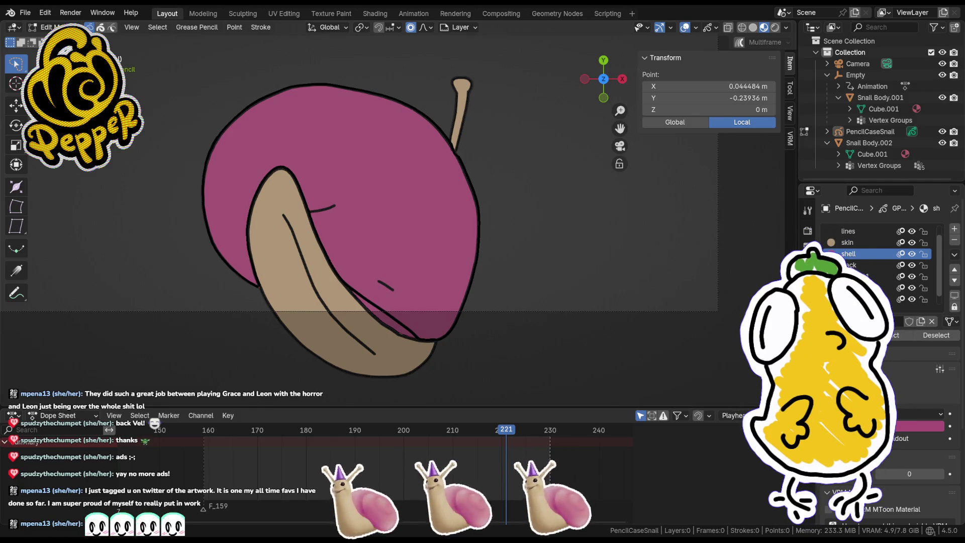
shift+middle_drag(506, 292, 548, 345)
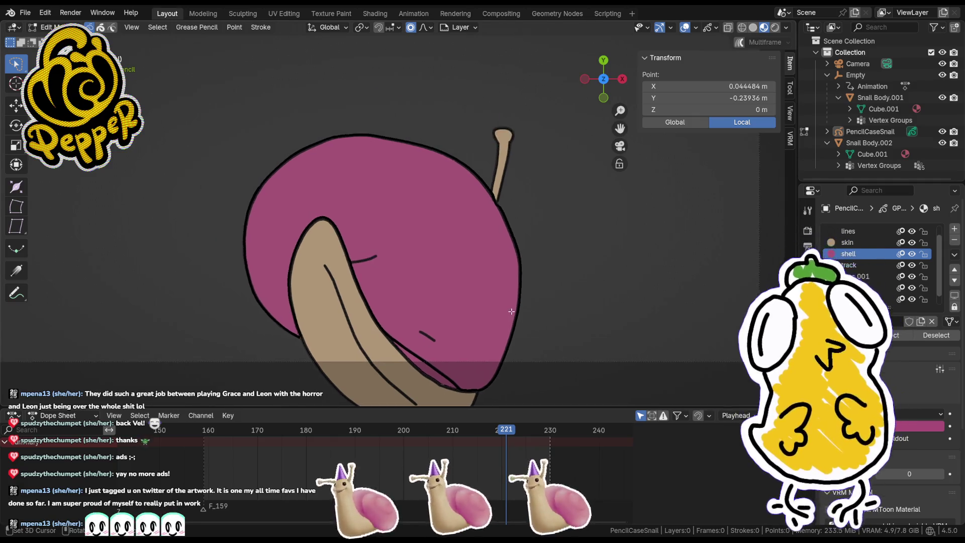
key(Tab)
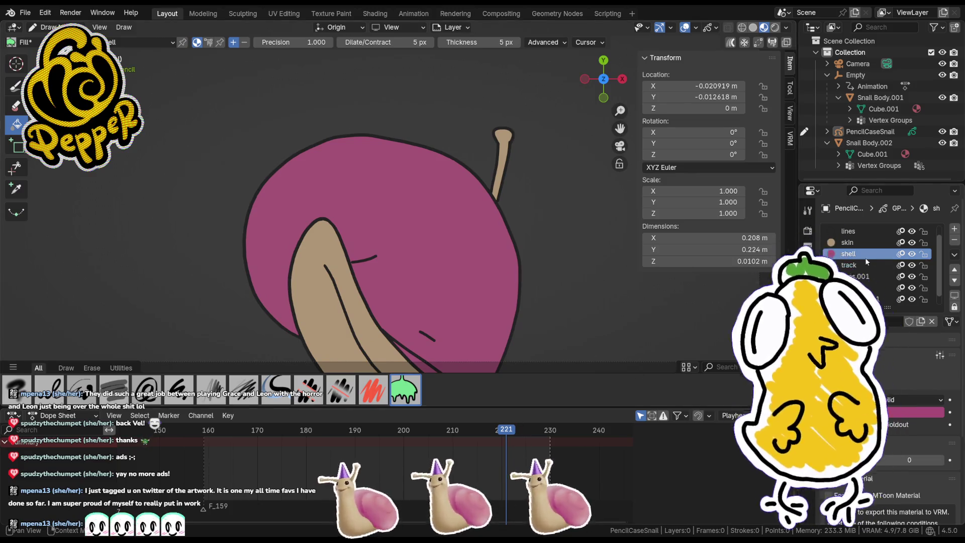
key(Tab)
key(Tab)
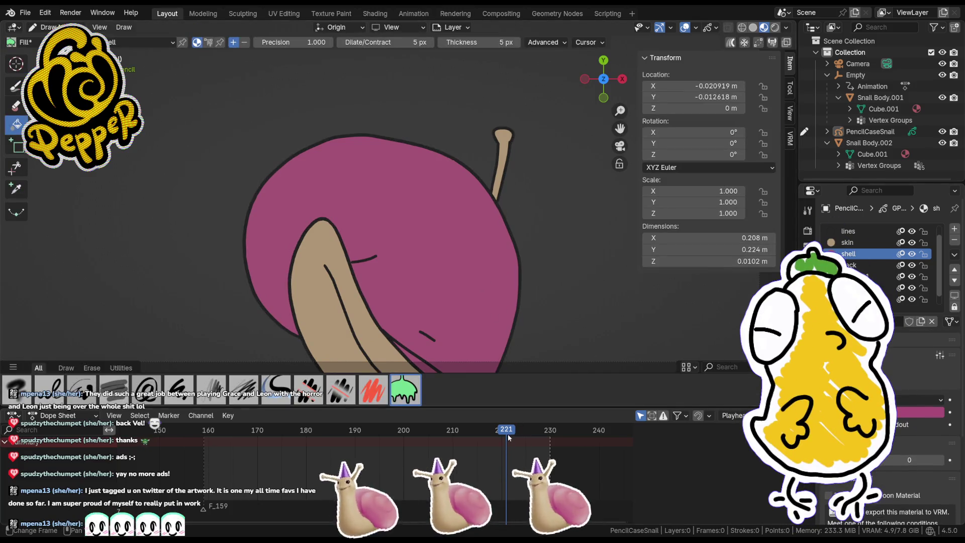
key(Tab)
key(Tab)
key(Tab)
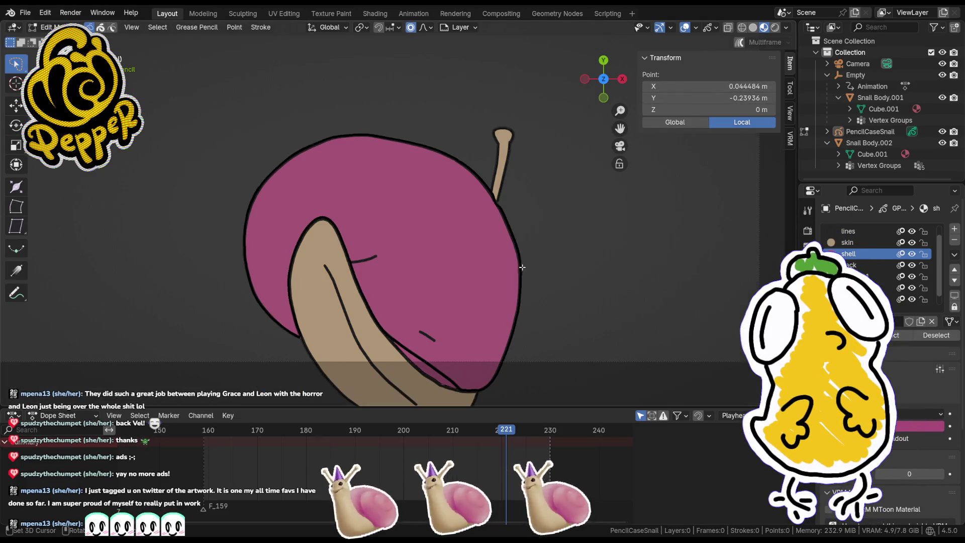
key(Tab)
key(Tab)
key(Tab)
key(ctrl+Tab)
scroll(491, 235, down, 3)
key(Tab)
key(Tab)
click(855, 132)
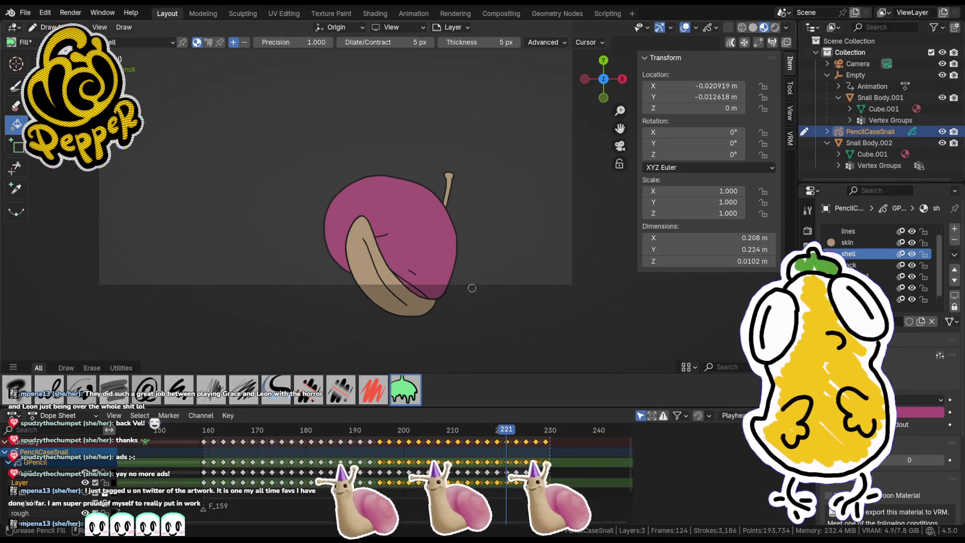
Step: On frame 223, select the shell and body fill, then move and scale it onto the outlines
drag(509, 432, 519, 430)
key(Tab)
key(Tab)
key(Tab)
shift+middle_drag(482, 156, 464, 214)
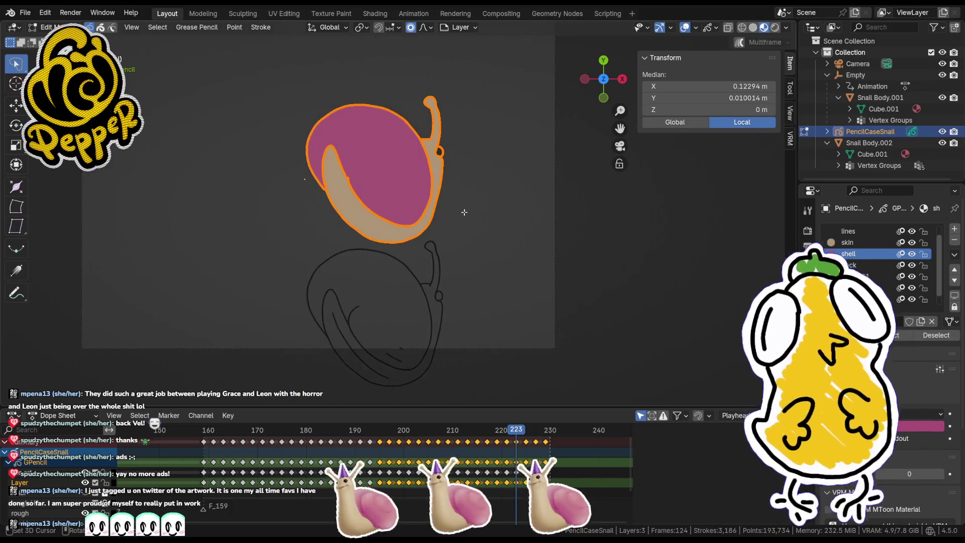
mouse_move(460, 217)
mouse_down()
mouse_move(403, 58)
mouse_move(298, 221)
mouse_up()
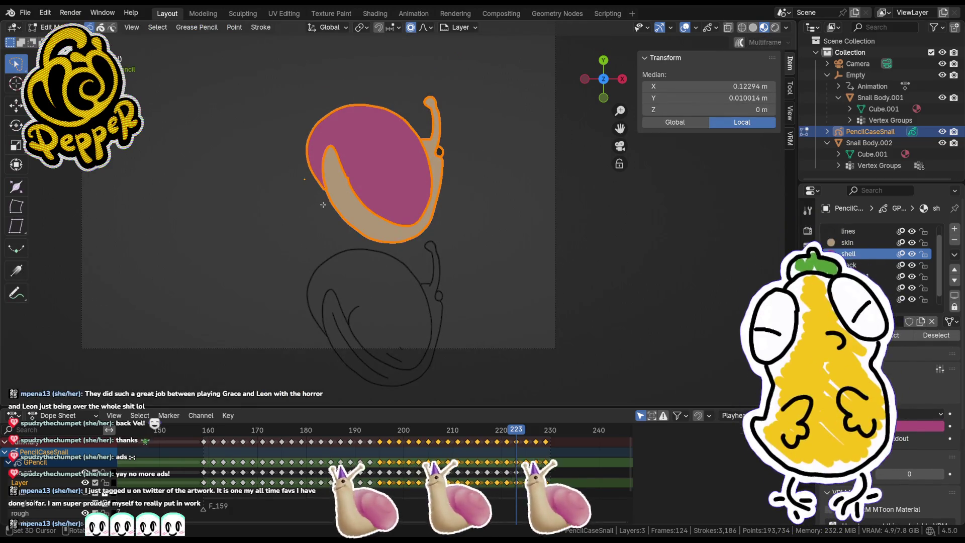
key(g)
alt+scroll(414, 221, up, 5)
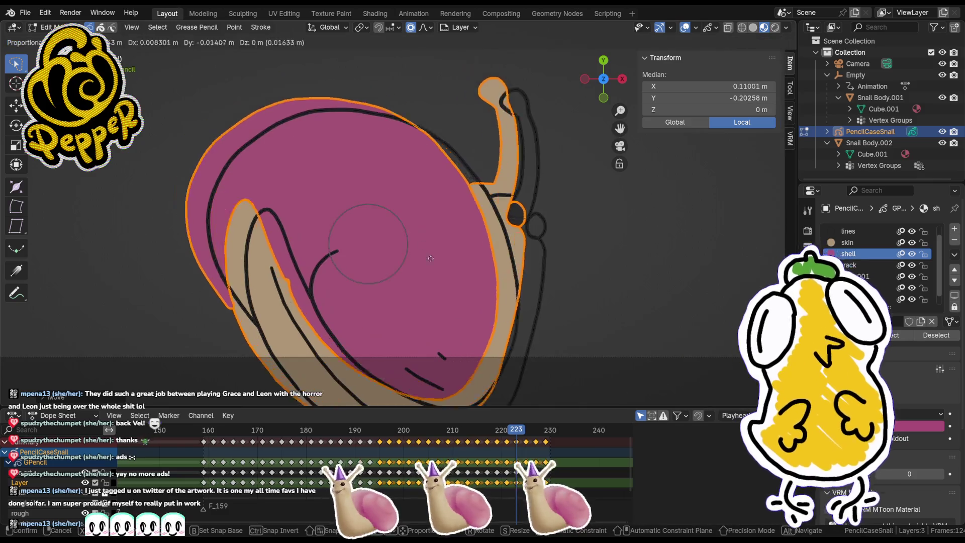
key(s)
click(608, 300)
Step: Nudge frame 223's shell fill into place and deselect it
key(g)
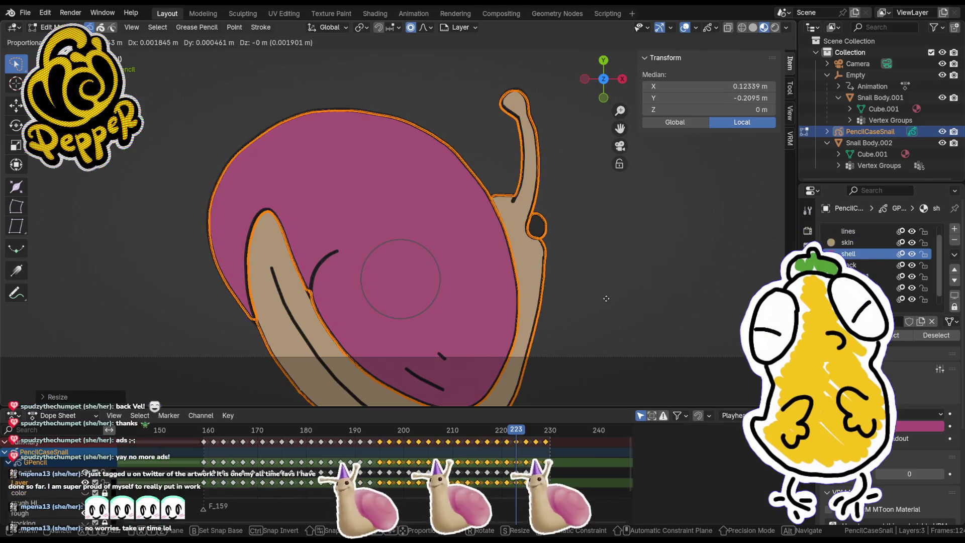
click(606, 299)
scroll(611, 276, up, 3)
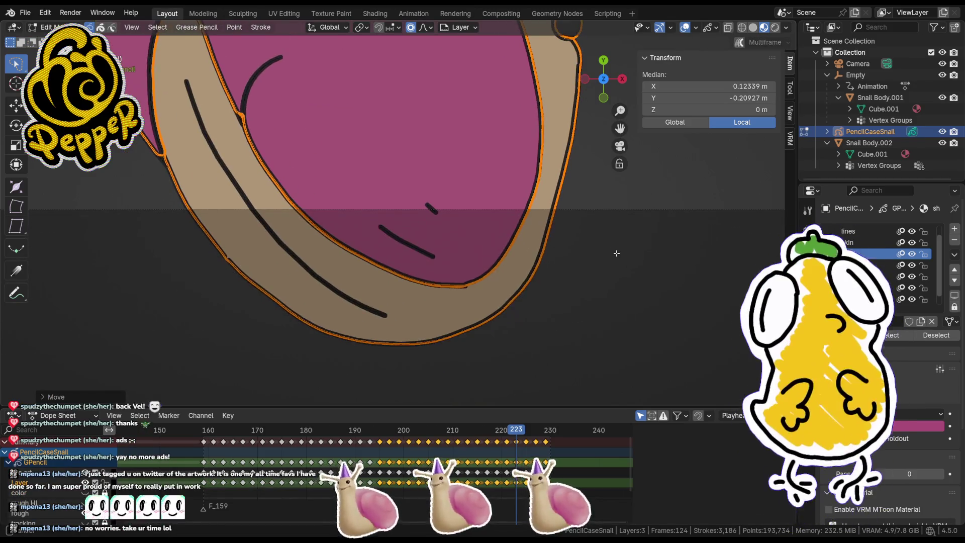
shift+middle_drag(607, 240, 533, 372)
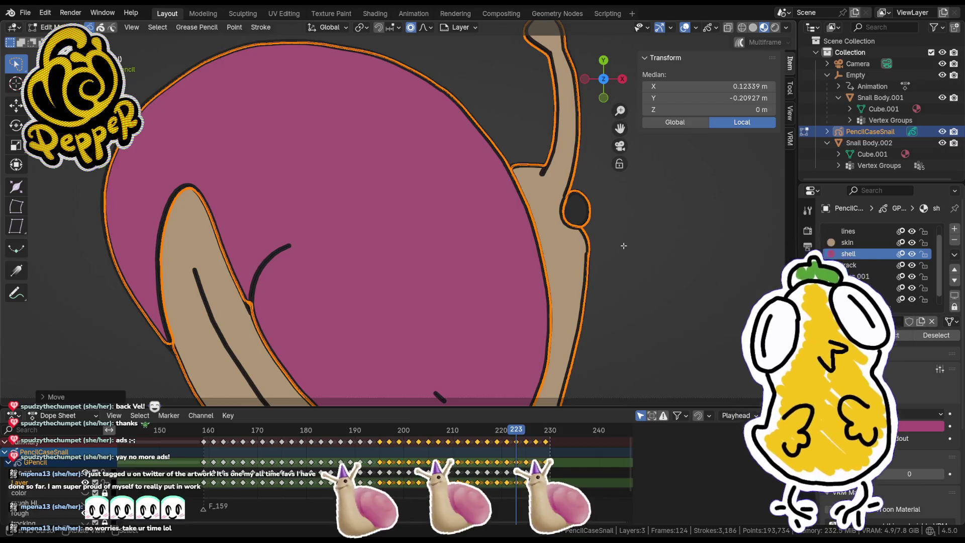
click(624, 246)
scroll(623, 245, down, 4)
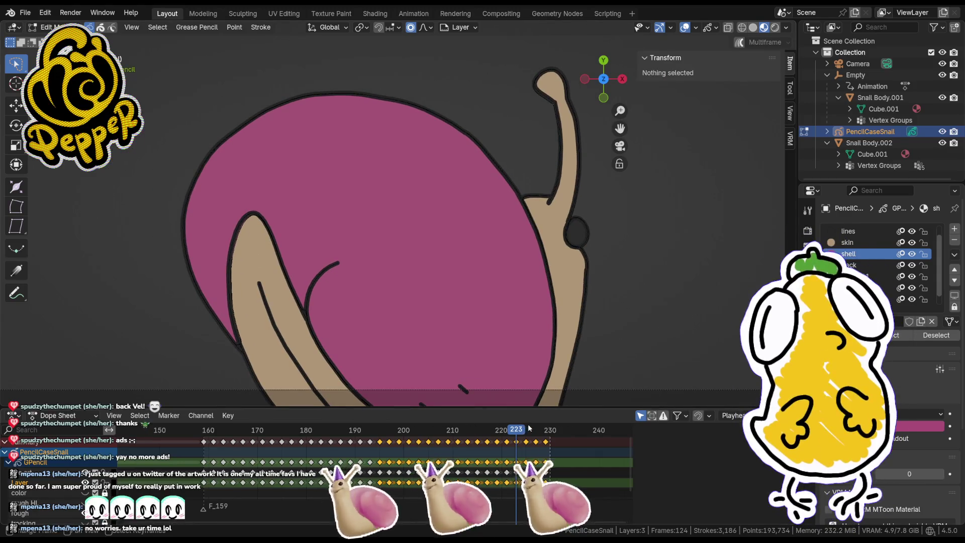
Step: Go to frame 225 and lasso-select its coloured snail strokes in Edit mode
drag(523, 433, 526, 433)
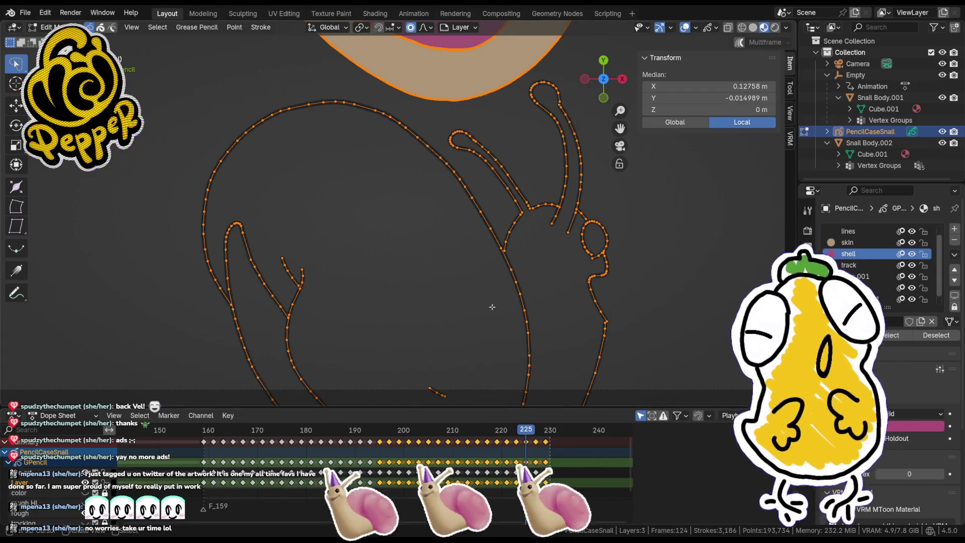
scroll(495, 324, down, 3)
shift+middle_drag(426, 169, 486, 307)
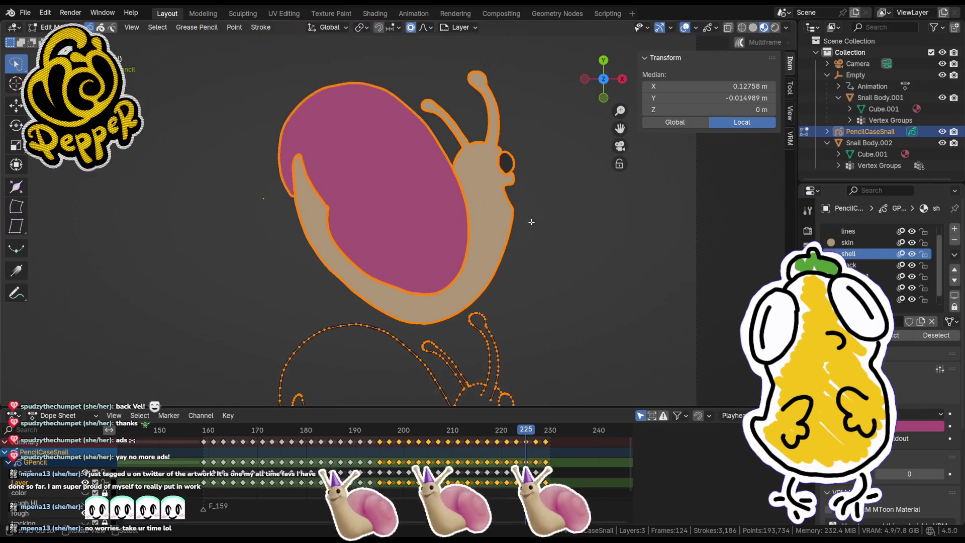
key(Tab)
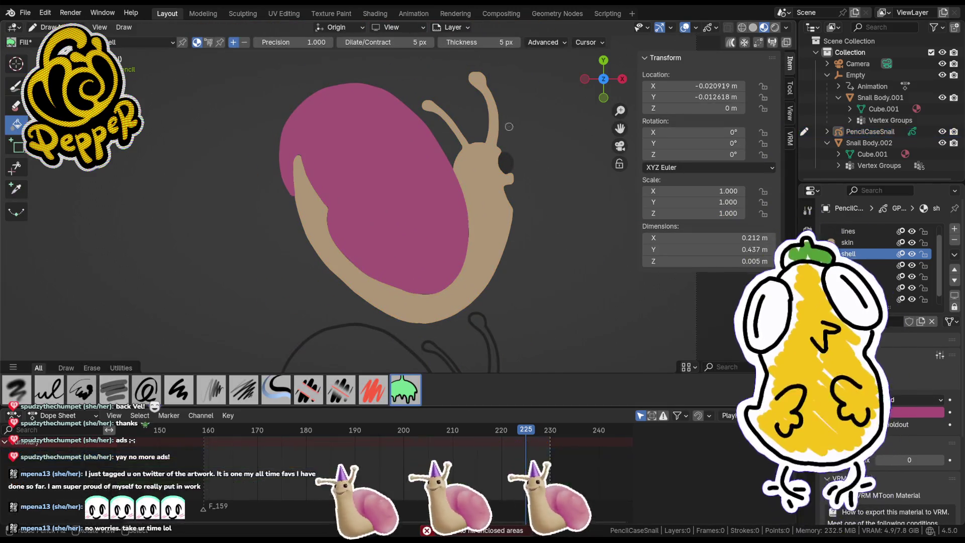
key(Tab)
key(Tab)
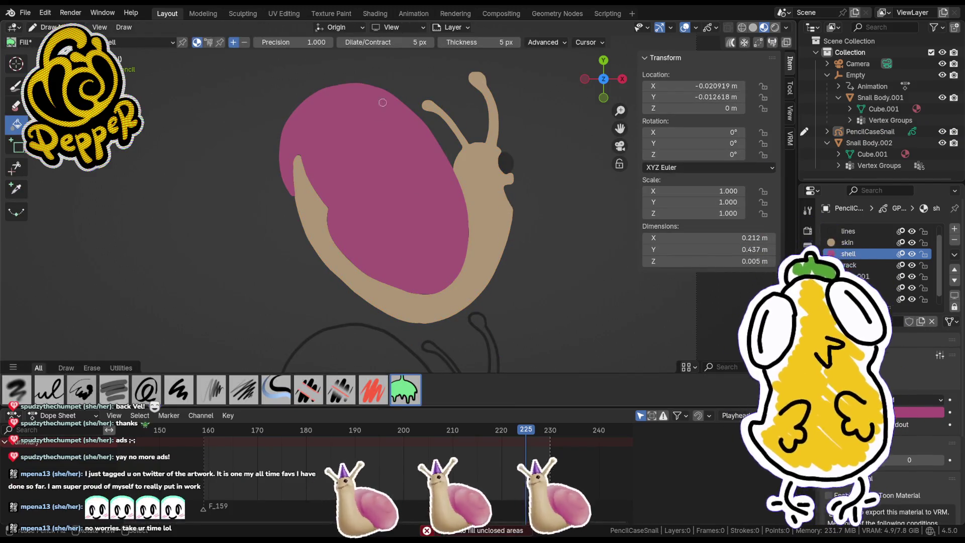
key(Tab)
key(Tab)
key(Tab)
key(alt+a)
key(Tab)
key(Tab)
mouse_move(526, 97)
mouse_down()
mouse_move(392, 281)
mouse_move(545, 208)
mouse_up()
scroll(523, 201, down, 3)
Step: Move frame 225's coloured strokes down onto the line art, nudge to fit, and deselect
key(g)
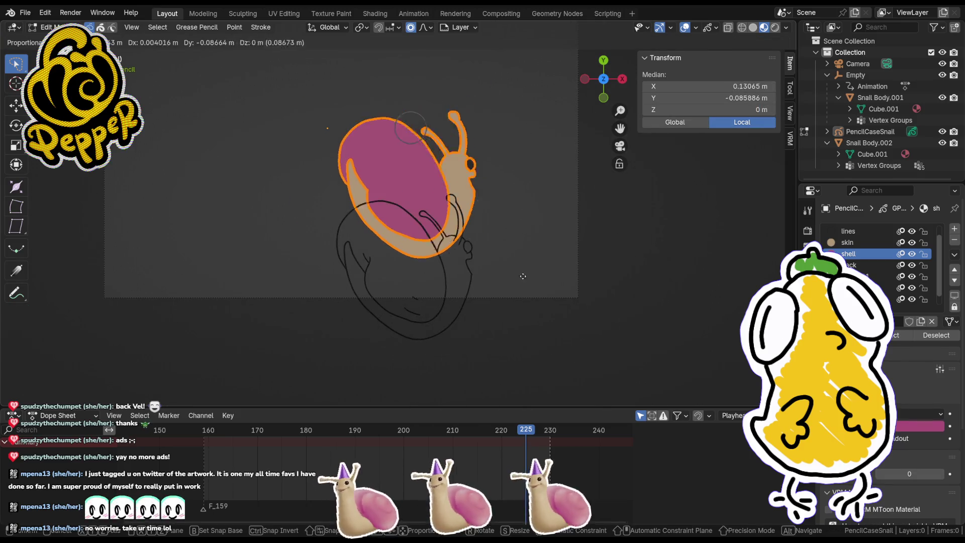
right_click(526, 343)
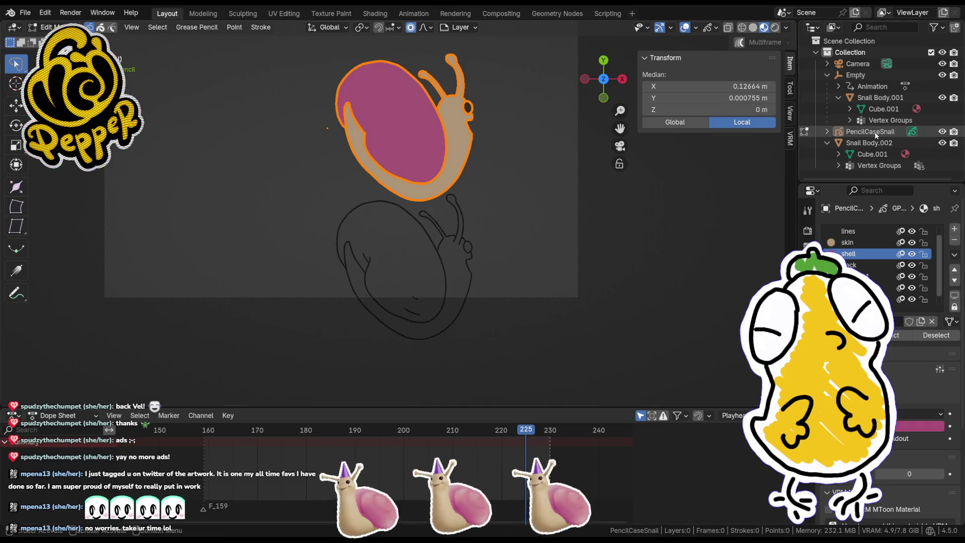
click(870, 132)
scroll(502, 227, up, 2)
key(g)
click(525, 325)
scroll(503, 296, up, 6)
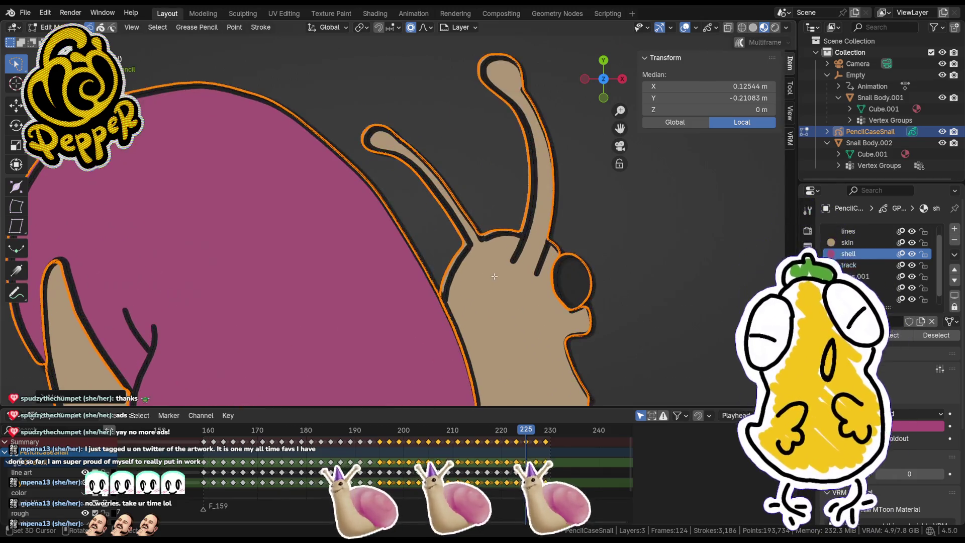
key(g)
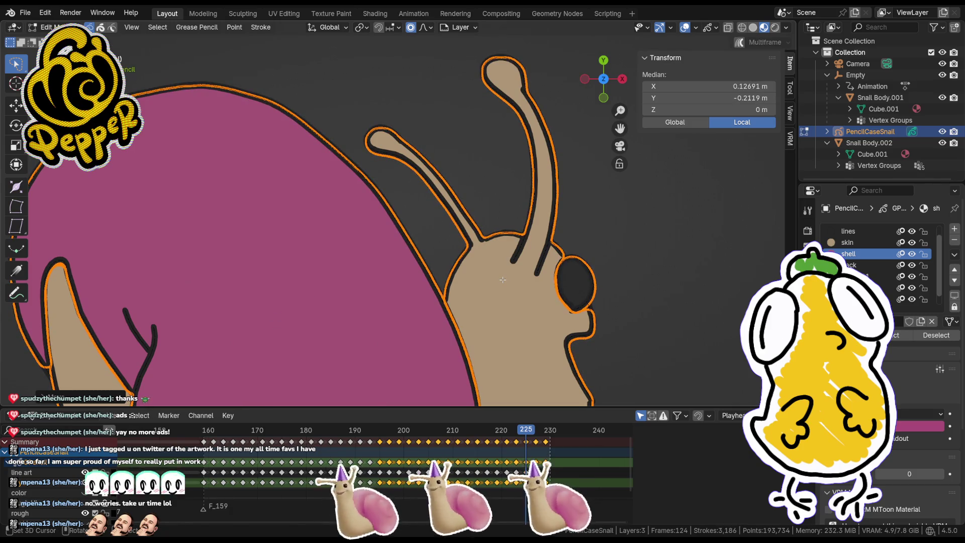
key(alt+a)
Step: View the snail through the scene camera, then advance to frame 227 in Draw mode
mouse_move(503, 280)
middle_down()
mouse_move(517, 217)
mouse_move(511, 277)
middle_up()
scroll(511, 276, down, 4)
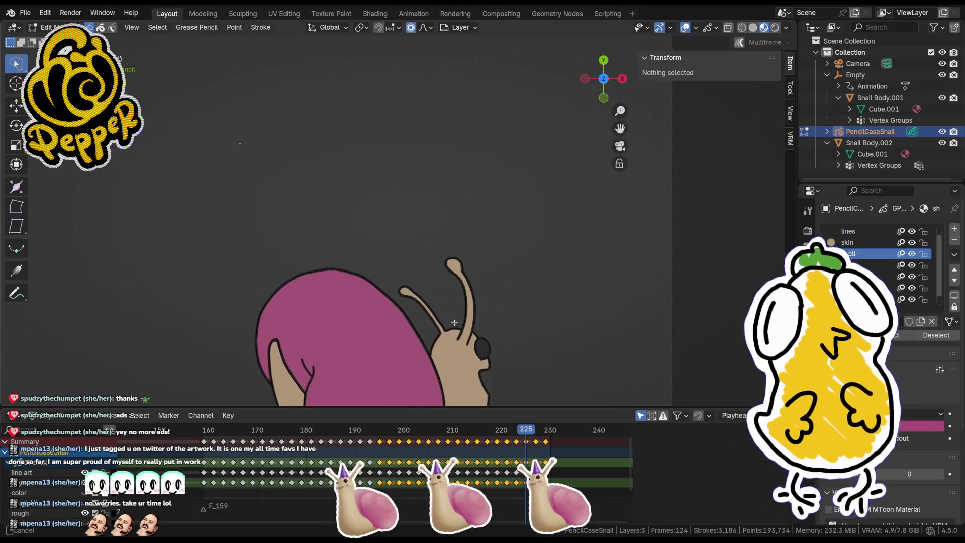
key(KP_0)
shift+middle_drag(420, 198, 397, 270)
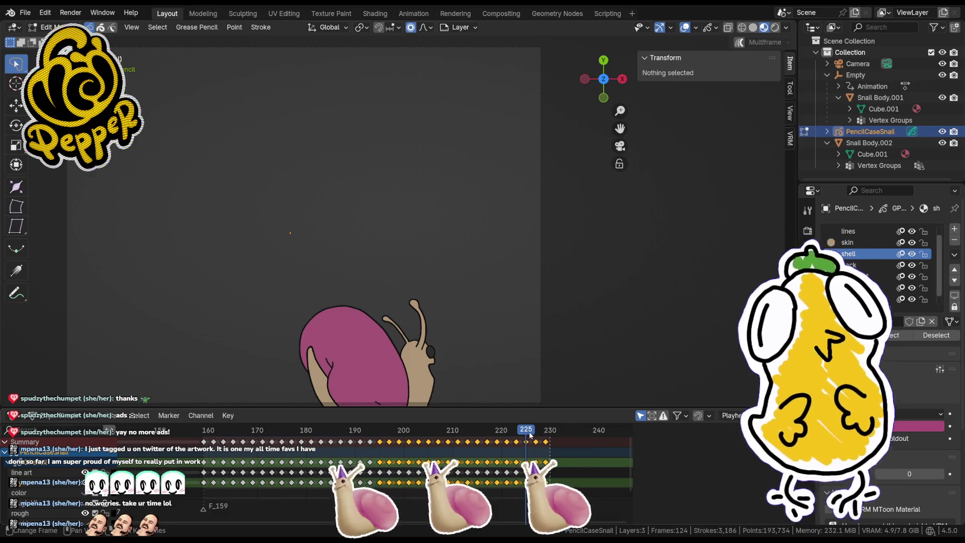
key(Right)
key(Right)
key(Tab)
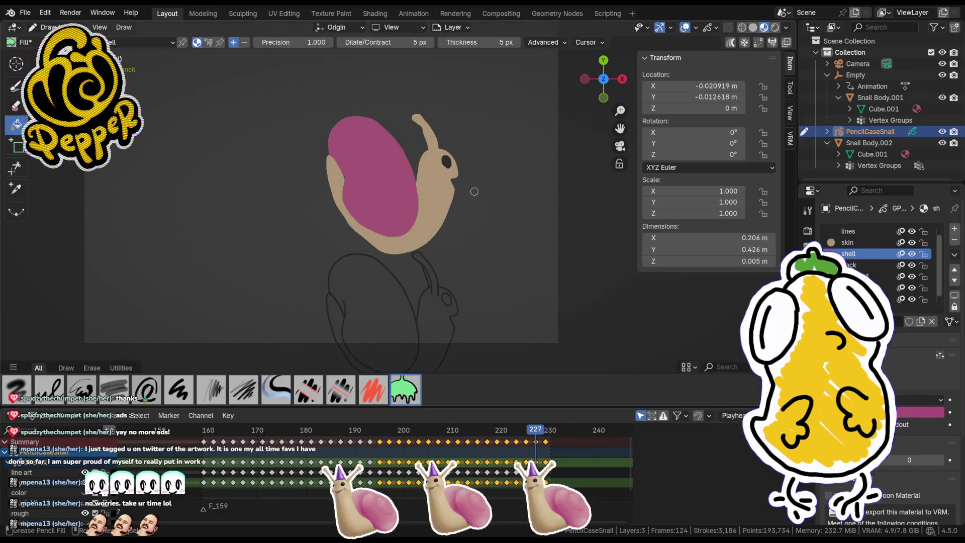
Step: In Edit Mode, select frame 227's coloured snail strokes and move them onto the line-art snail
key(Tab)
mouse_move(490, 163)
ctrl+right_down()
mouse_move(321, 211)
mouse_move(382, 149)
ctrl+right_up()
click(409, 286)
scroll(408, 256, up, 7)
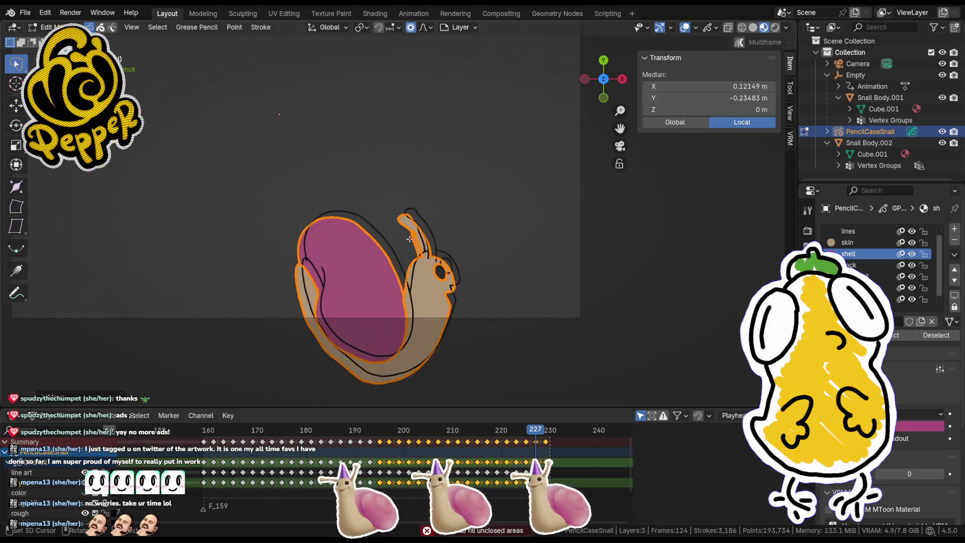
key(g)
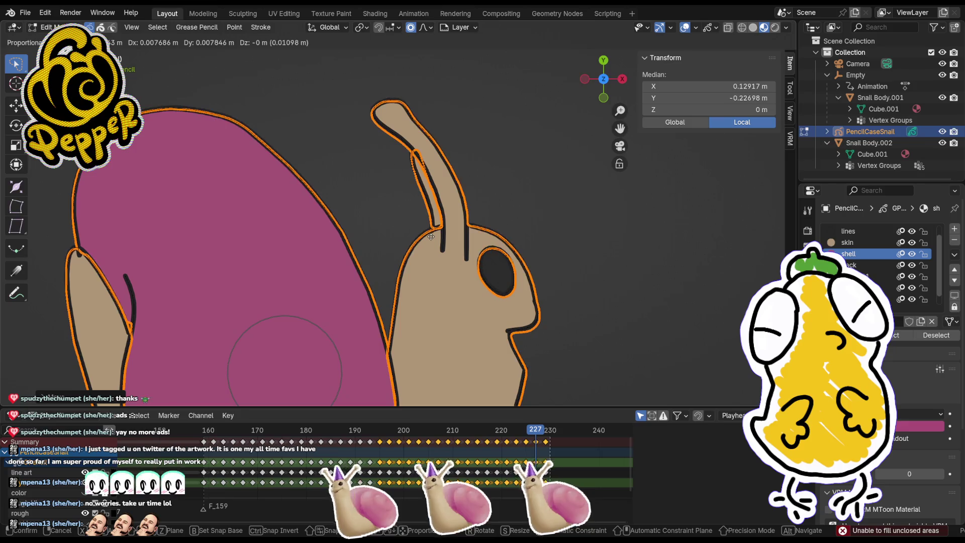
click(432, 238)
Step: Try and cancel soft nudges of frame 227's fills around the head, then go to frame 229
key(g)
right_click(582, 287)
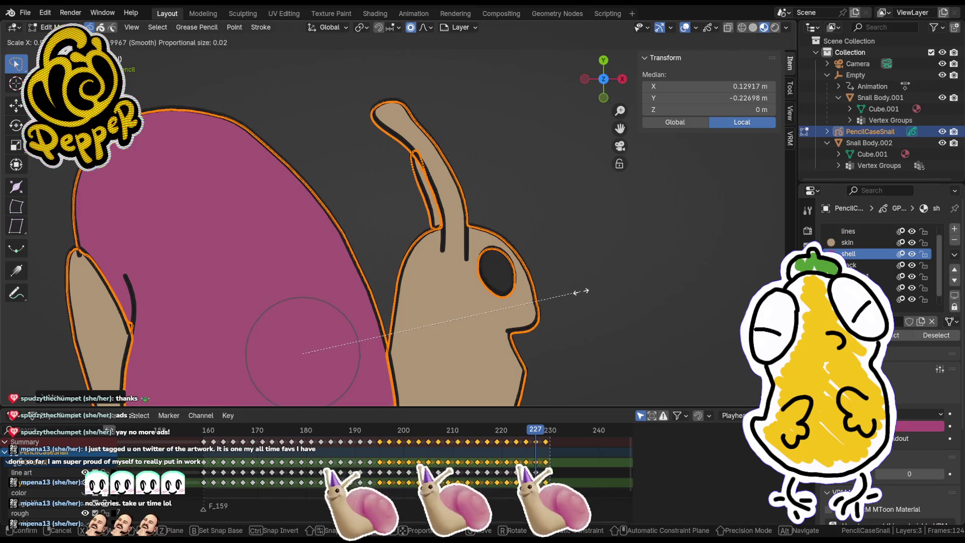
shift+middle_drag(581, 288, 543, 201)
shift+scroll(557, 222, up, 5)
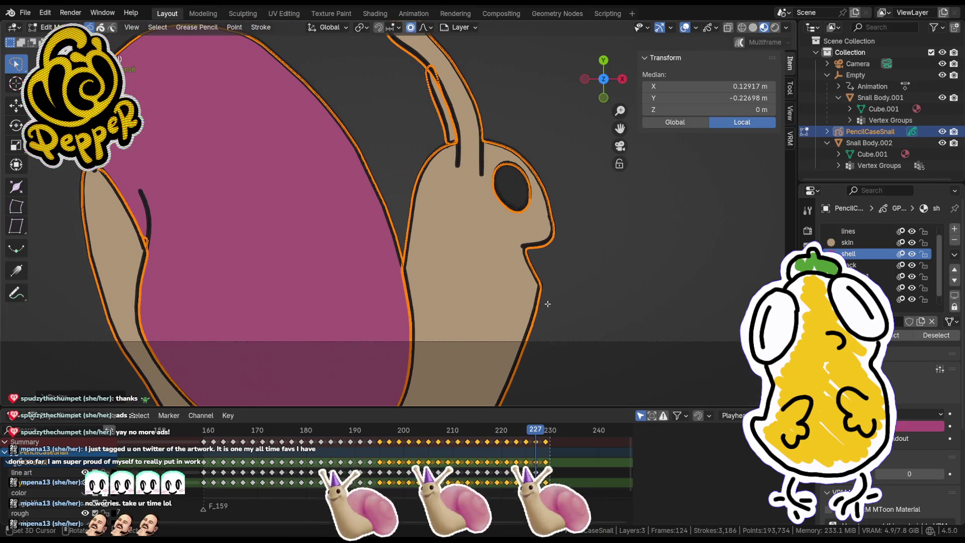
key(Tab)
key(Tab)
scroll(563, 262, down, 3)
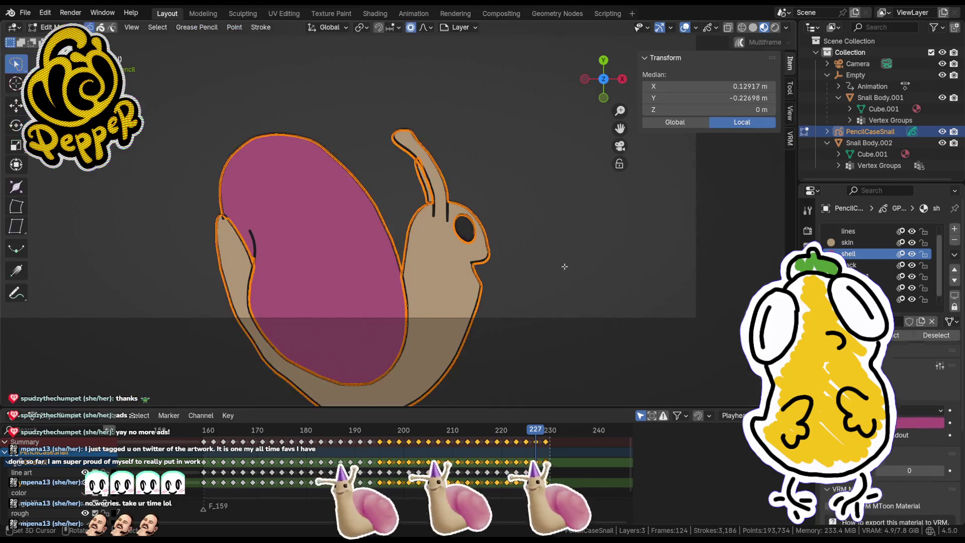
scroll(563, 262, up, 3)
key(g)
right_click(564, 263)
key(Tab)
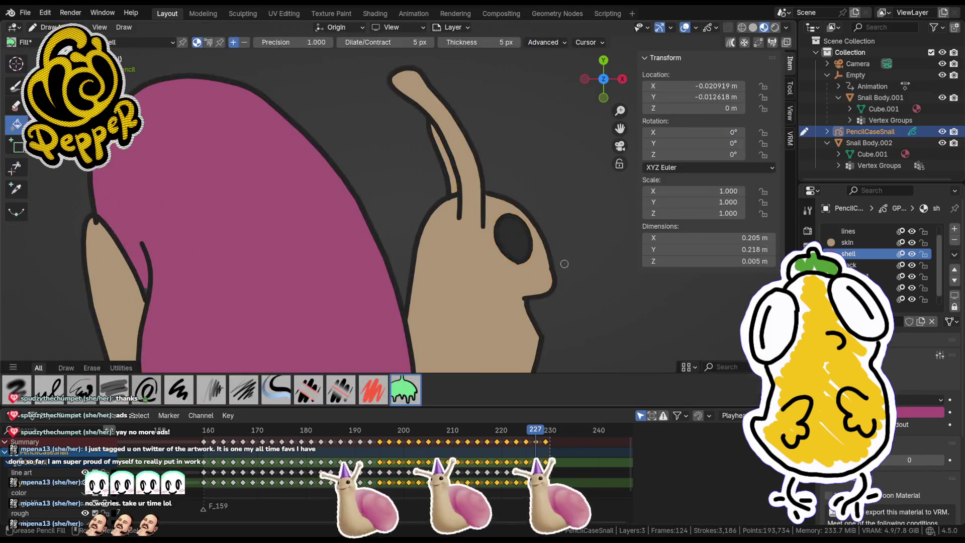
scroll(482, 254, down, 3)
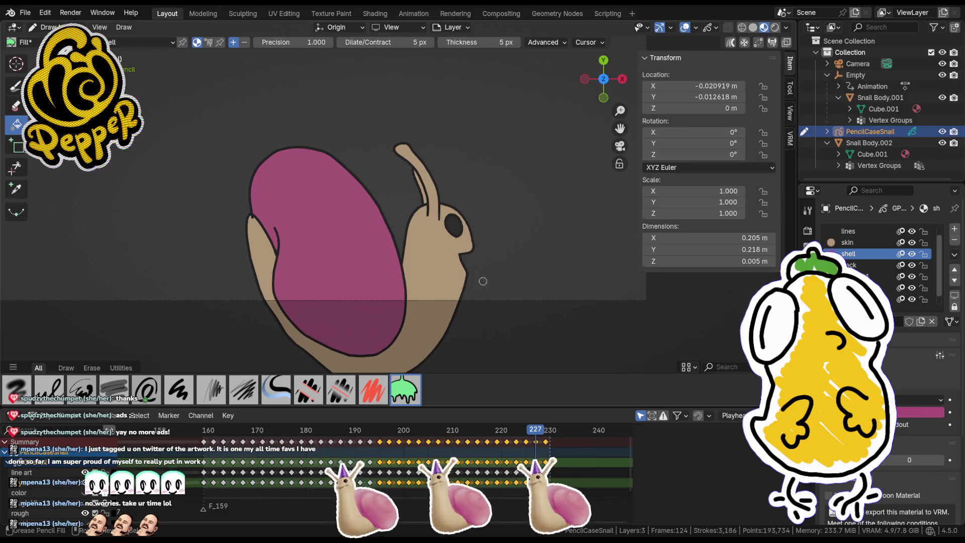
click(547, 430)
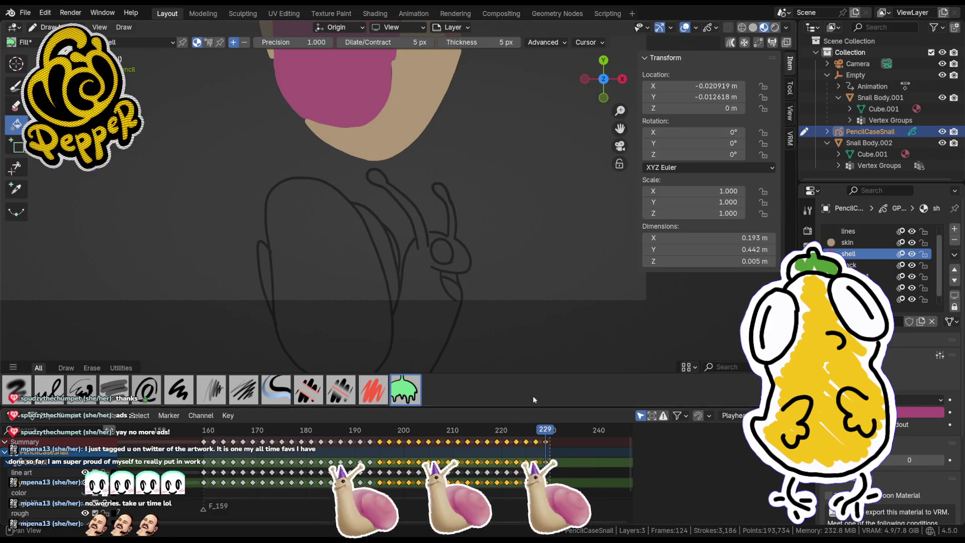
Step: Move frame 229's whole coloured snail, then its magenta shell, onto the black outlines, returning to Draw Mode
scroll(463, 214, down, 4)
key(Tab)
mouse_move(469, 120)
mouse_down()
mouse_move(327, 228)
mouse_move(352, 233)
mouse_up()
key(g)
alt+scroll(390, 300, up, 6)
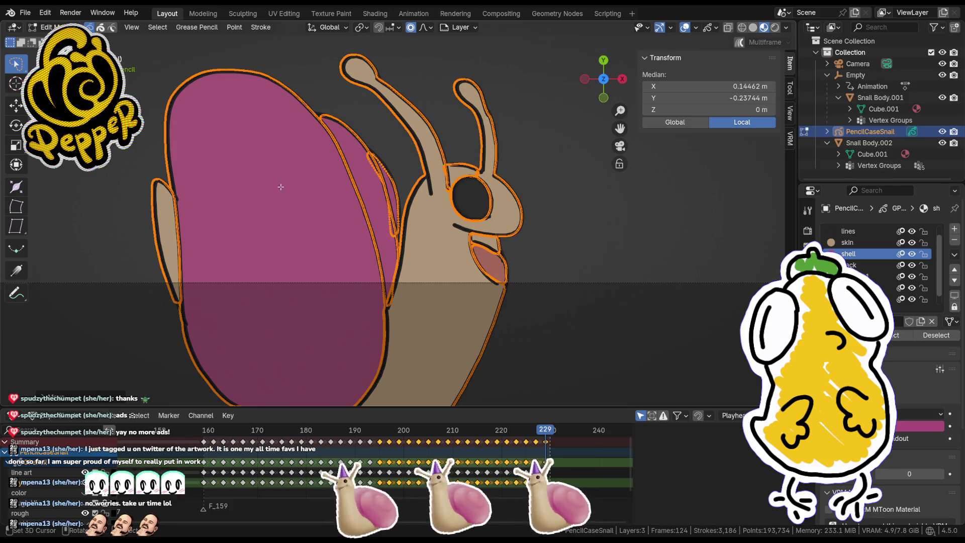
scroll(414, 206, up, 5)
key(g)
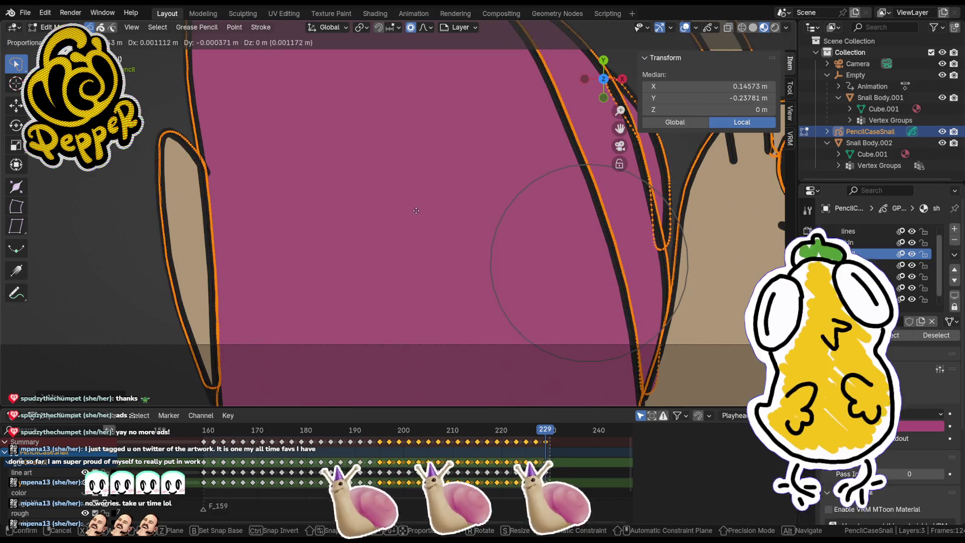
click(416, 211)
key(Tab)
scroll(420, 191, down, 6)
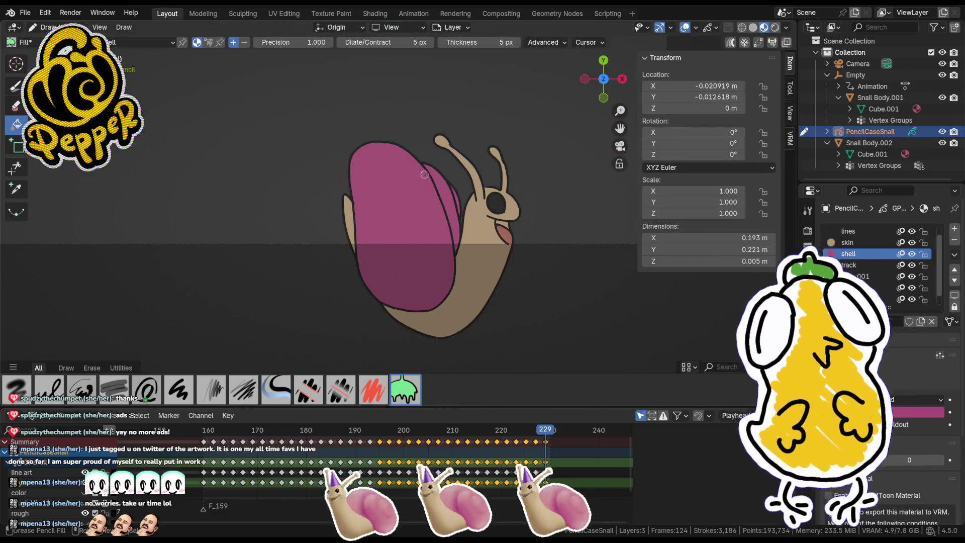
scroll(422, 173, down, 8)
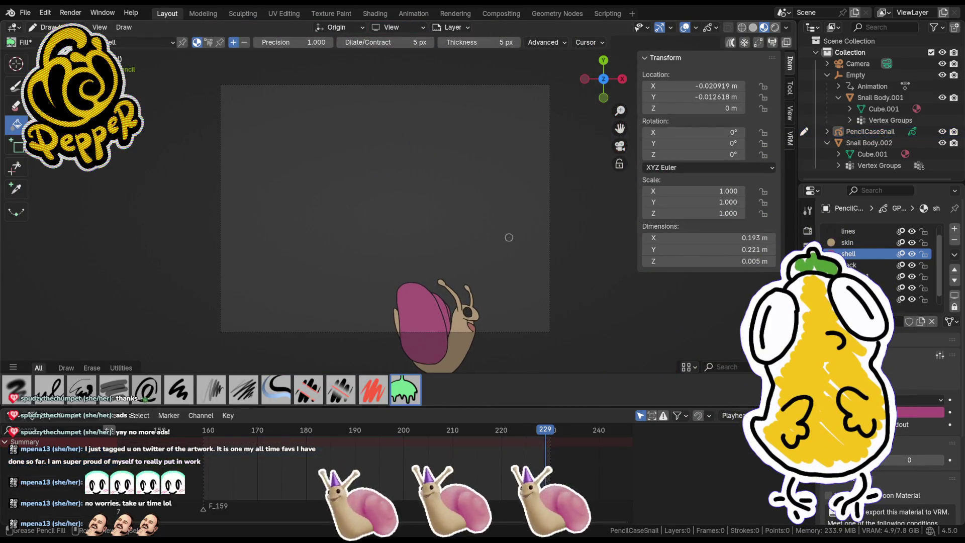
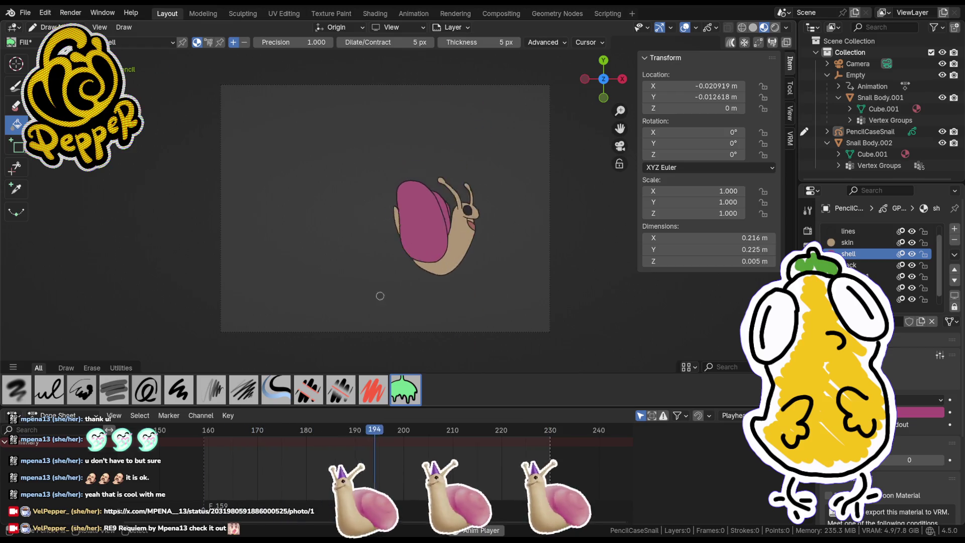
Step: Orbit around the snail drawing from a tilted side view to a front-facing angle
mouse_move(380, 280)
middle_down()
mouse_move(431, 242)
mouse_move(516, 134)
mouse_move(505, 176)
mouse_move(459, 224)
mouse_move(630, 286)
mouse_move(483, 261)
mouse_move(438, 292)
mouse_move(352, 307)
mouse_move(472, 282)
mouse_move(410, 274)
mouse_move(374, 244)
middle_up()
mouse_move(484, 317)
middle_down()
mouse_move(419, 286)
mouse_move(337, 276)
middle_up()
middle_drag(397, 261, 522, 308)
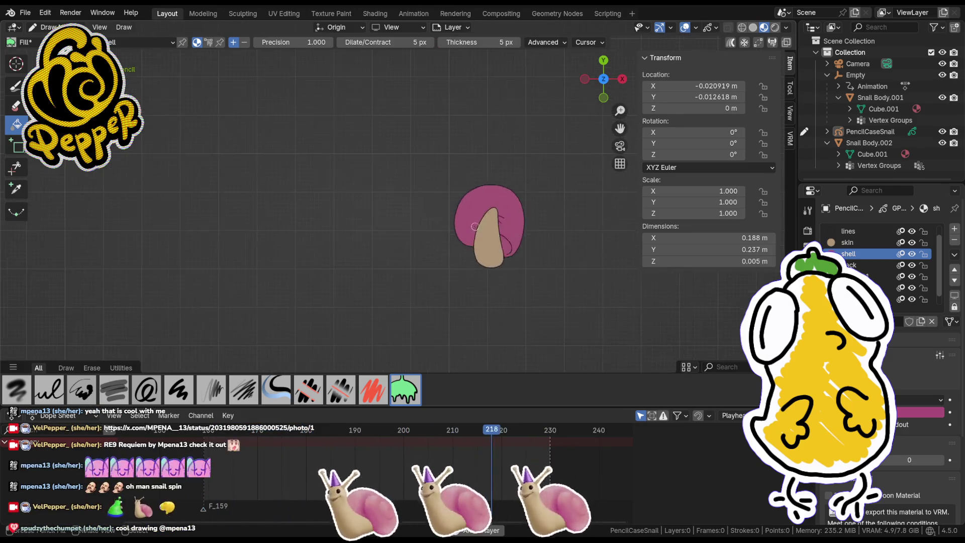
middle_drag(352, 181, 400, 99)
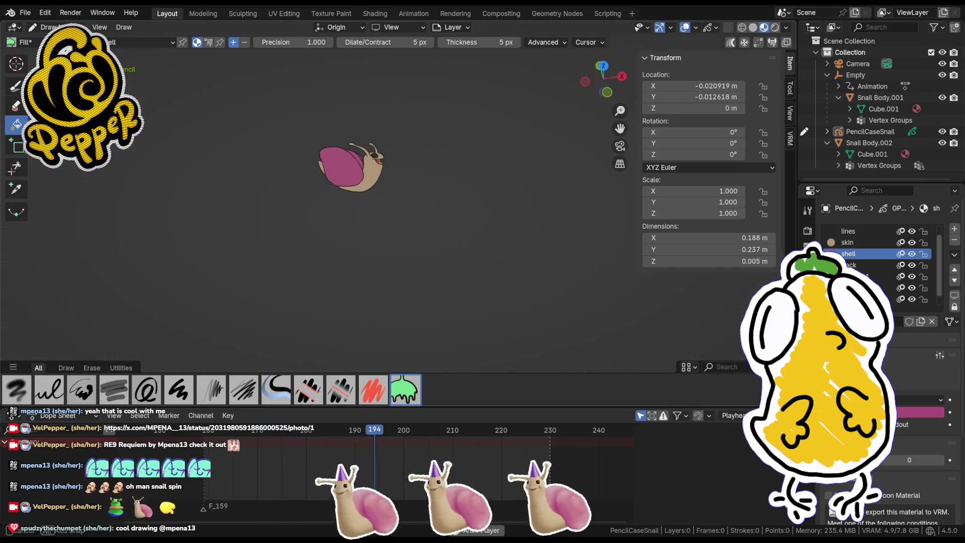
Step: Switch the snail drawing into Edit Mode and bring up the mode pie menu
key(Tab)
key(Tab)
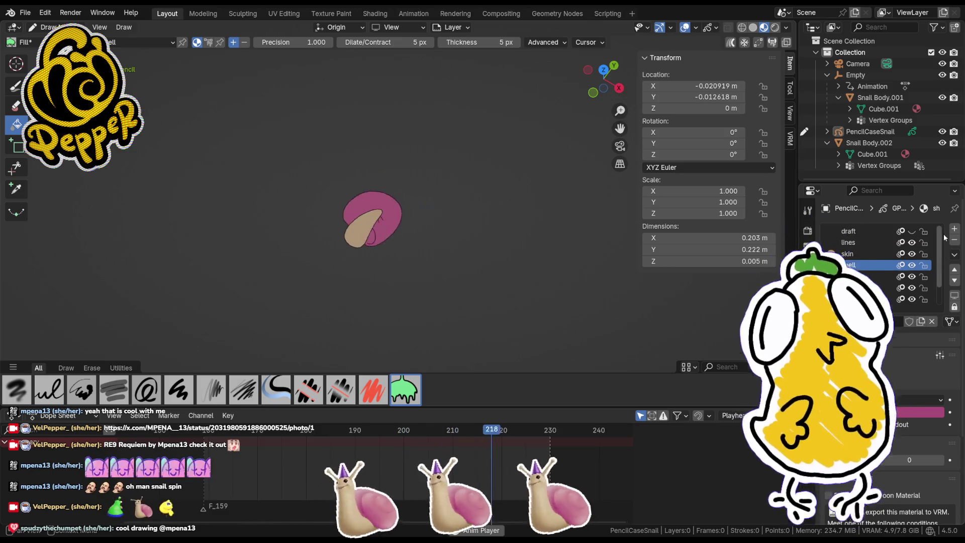
scroll(936, 300, down, 2)
key(ctrl+Tab)
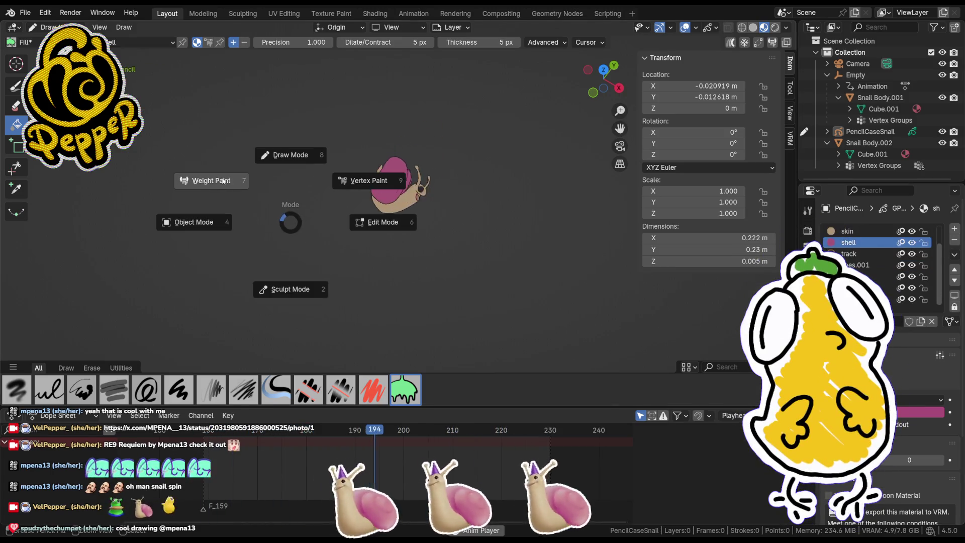
Step: Return the drawing to Object Mode, then view the scene top-down and through the camera
click(223, 181)
key(ctrl+Tab)
click(276, 209)
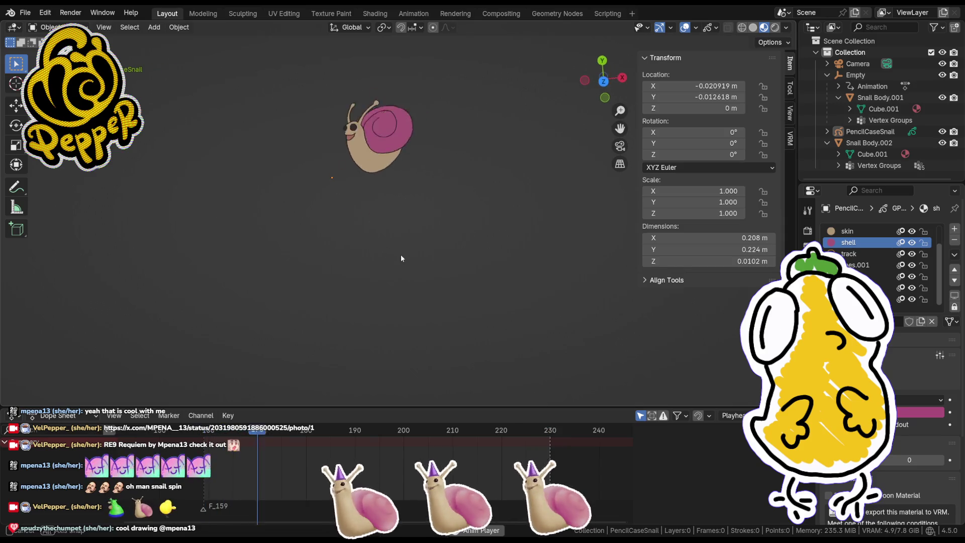
key(KP_7)
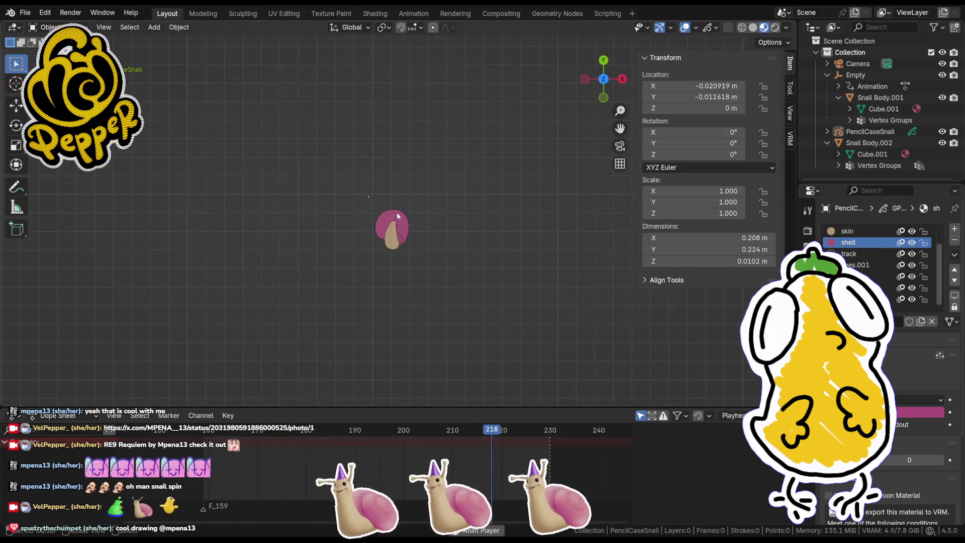
key(KP_0)
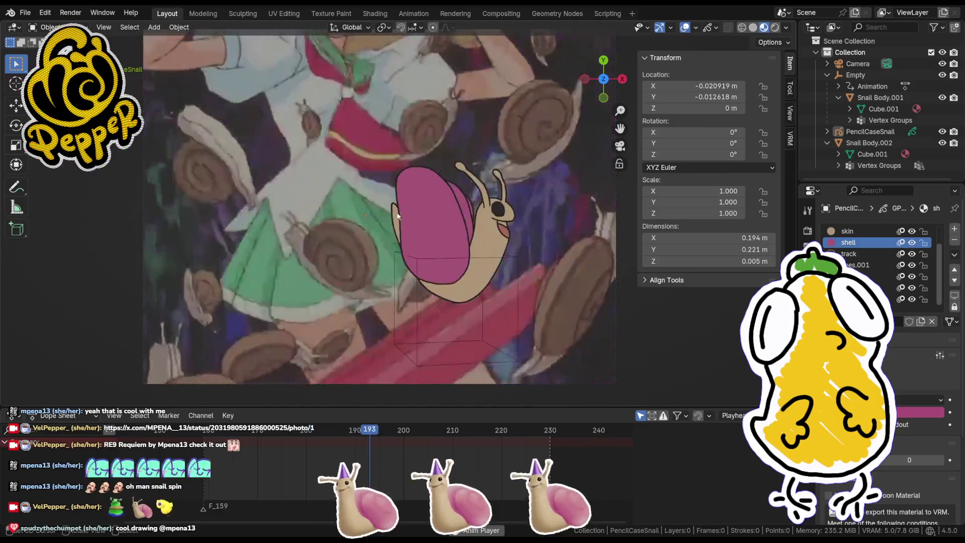
scroll(447, 311, down, 3)
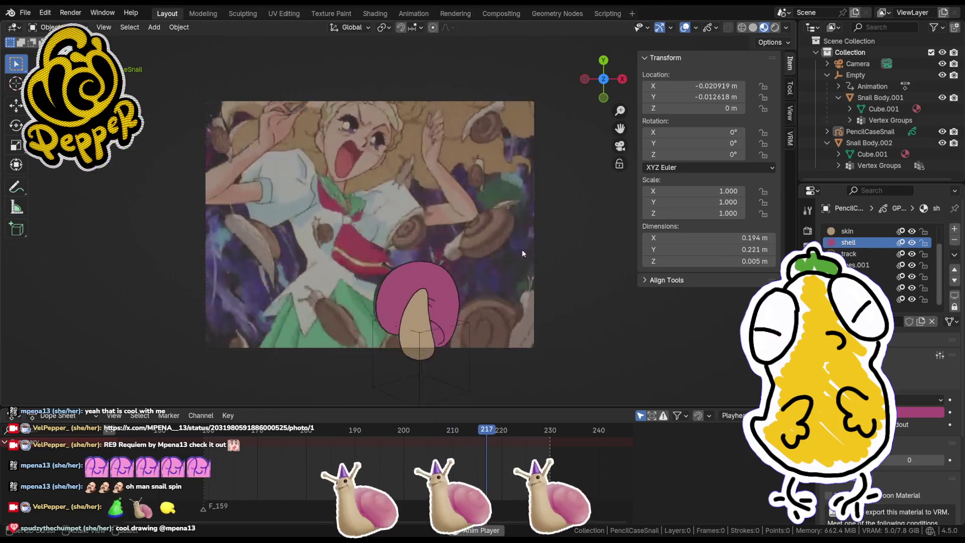
Step: Toggle the overlays off and back on, hide the Empty, and select Snail Body.001
click(686, 28)
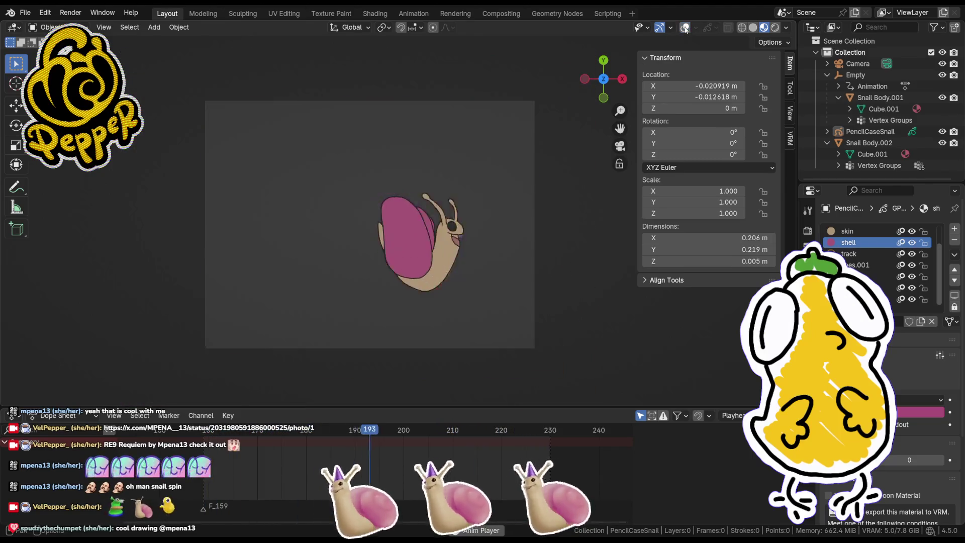
click(685, 27)
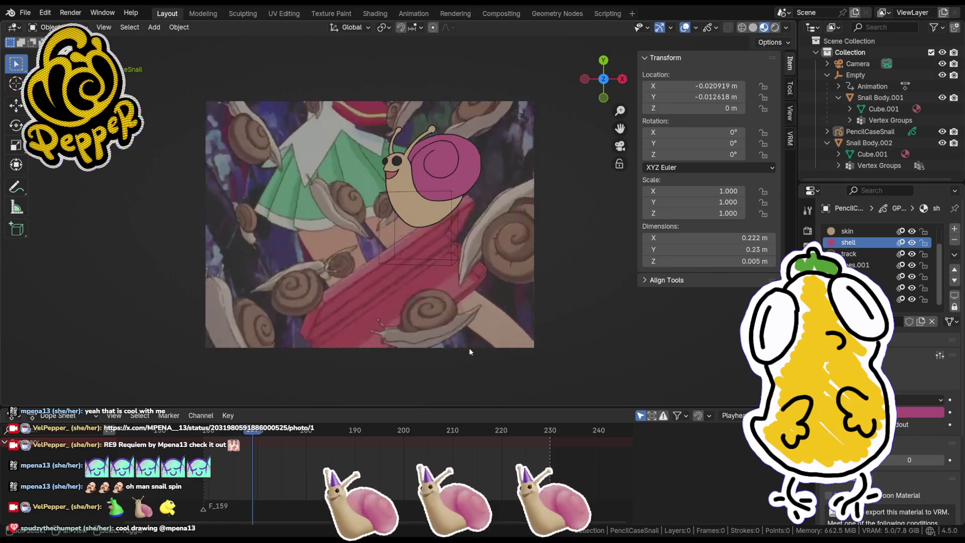
click(454, 266)
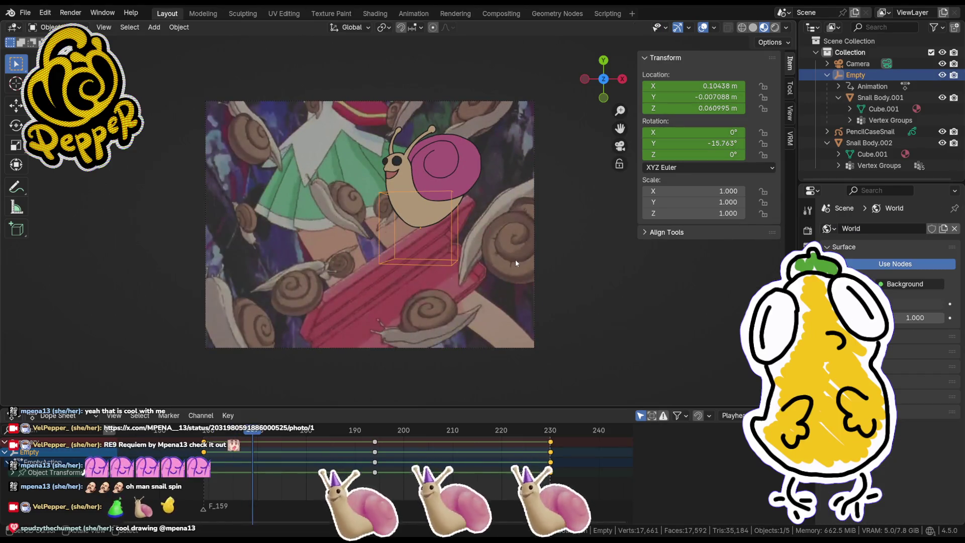
key(h)
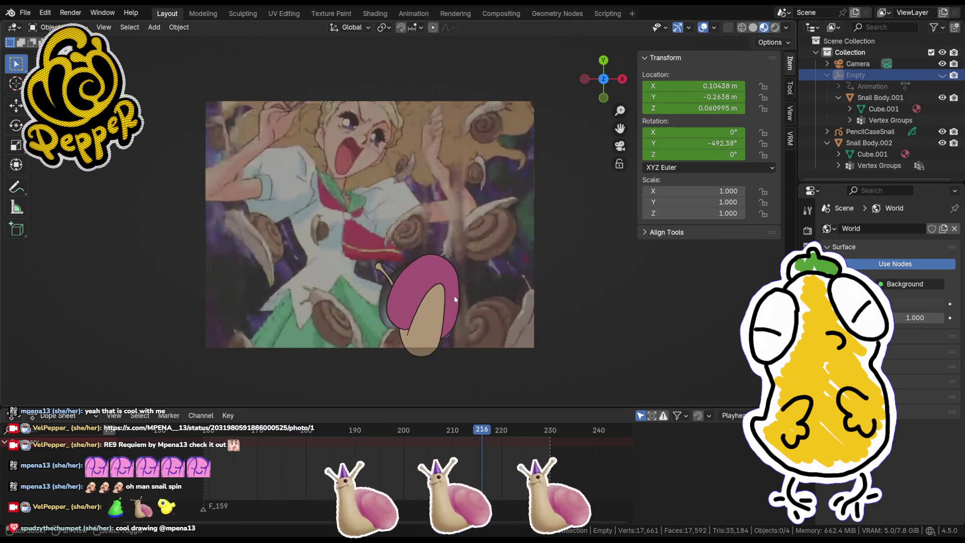
click(385, 300)
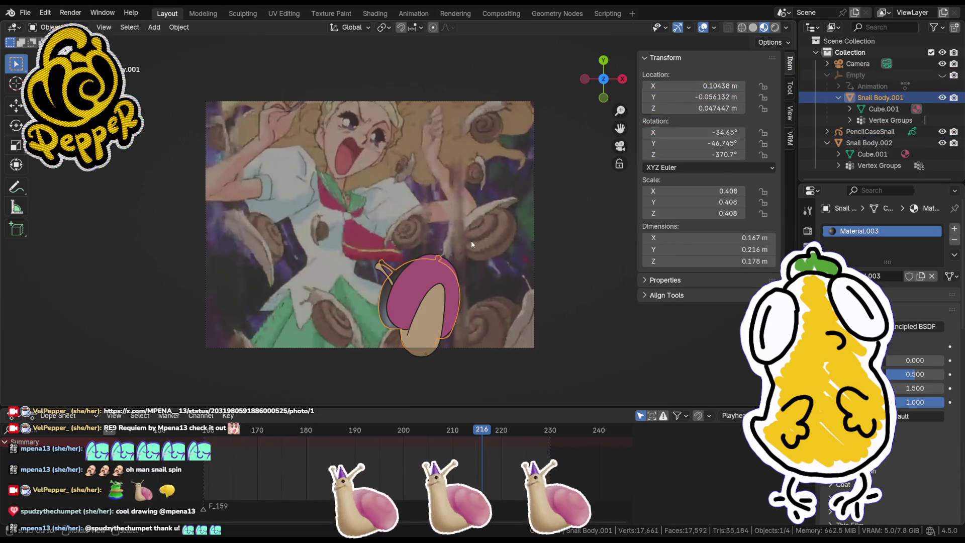
Step: Hide Snail Body.001, play the animation, and close the transform sidebar
key(h)
key(space)
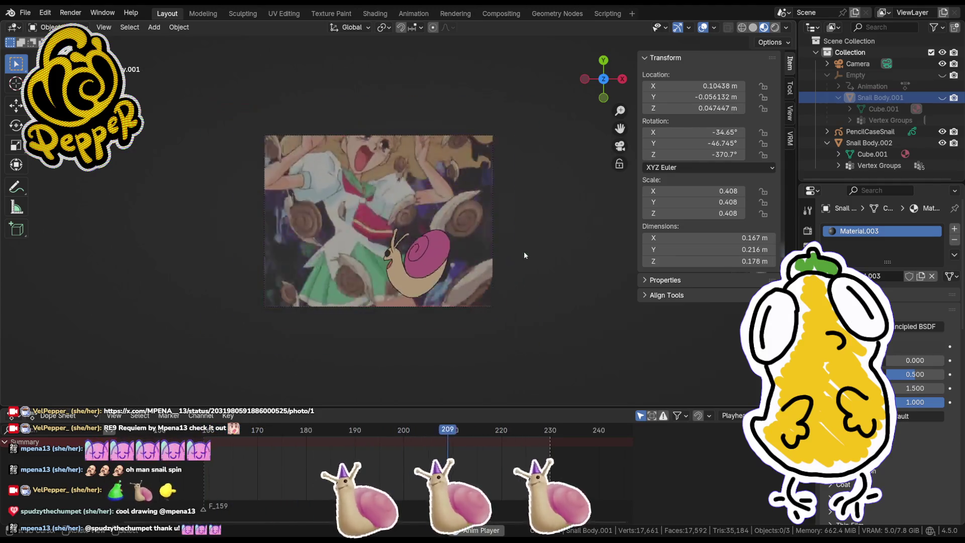
scroll(322, 427, down, 2)
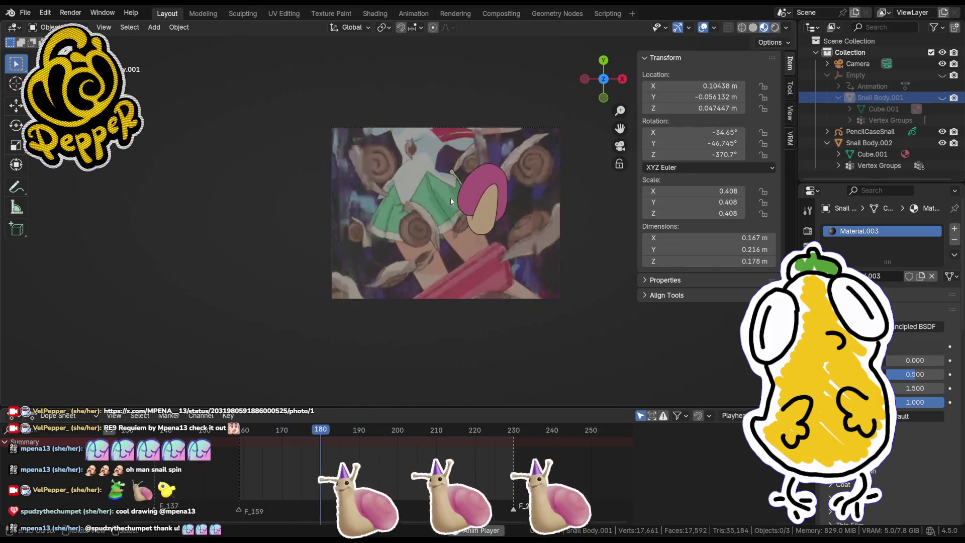
key(n)
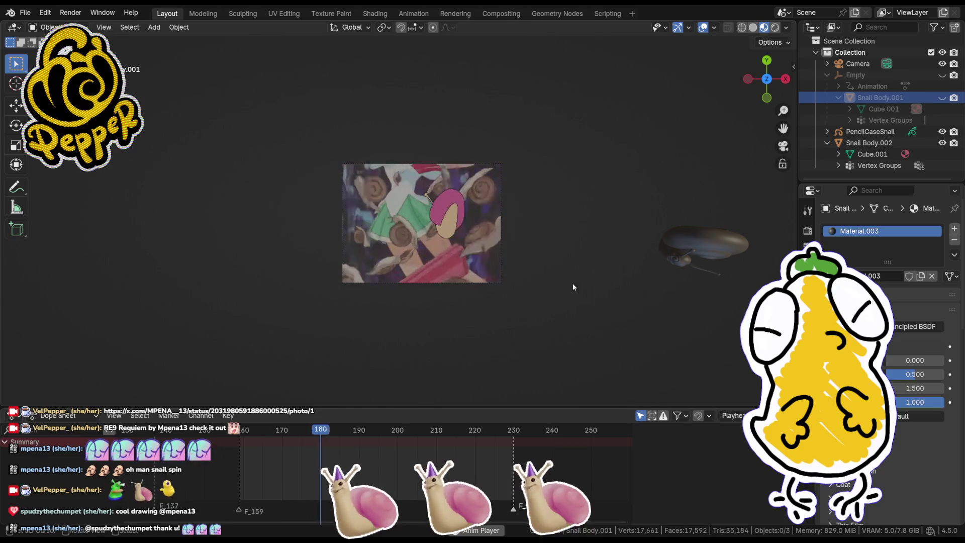
Step: Select and frame Snail Body.002, then orbit to reveal the camera frame at an earlier frame
click(597, 249)
key(KP_Decimal)
mouse_move(597, 249)
middle_down()
mouse_move(635, 131)
mouse_move(711, 175)
mouse_move(512, 196)
mouse_move(566, 157)
mouse_move(495, 273)
middle_up()
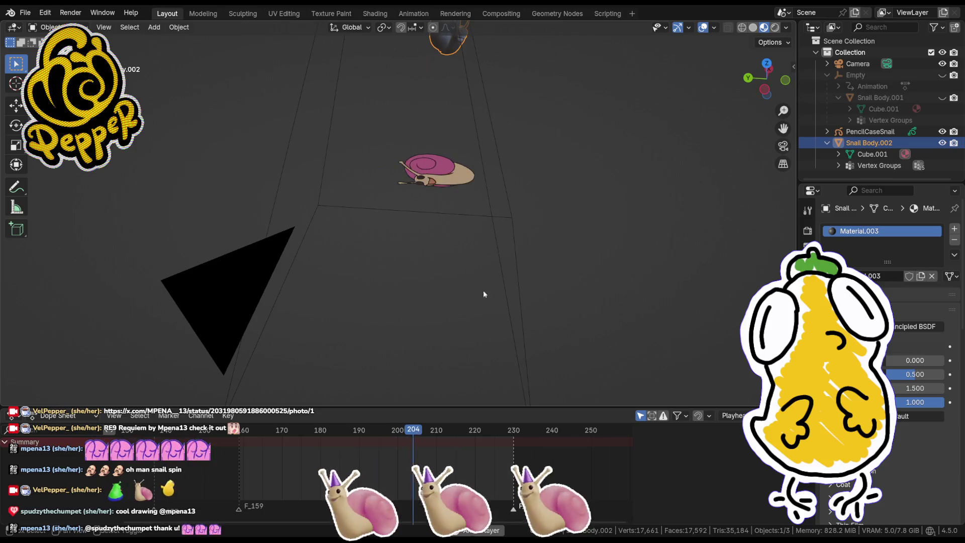
scroll(222, 460, down, 5)
scroll(218, 463, down, 2)
shift+middle_drag(307, 343, 385, 319)
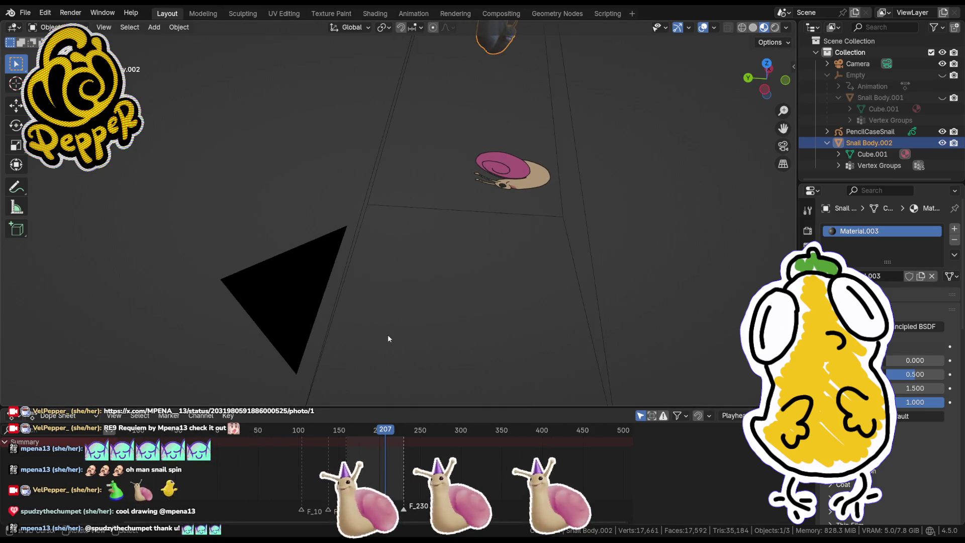
drag(288, 432, 267, 437)
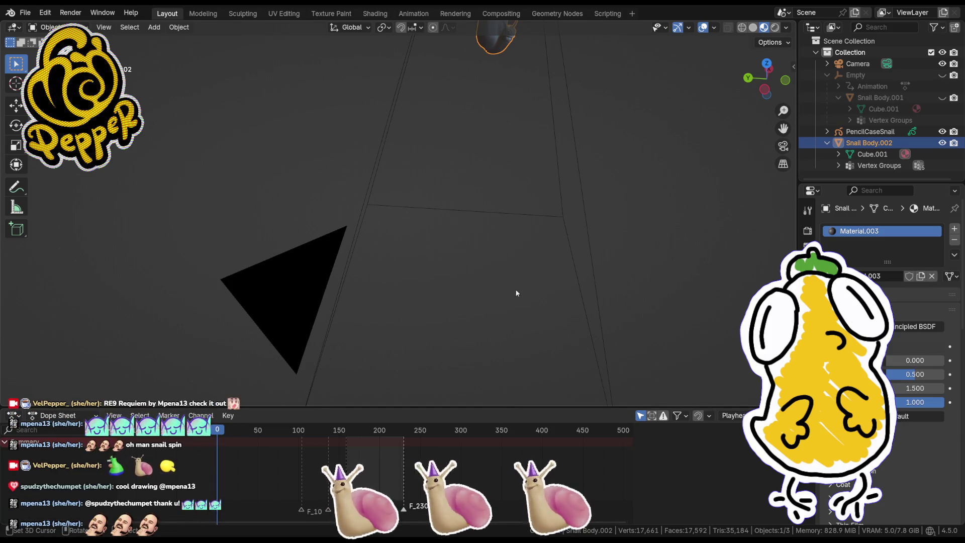
scroll(415, 219, down, 3)
middle_drag(416, 219, 420, 304)
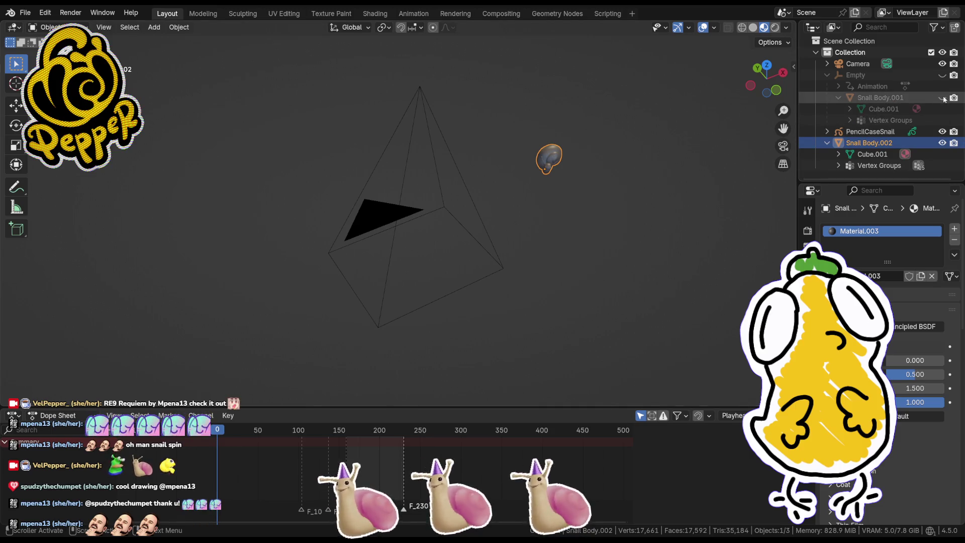
Step: Select PencilCaseSnail and scrub the timeline to view its snail poses from several angles
click(884, 134)
middle_drag(517, 204, 561, 171)
click(360, 430)
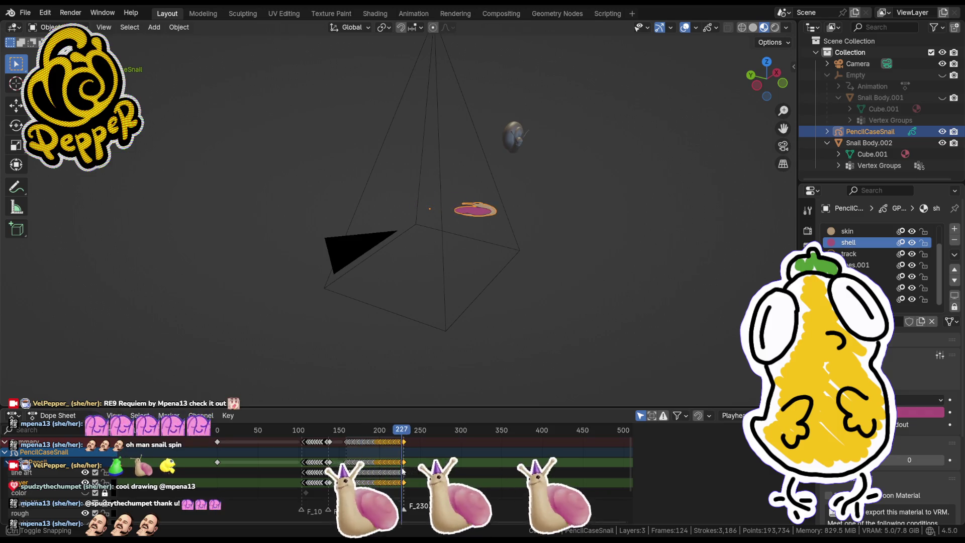
mouse_move(406, 400)
middle_down()
mouse_move(441, 272)
mouse_move(374, 412)
middle_up()
mouse_move(375, 430)
mouse_down()
mouse_move(304, 442)
mouse_move(321, 433)
mouse_move(302, 434)
mouse_move(405, 434)
mouse_up()
mouse_move(493, 346)
middle_down()
mouse_move(423, 283)
mouse_move(397, 302)
middle_up()
click(339, 432)
mouse_move(368, 434)
mouse_down()
mouse_move(391, 439)
mouse_move(359, 443)
mouse_move(409, 455)
mouse_move(350, 459)
mouse_move(403, 462)
mouse_up()
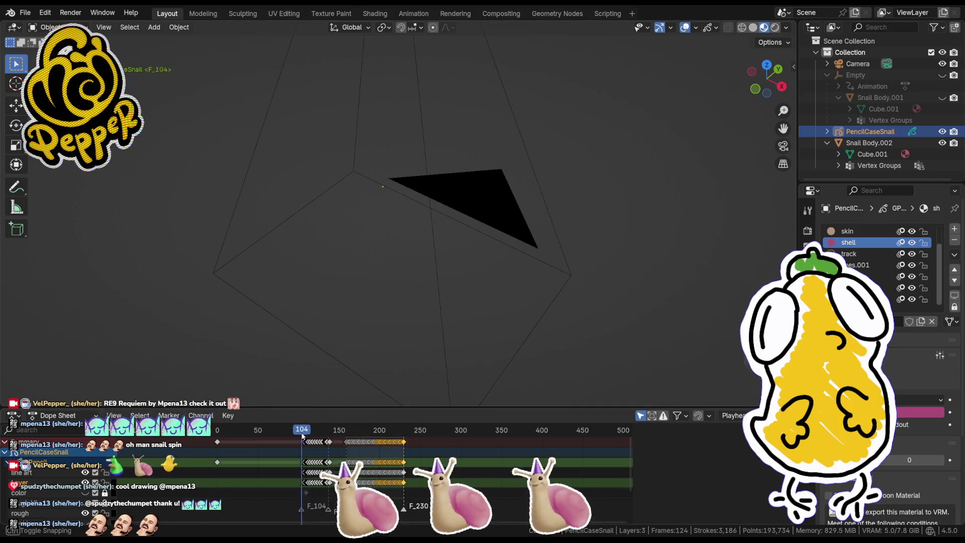
Step: Compare poses around frames 195 and 157, then orbit the scene to new angles
mouse_move(378, 440)
mouse_down()
mouse_move(375, 451)
mouse_move(416, 454)
mouse_up()
drag(354, 448, 376, 450)
mouse_move(308, 451)
mouse_down()
mouse_move(407, 460)
mouse_move(350, 462)
mouse_up()
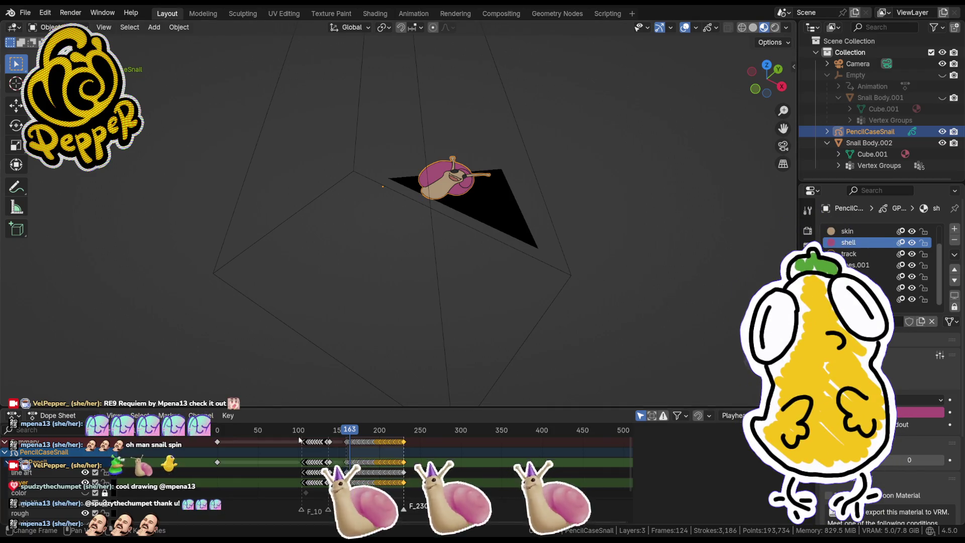
drag(348, 436, 344, 435)
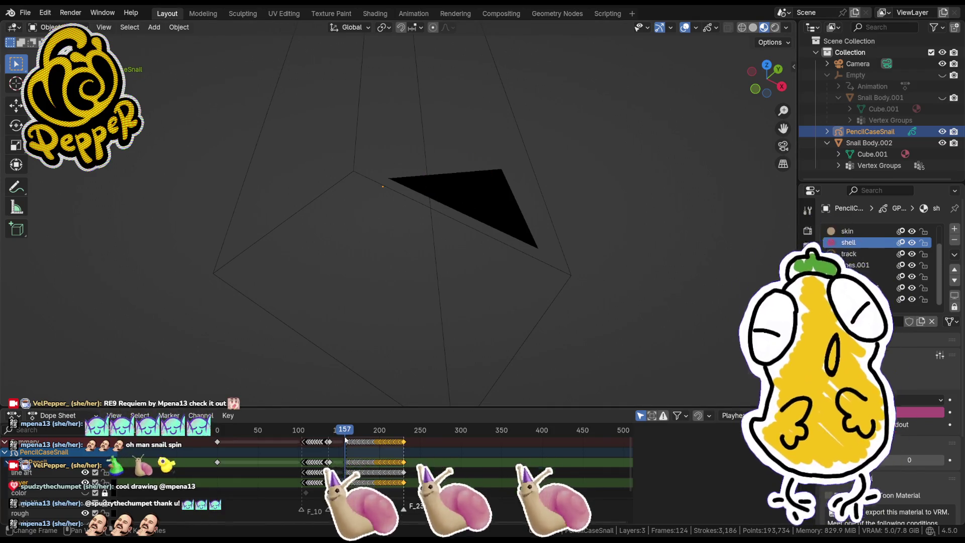
middle_drag(464, 56, 481, 165)
mouse_move(514, 204)
middle_down()
mouse_move(422, 179)
mouse_move(488, 175)
middle_up()
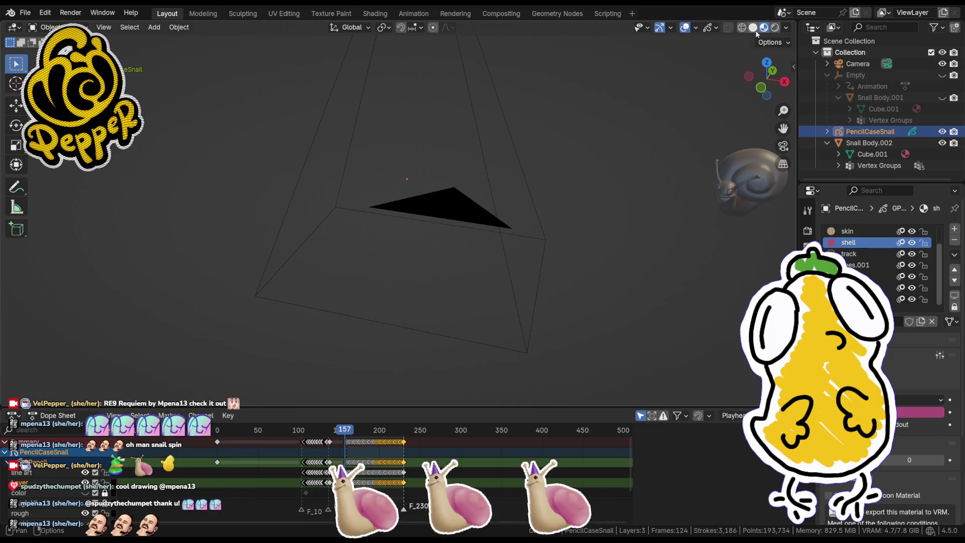
middle_drag(382, 188, 415, 200)
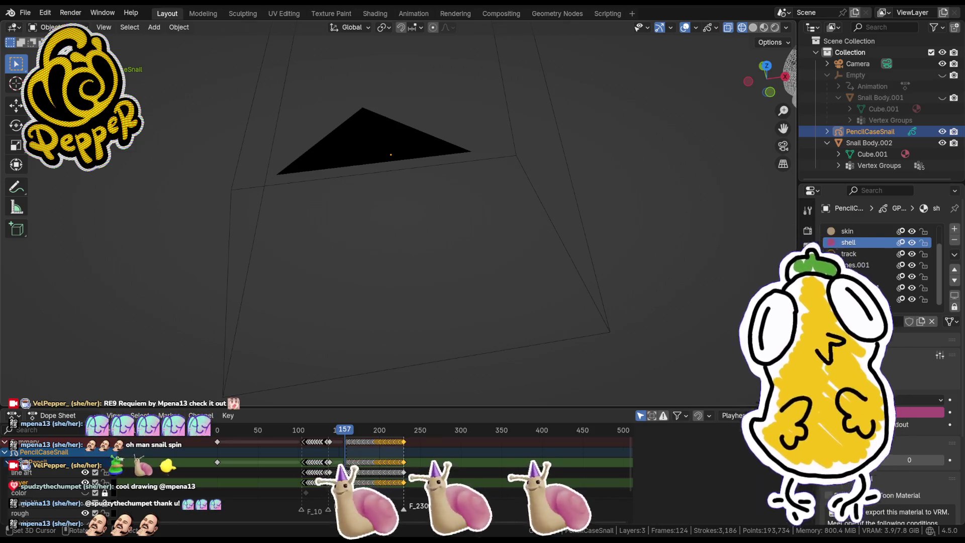
mouse_move(292, 214)
middle_down()
mouse_move(476, 237)
mouse_move(477, 215)
middle_up()
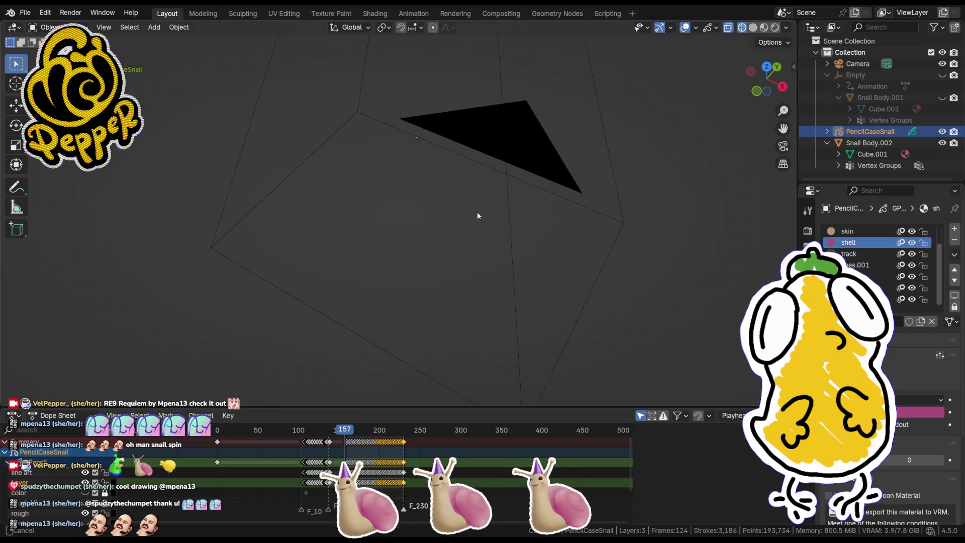
Step: Select the camera to check its transform values, then select and deselect PencilCaseSnail
click(472, 155)
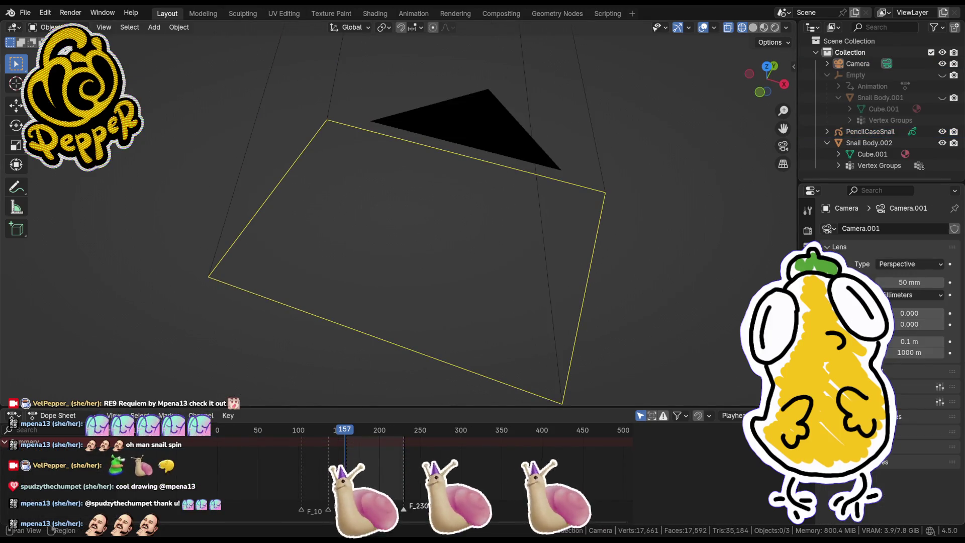
click(808, 314)
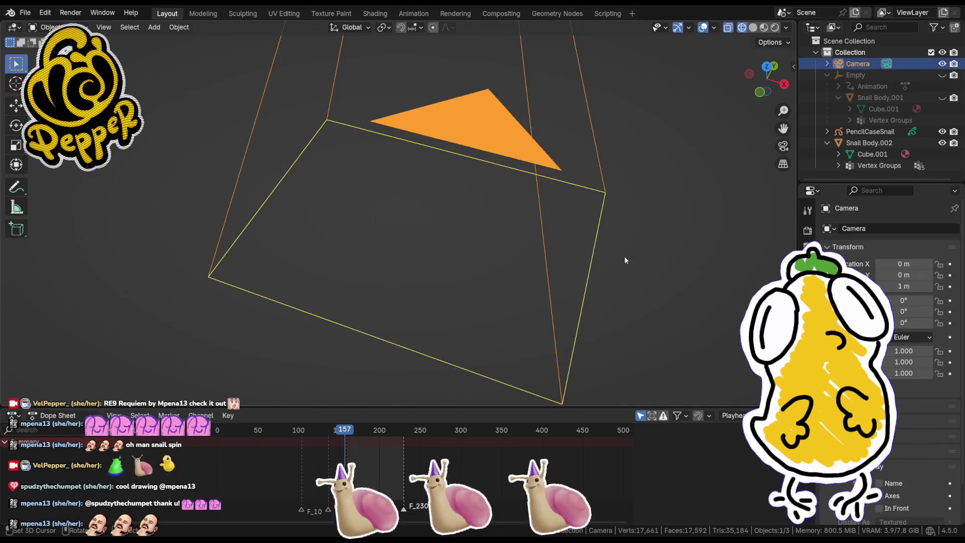
click(541, 185)
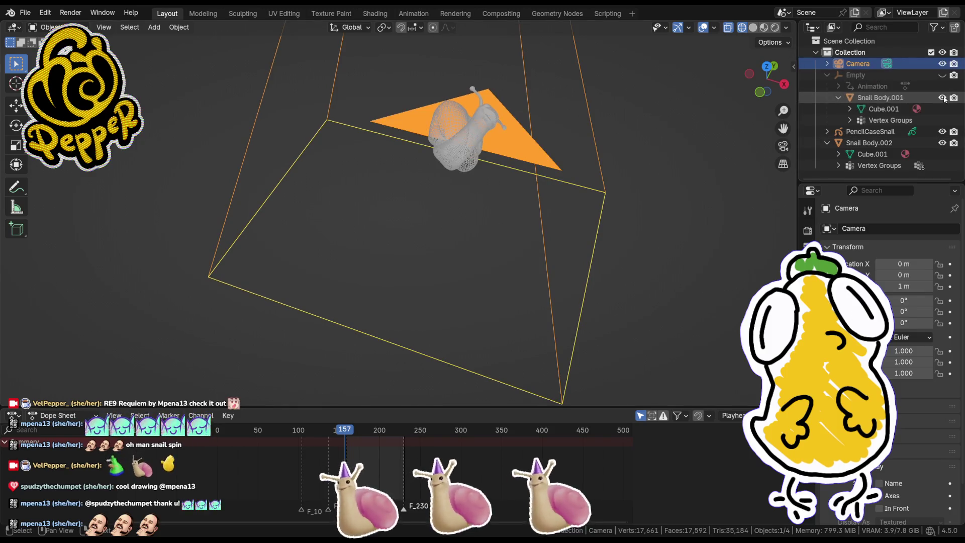
click(889, 133)
mouse_move(764, 191)
middle_down()
mouse_move(690, 213)
mouse_move(647, 194)
mouse_move(645, 180)
middle_up()
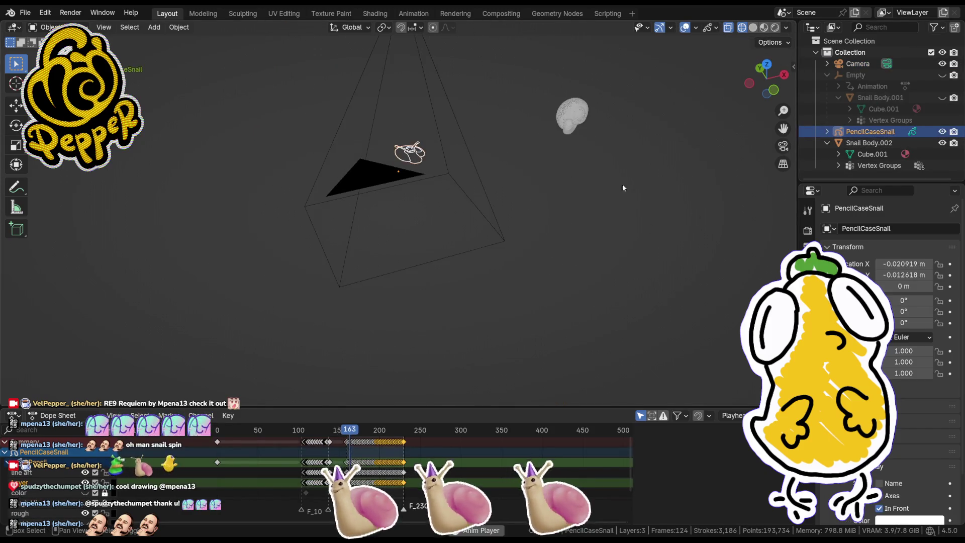
click(429, 337)
Step: Zoom in close to the snail and switch to material preview shading
scroll(427, 166, up, 5)
mouse_move(411, 224)
middle_down()
mouse_move(345, 276)
mouse_move(452, 200)
mouse_move(420, 284)
mouse_move(483, 207)
middle_up()
key(z)
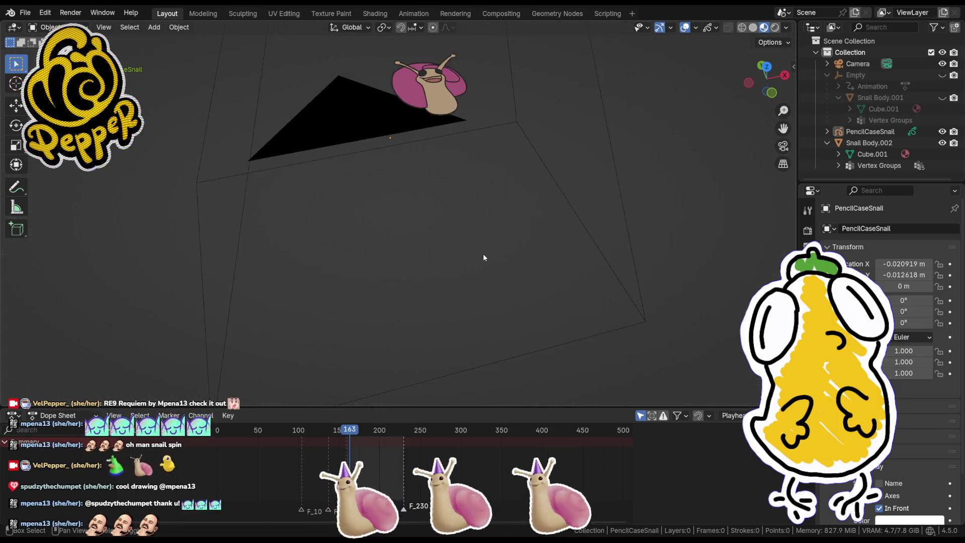
mouse_move(460, 255)
middle_down()
mouse_move(542, 247)
mouse_move(437, 223)
middle_up()
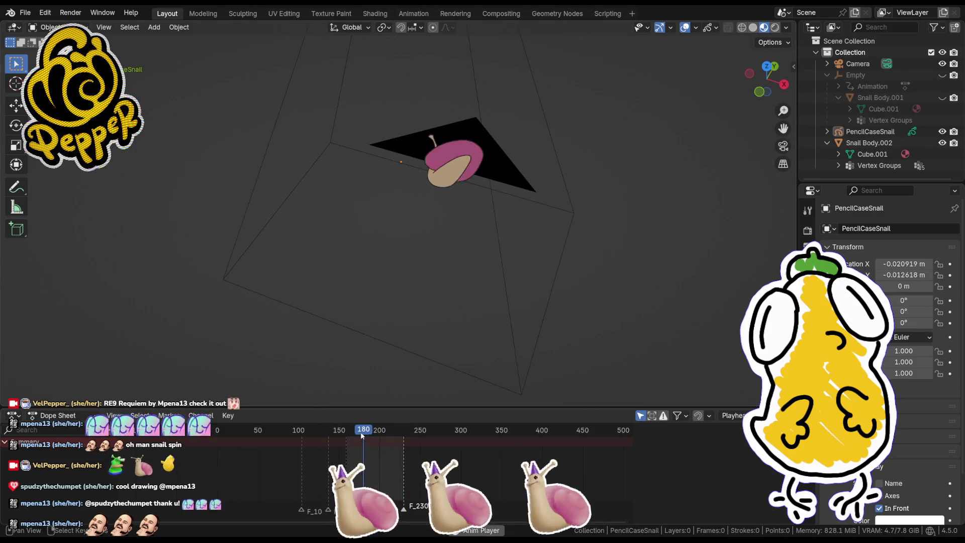
mouse_move(467, 173)
middle_down()
mouse_move(406, 237)
mouse_move(506, 219)
mouse_move(499, 257)
mouse_move(475, 276)
middle_up()
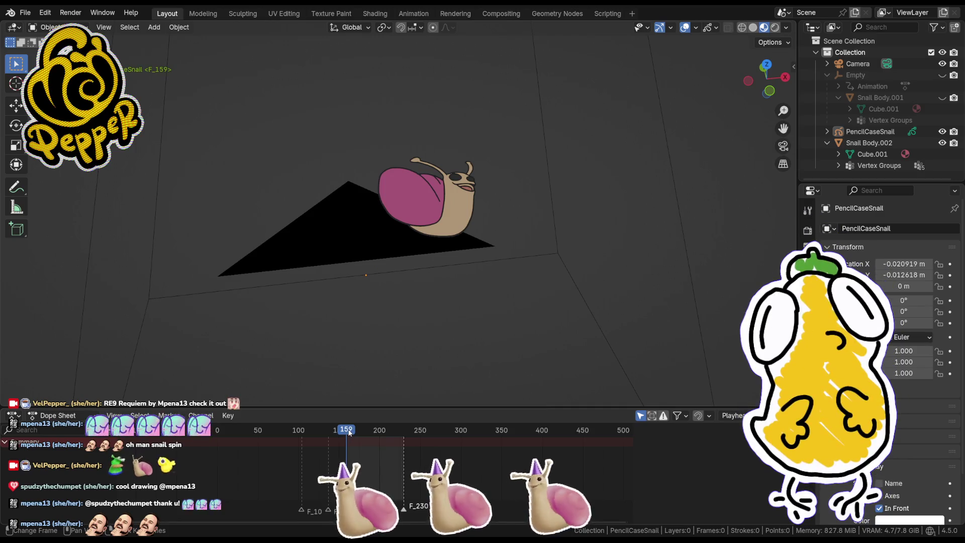
Step: Select PencilCaseSnail at frame 160, enlarge the Dope Sheet, and view through the camera
mouse_move(370, 434)
mouse_down()
mouse_move(339, 430)
mouse_move(354, 429)
mouse_up()
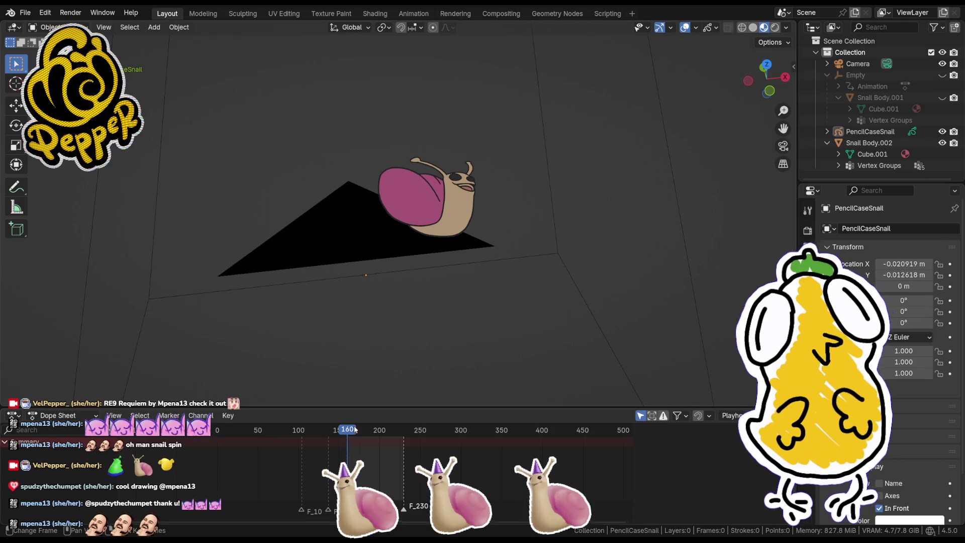
click(448, 206)
key(ctrl+Tab)
key(Escape)
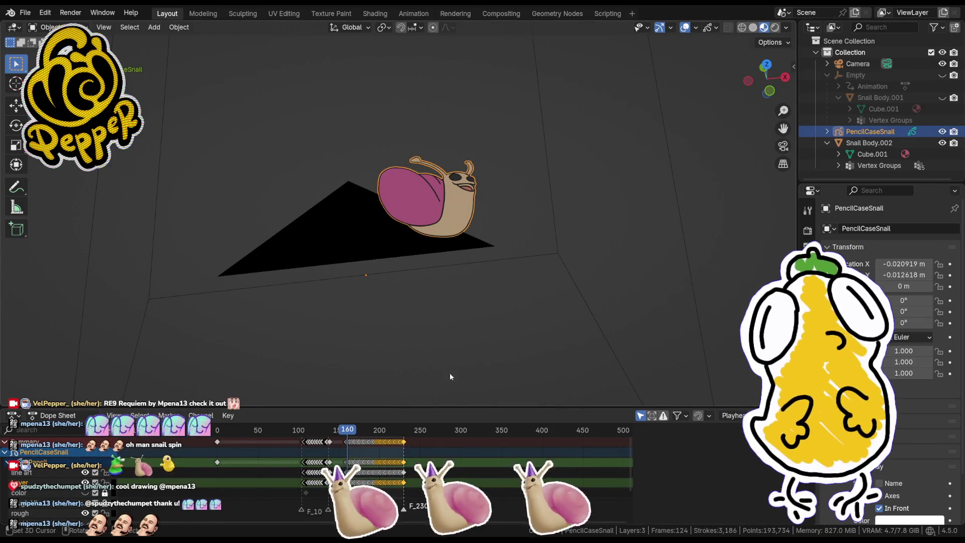
drag(450, 410, 450, 357)
key(KP_0)
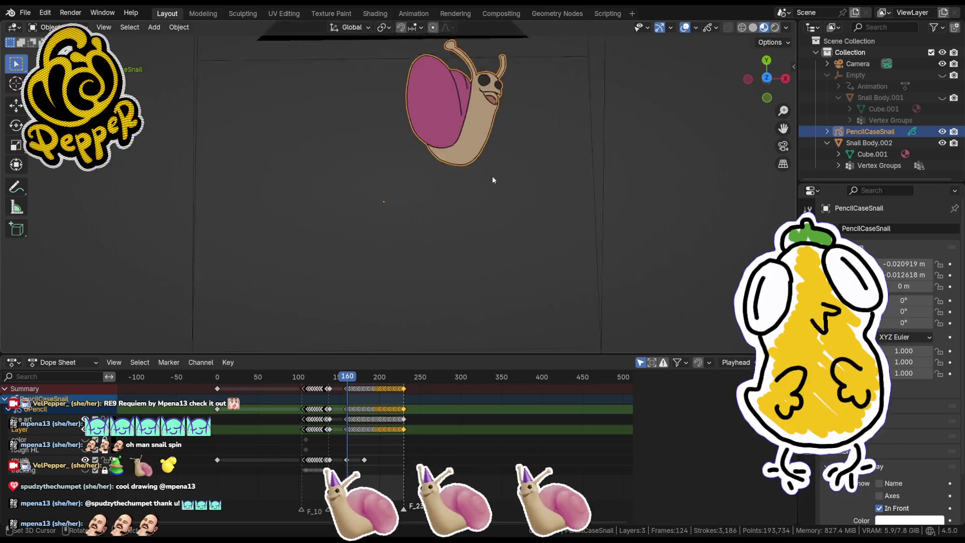
Step: Zoom into the camera frame and scroll the Dope Sheet to earlier frames
scroll(493, 176, up, 8)
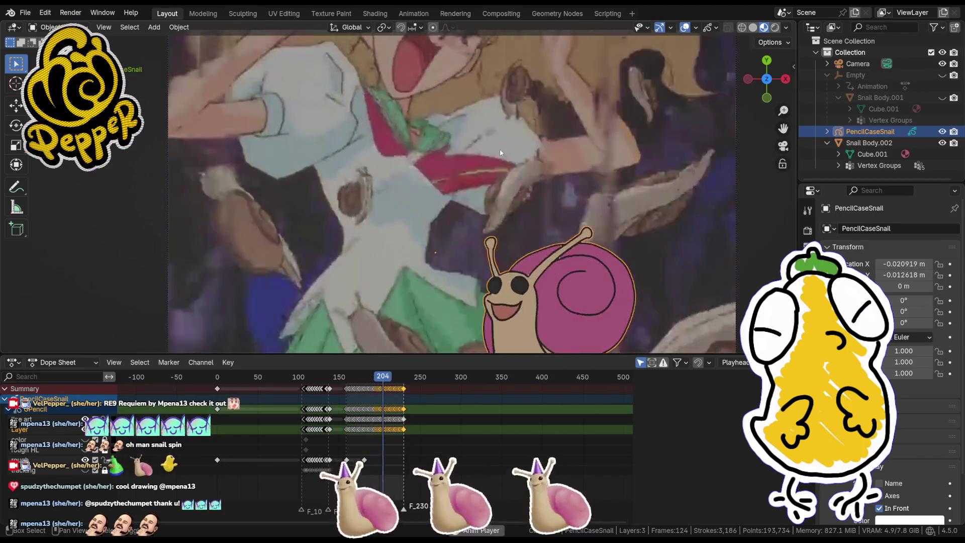
shift+middle_drag(551, 178, 509, 167)
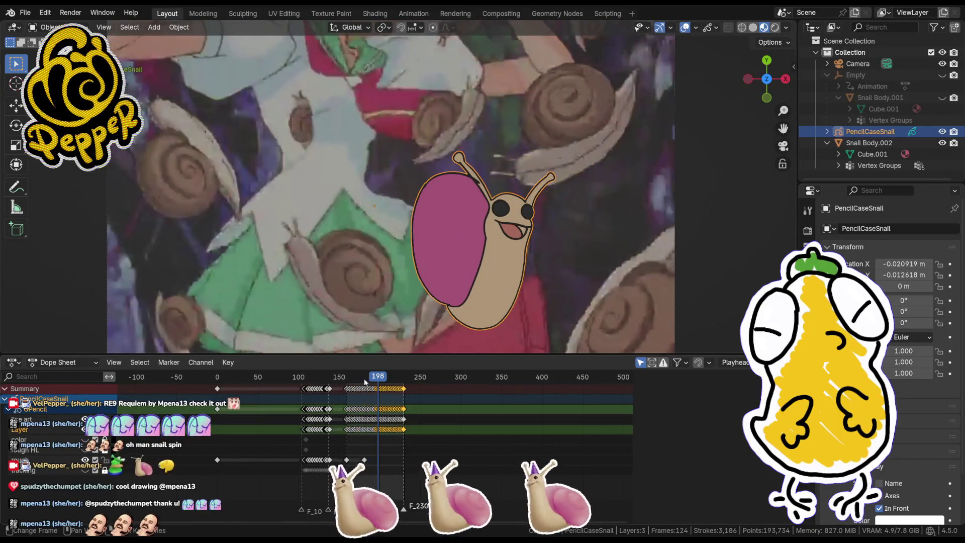
scroll(337, 433, up, 4)
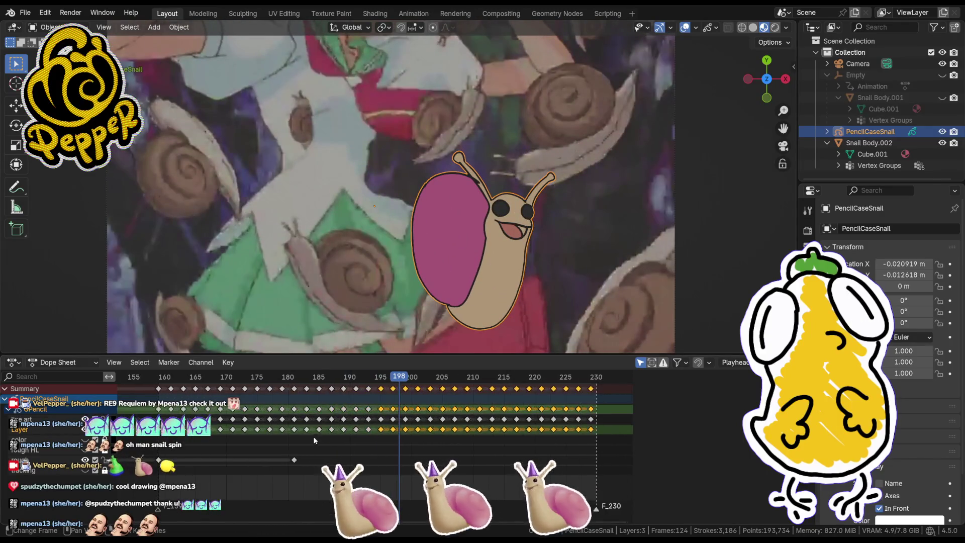
middle_drag(372, 430, 557, 437)
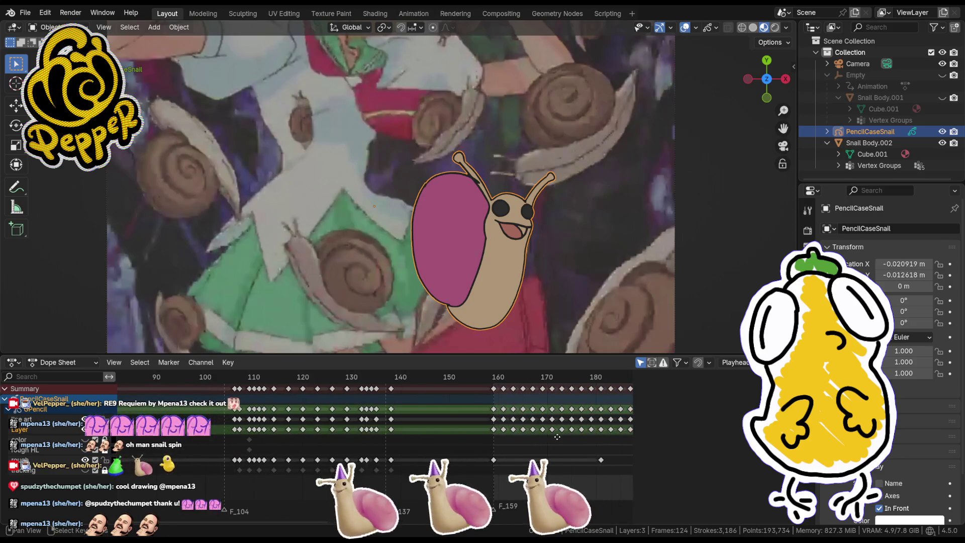
middle_drag(501, 439, 544, 447)
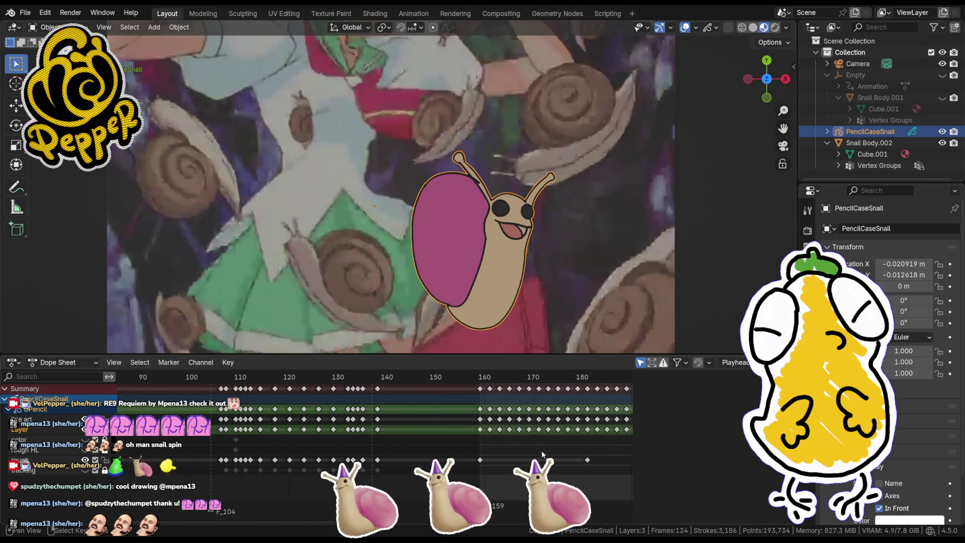
Step: Move the playhead from frame 132 to 159 and show the drawing's layer list
mouse_move(487, 381)
mouse_down()
mouse_move(539, 380)
mouse_move(338, 381)
mouse_move(348, 381)
mouse_up()
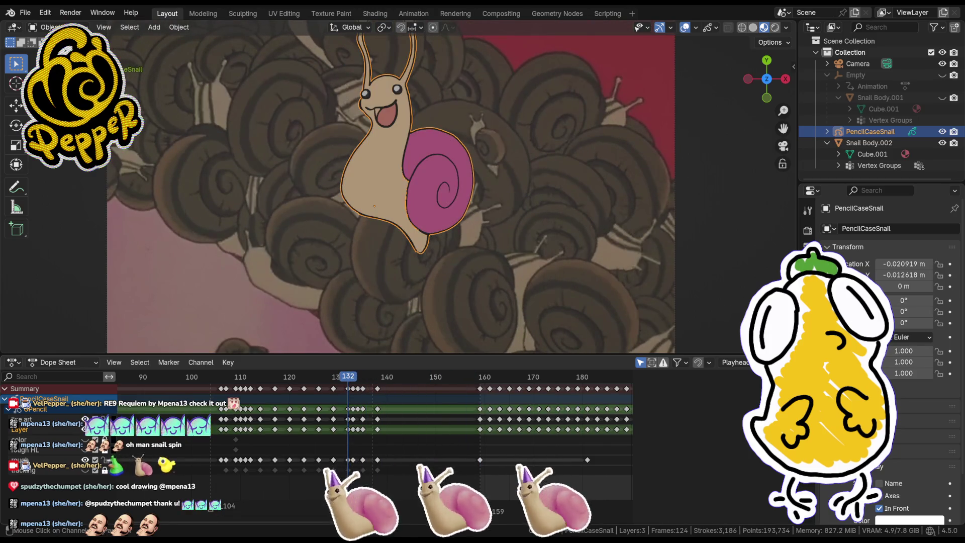
drag(430, 378, 480, 384)
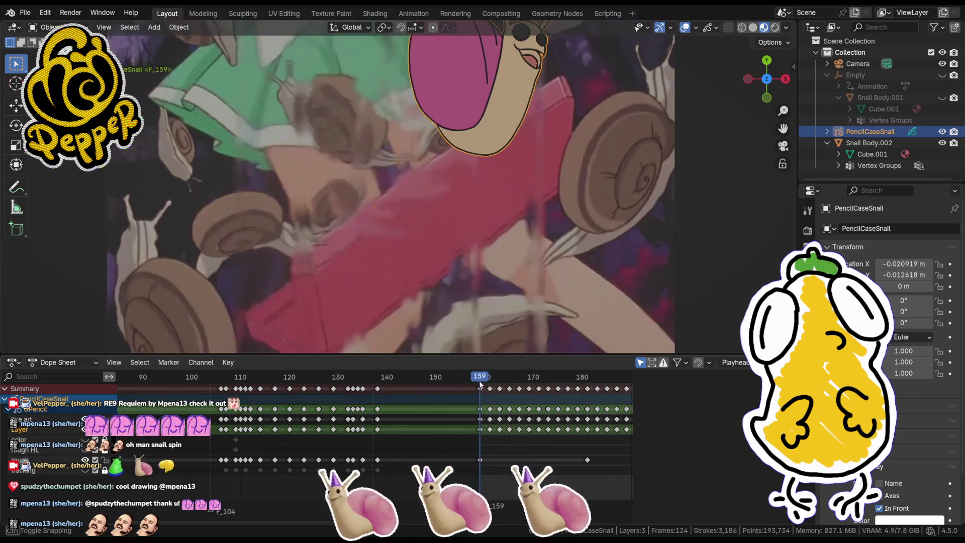
scroll(483, 436, down, 1)
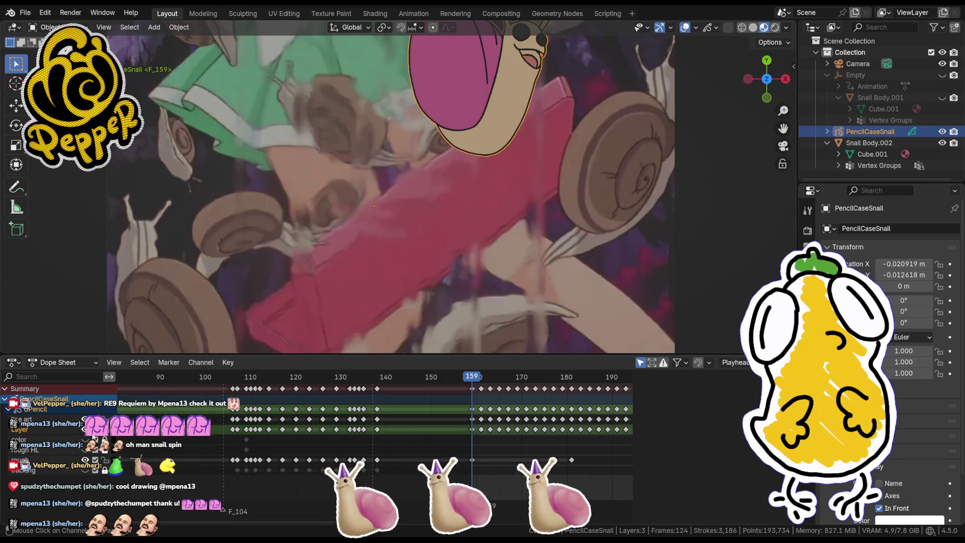
click(808, 377)
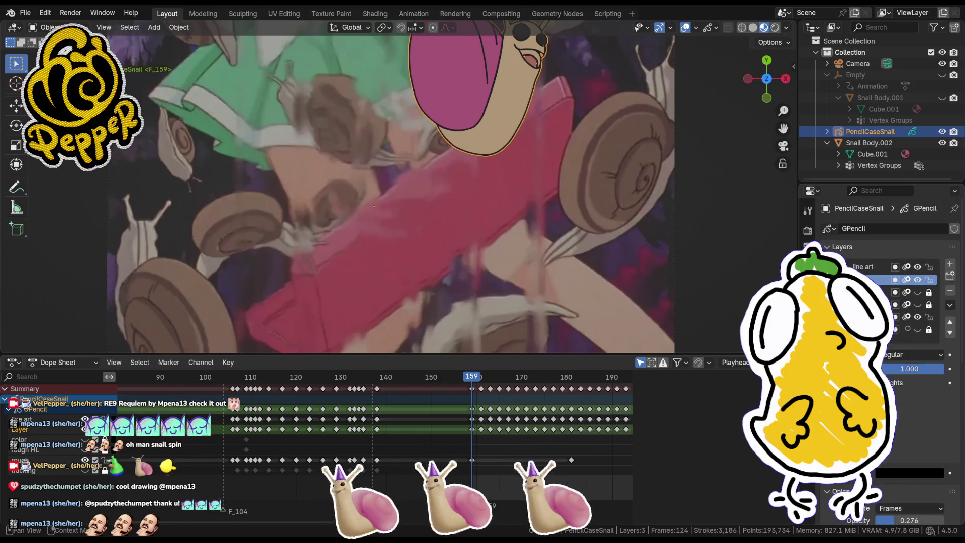
Step: Rename the existing layer to 'color fills'
double_click(876, 280)
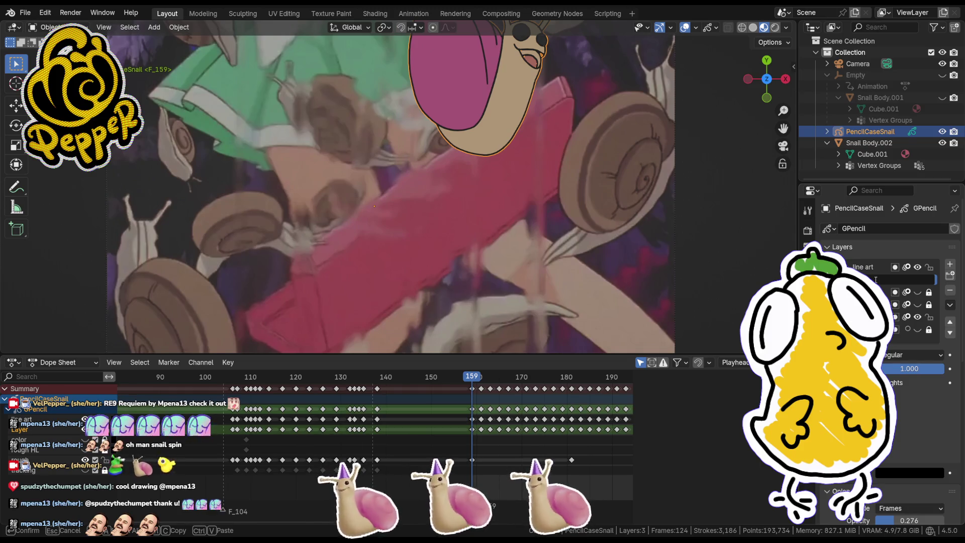
text(color fills)
key(Return)
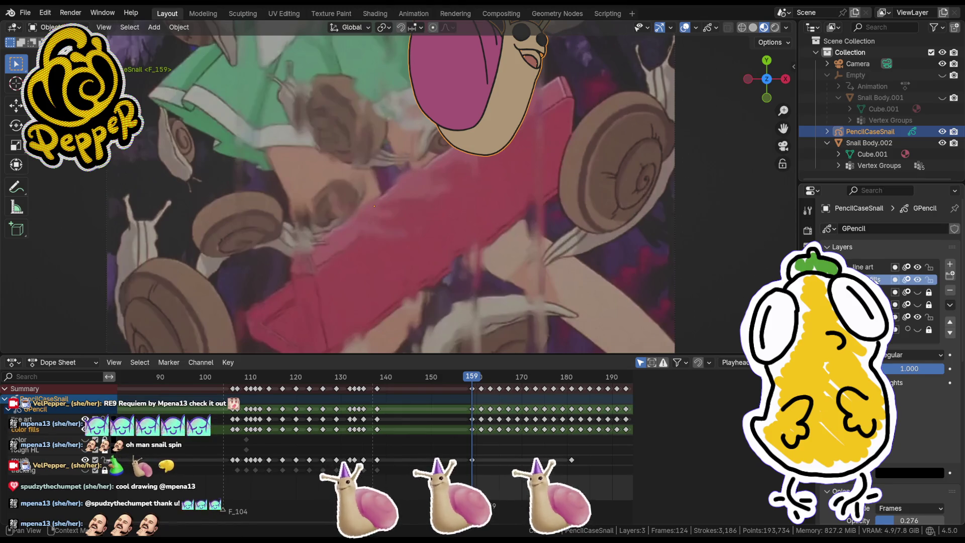
Step: Add a new layer and name it 'highlight spin'
click(950, 264)
double_click(915, 279)
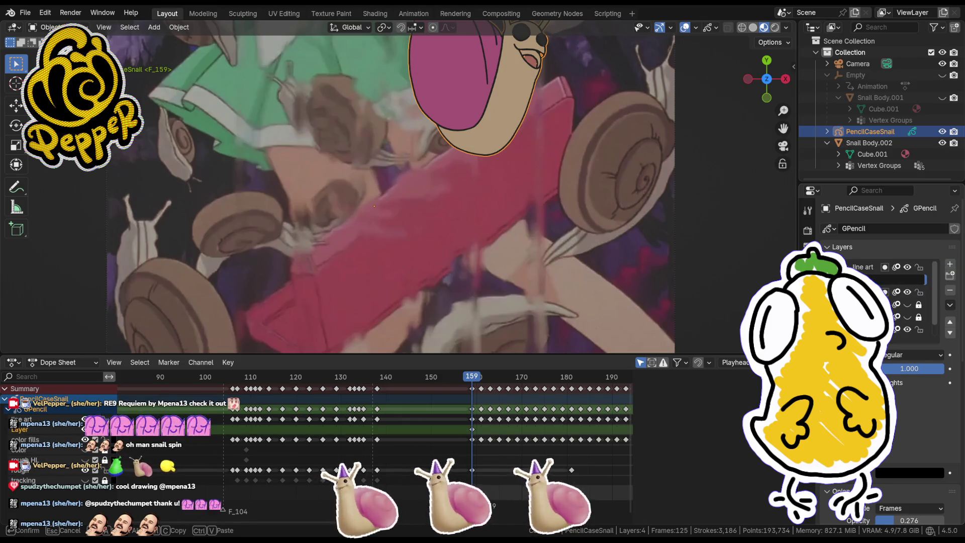
text(spl)
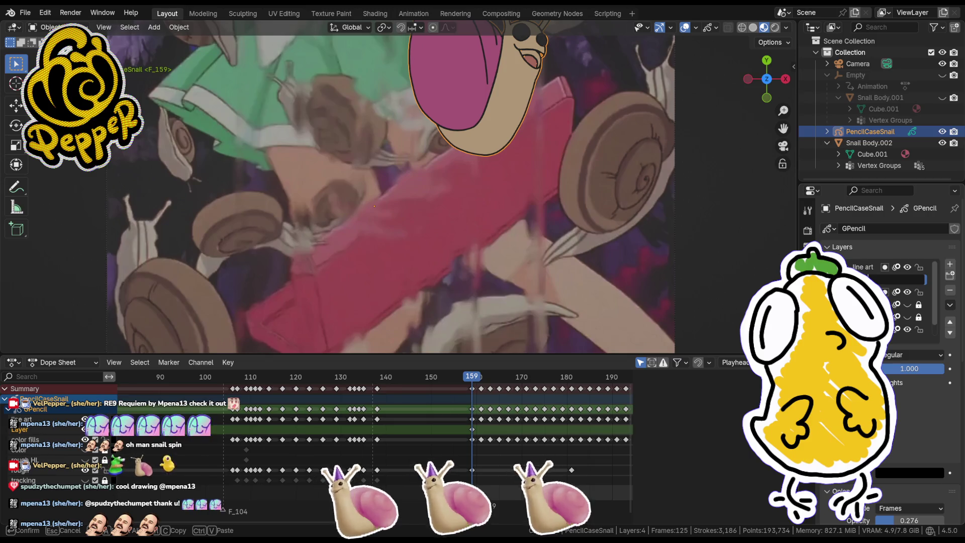
text(n)
key(Return)
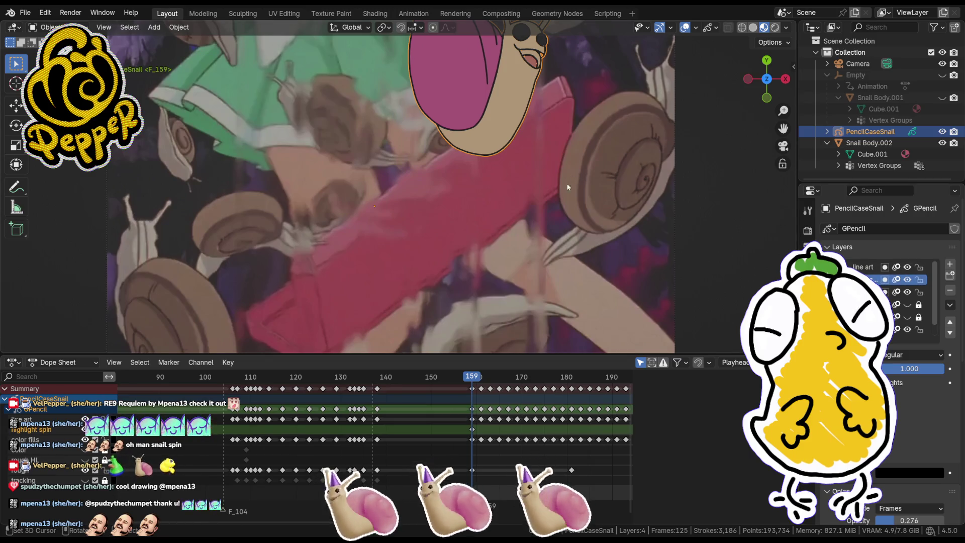
scroll(557, 155, up, 2)
scroll(556, 155, down, 4)
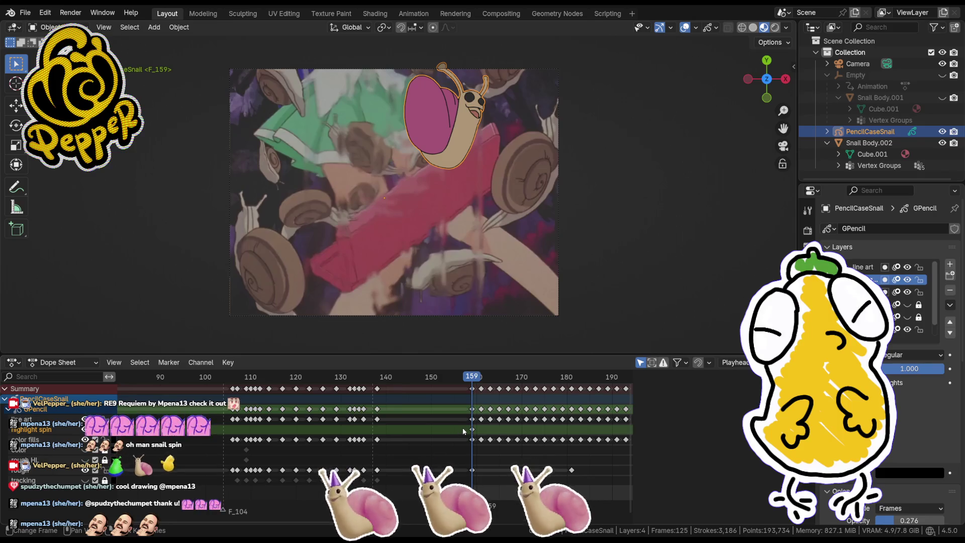
Step: Scrub back from frame 161 and insert Location keyframes on the PencilCaseSnail drawing
click(479, 380)
mouse_move(480, 380)
mouse_down()
mouse_move(233, 384)
mouse_move(465, 402)
mouse_move(466, 410)
mouse_move(377, 425)
mouse_up()
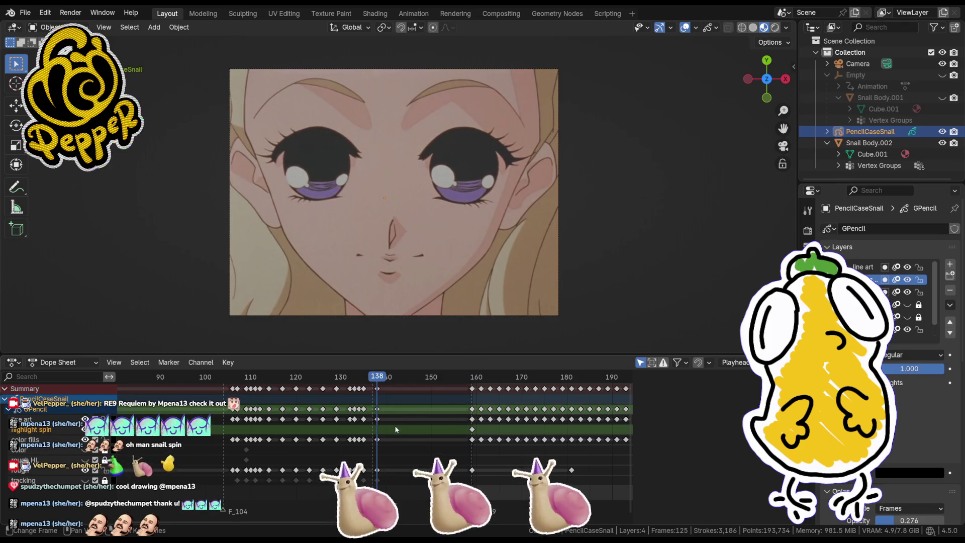
key(i)
key(k)
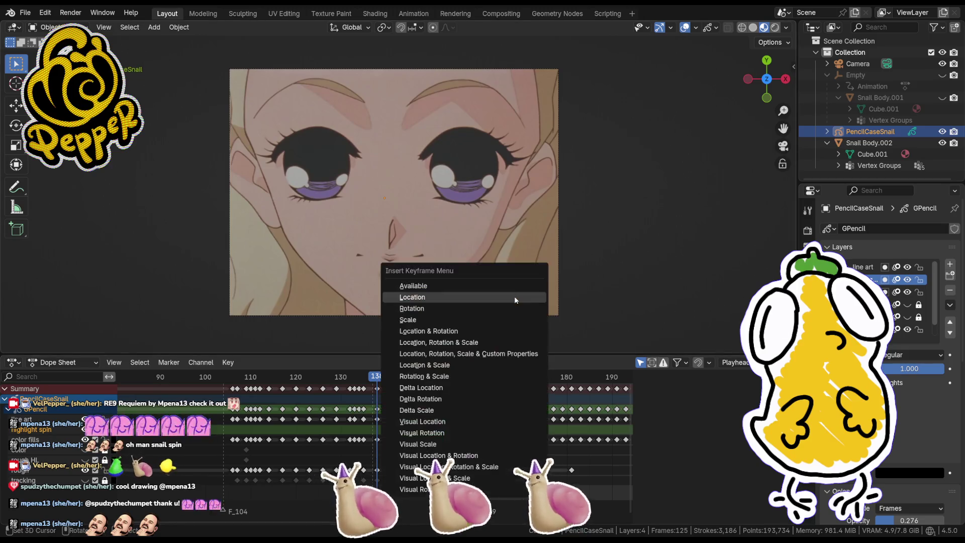
click(514, 296)
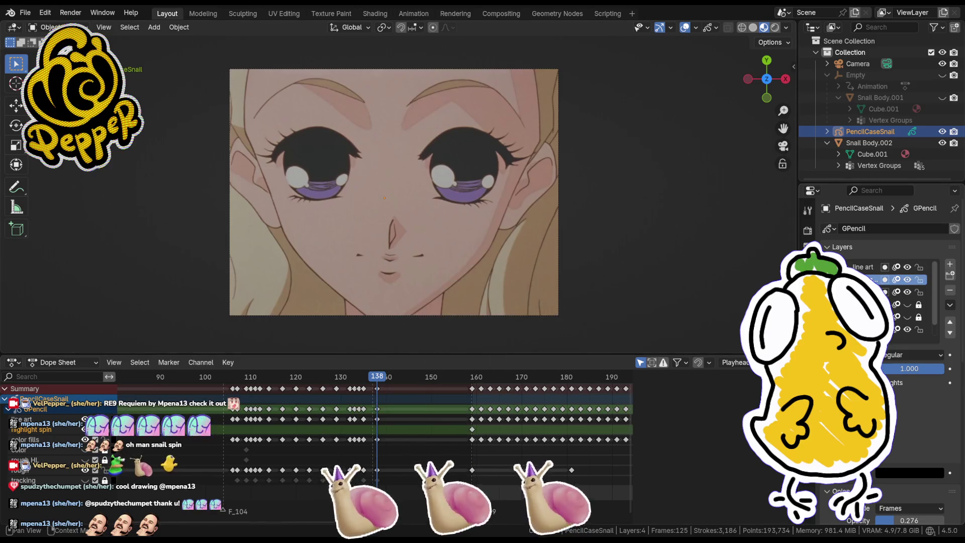
key(k)
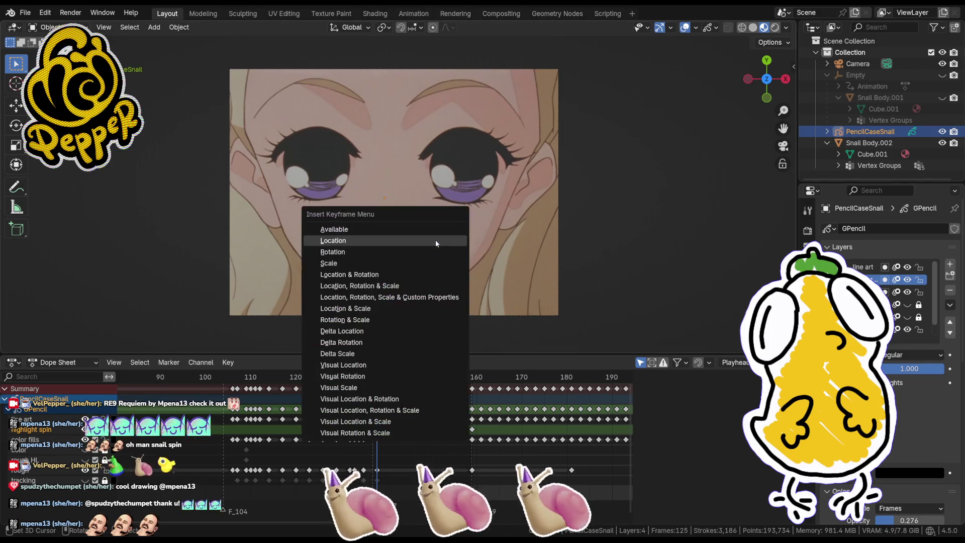
click(436, 241)
key(ctrl+Tab)
Step: Enter Draw Mode, add a blank frame on the active layer, and go to frame 159
click(442, 176)
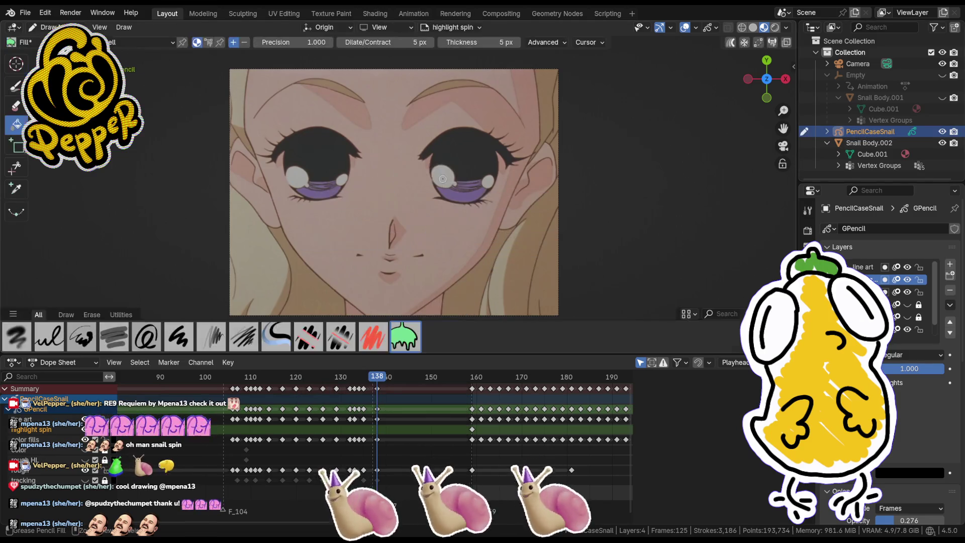
key(i)
click(443, 178)
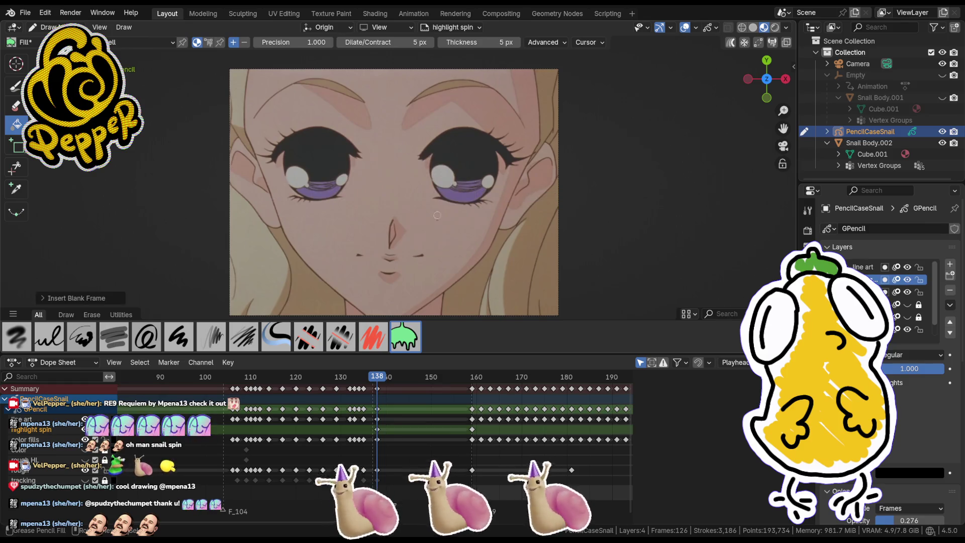
drag(469, 375, 471, 376)
scroll(452, 101, up, 5)
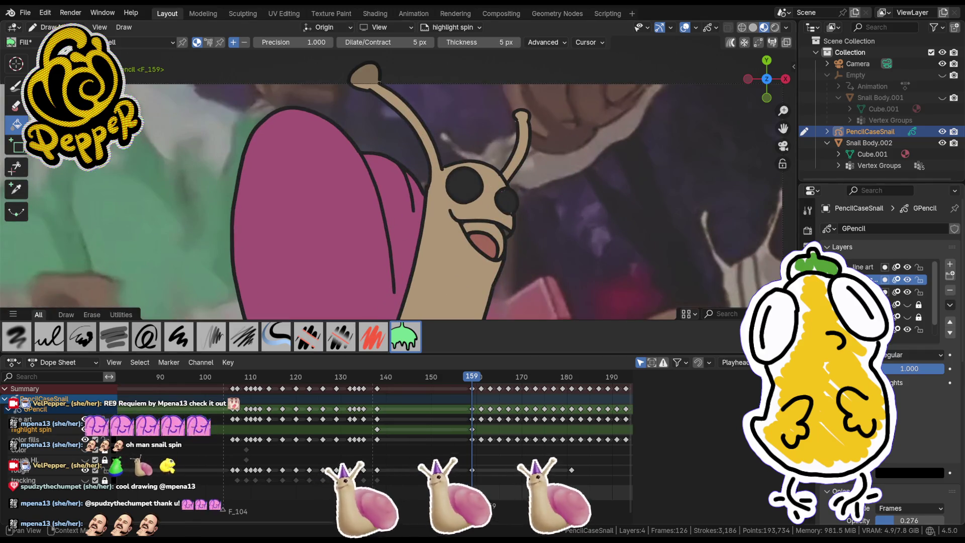
Step: Fill the snail's eye light grey at 44 px thickness, then add an Ink Pen highlight
click(808, 443)
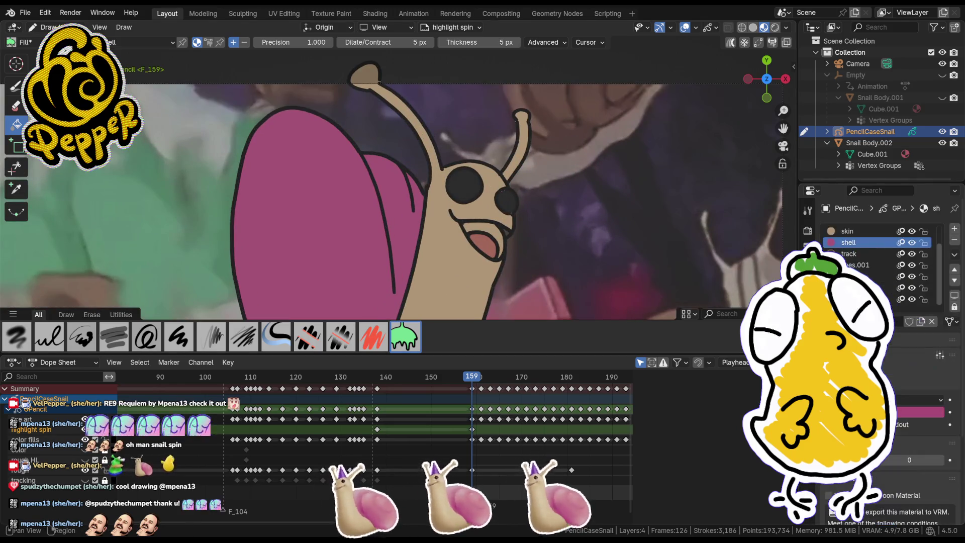
click(854, 298)
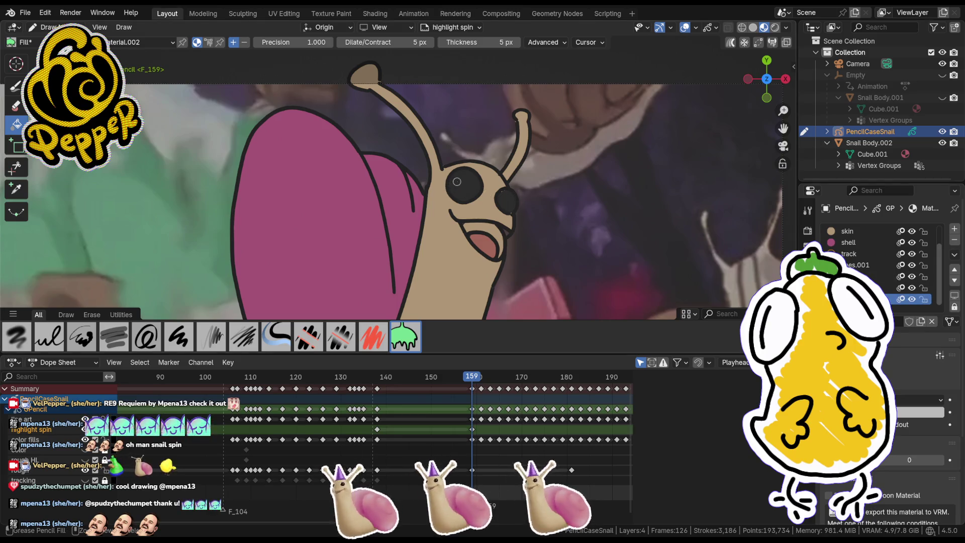
key(f)
click(471, 186)
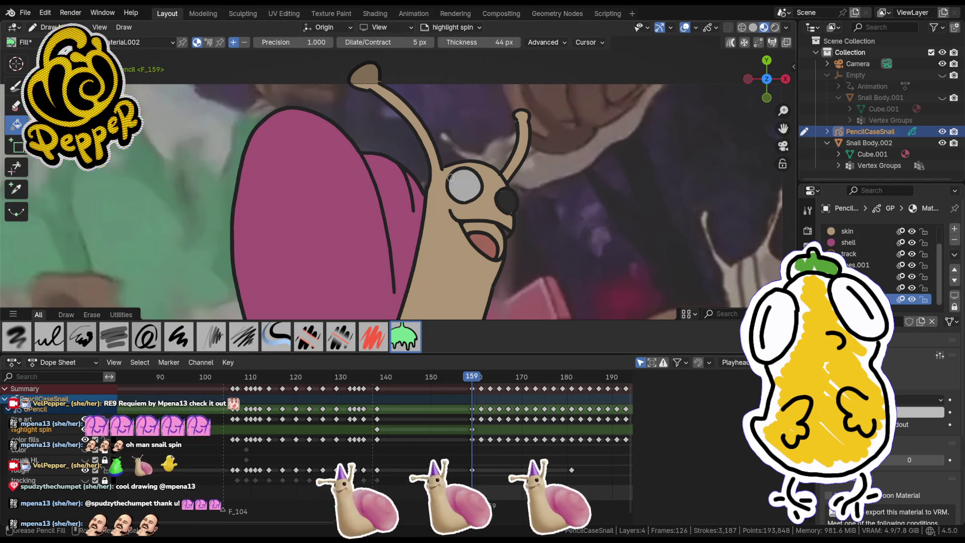
click(466, 182)
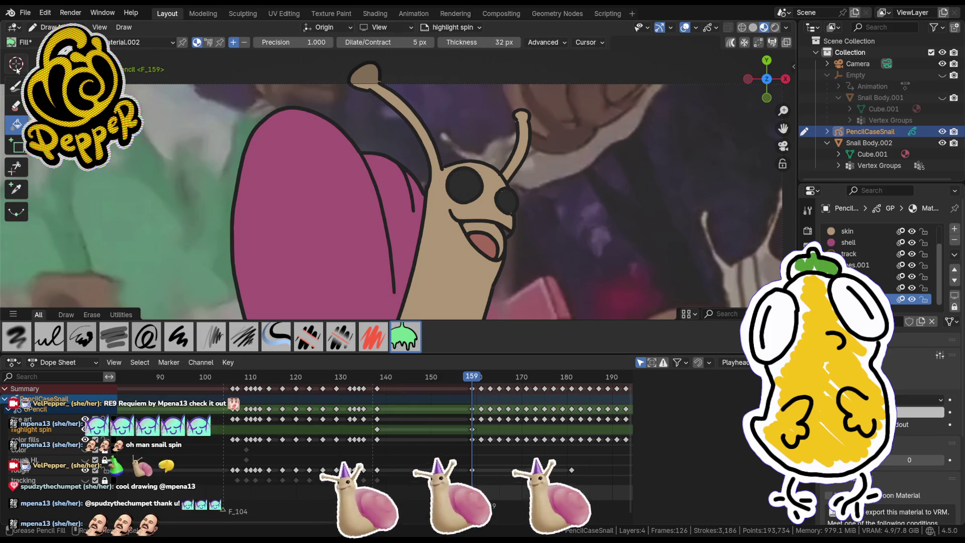
click(16, 85)
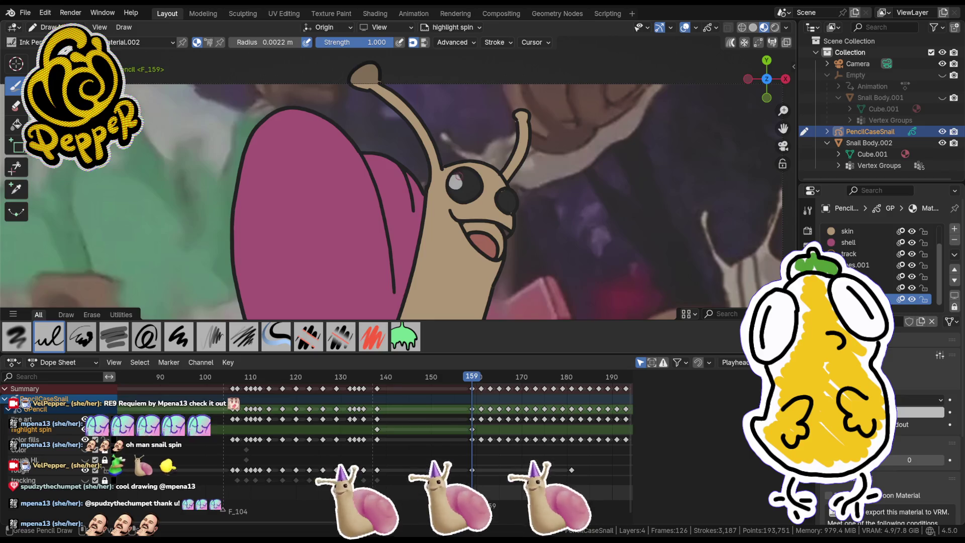
drag(458, 177, 456, 186)
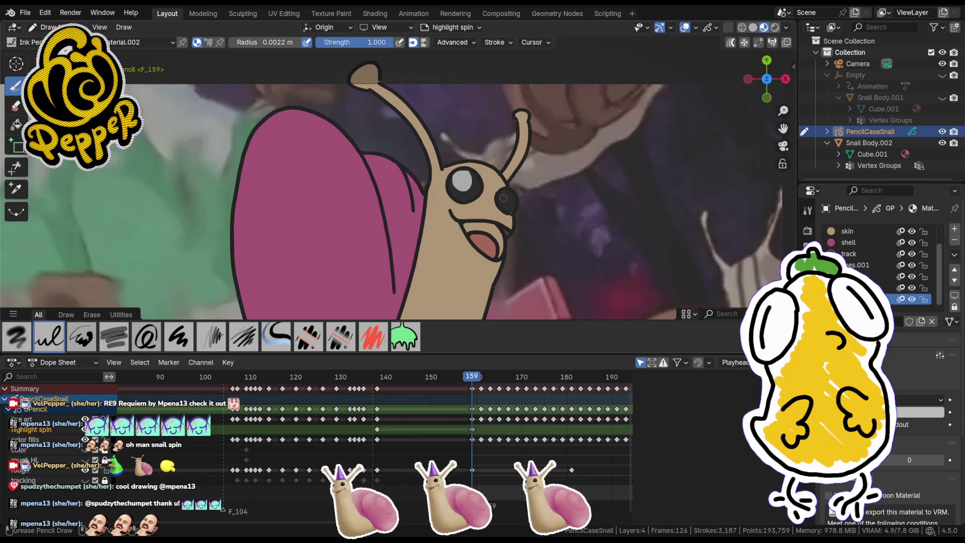
Step: Draw a white highlight on the right eye and turn off Stabilize Stroke
drag(502, 192, 507, 197)
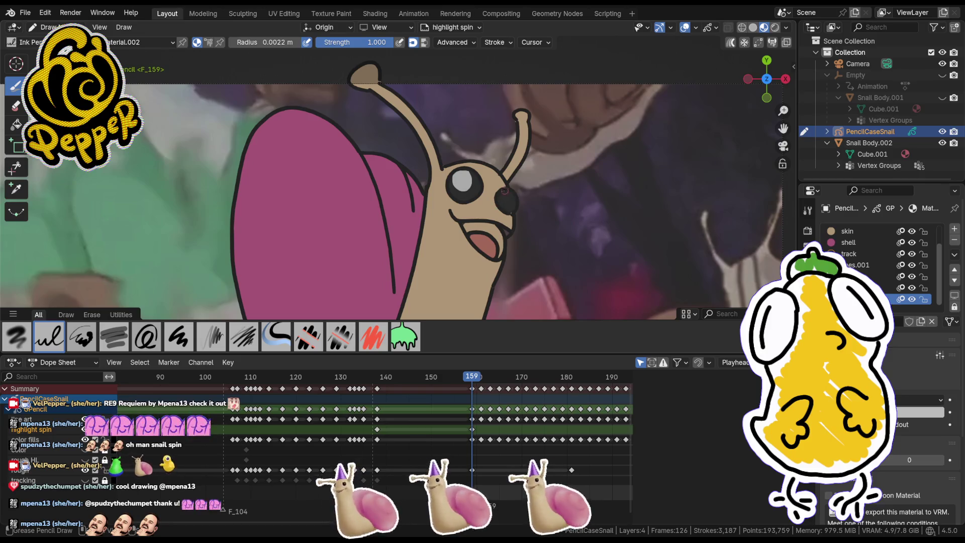
click(462, 43)
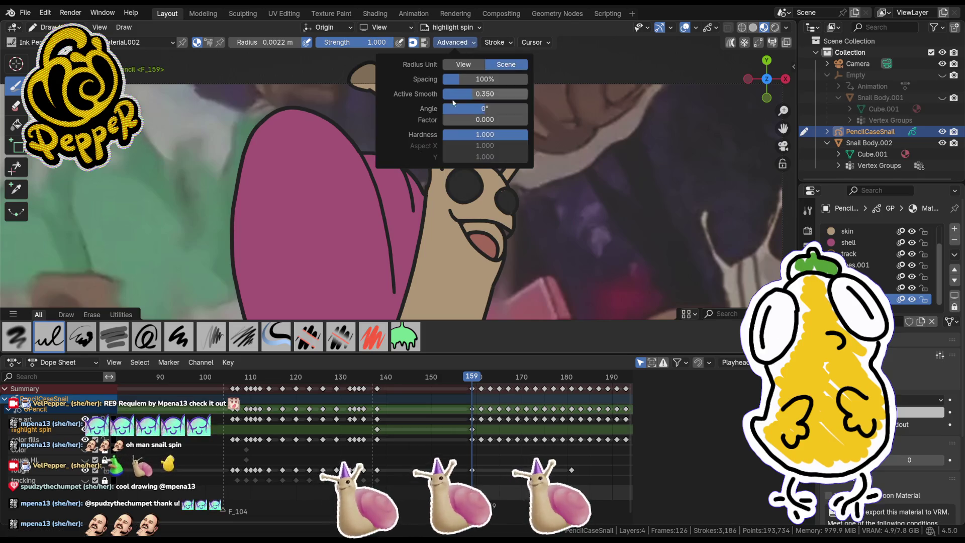
click(503, 43)
click(451, 289)
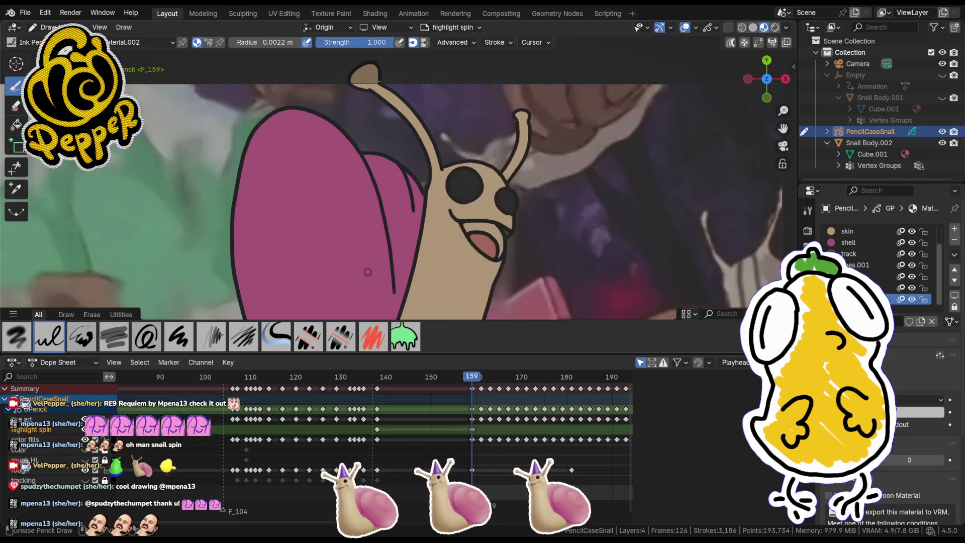
Step: Redraw the left-eye highlight with a tiny dark mark, then advance to frame 161
drag(467, 174, 462, 173)
click(462, 175)
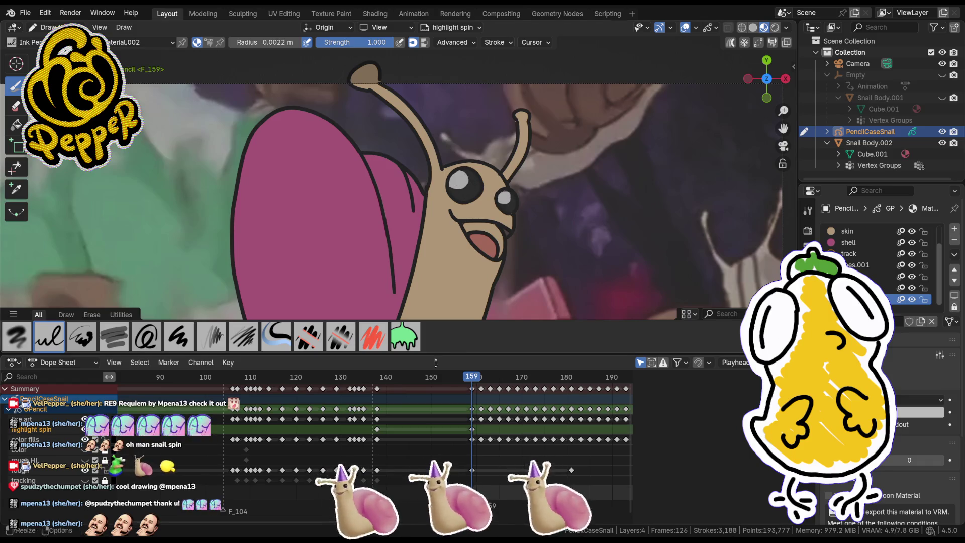
drag(482, 376, 482, 382)
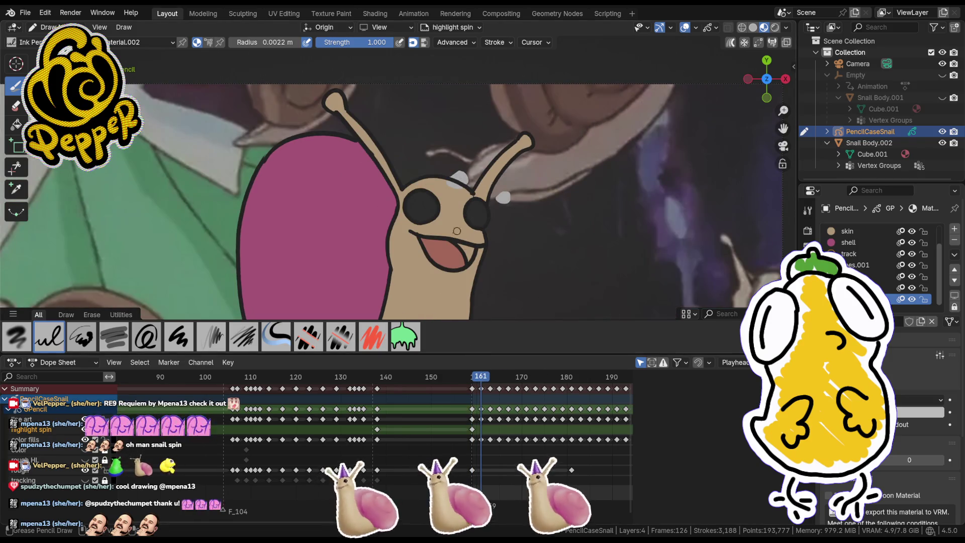
Step: Add a blank keyframe at frame 161 and draw white highlights in both eyes
key(i)
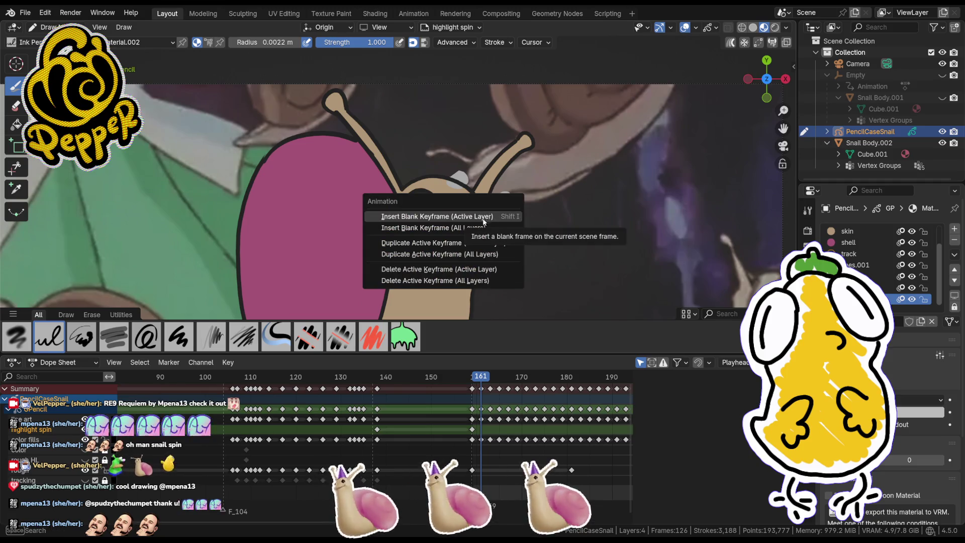
key(Escape)
key(i)
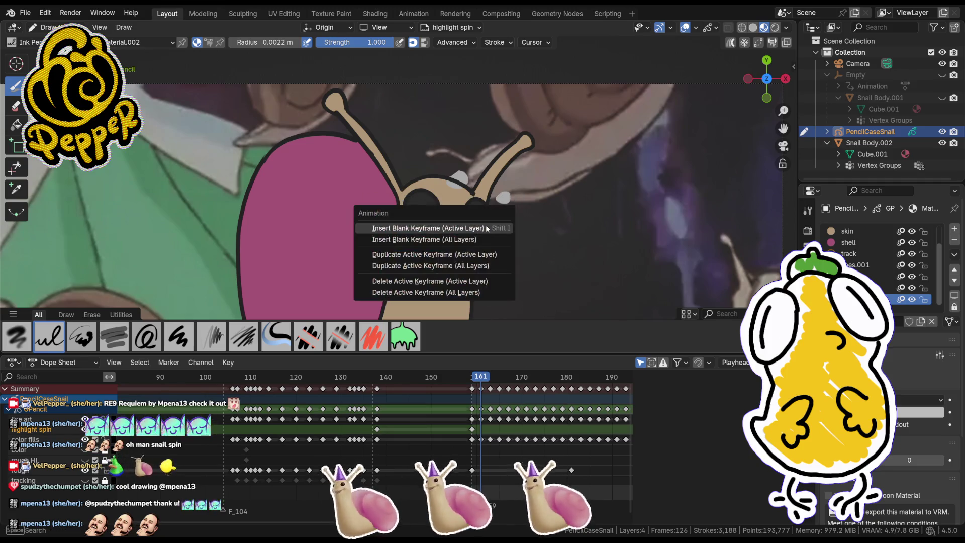
click(483, 226)
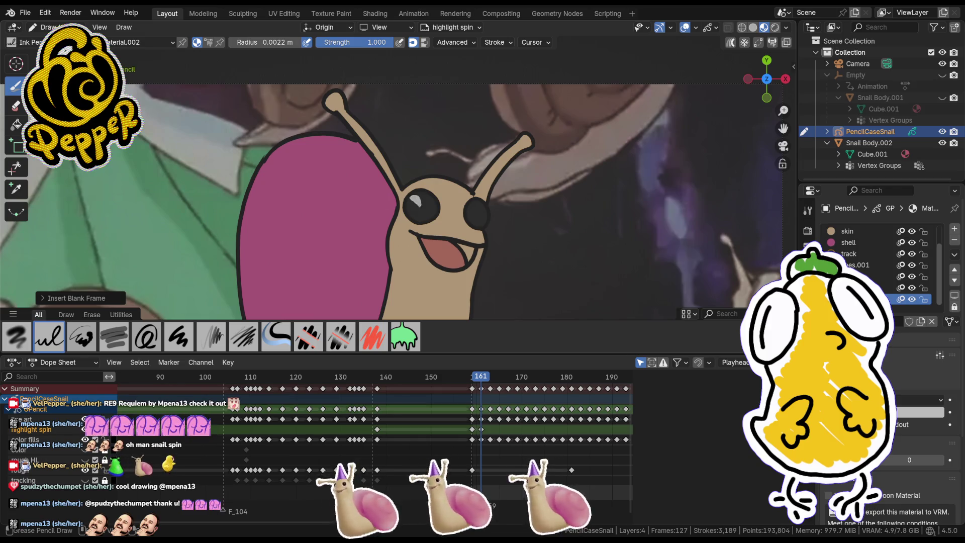
drag(415, 199, 413, 202)
drag(474, 206, 472, 214)
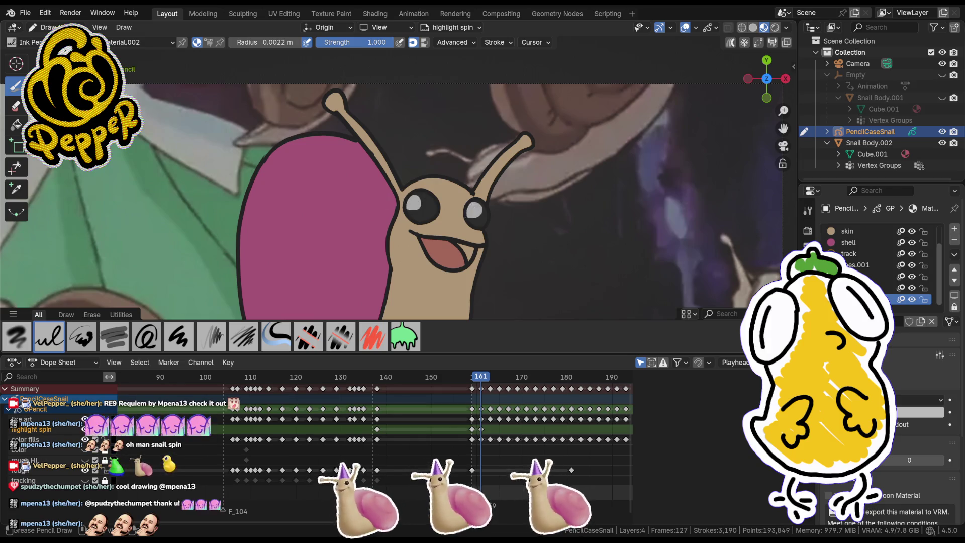
Step: Add a blank keyframe at frame 163, drawing then undoing a left-eye highlight
drag(481, 382, 490, 382)
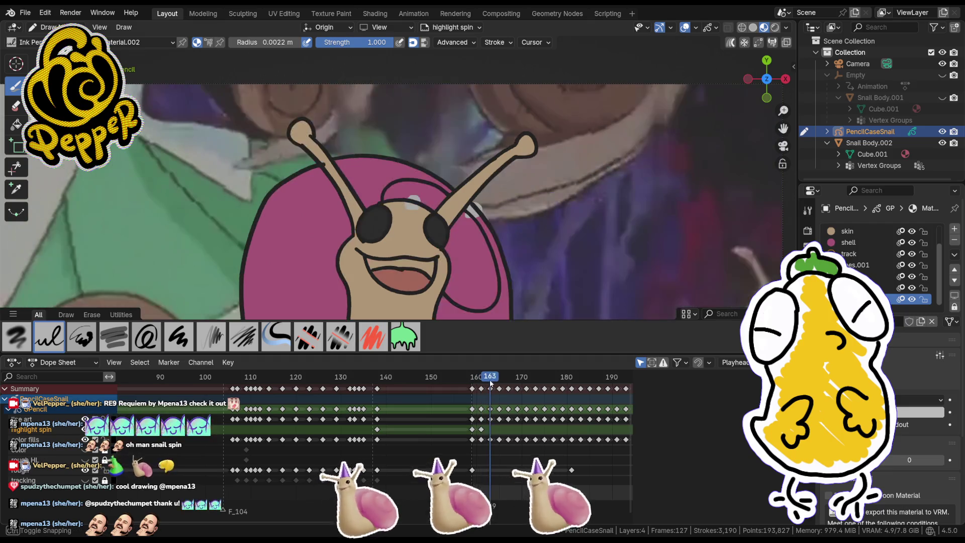
key(i)
click(391, 265)
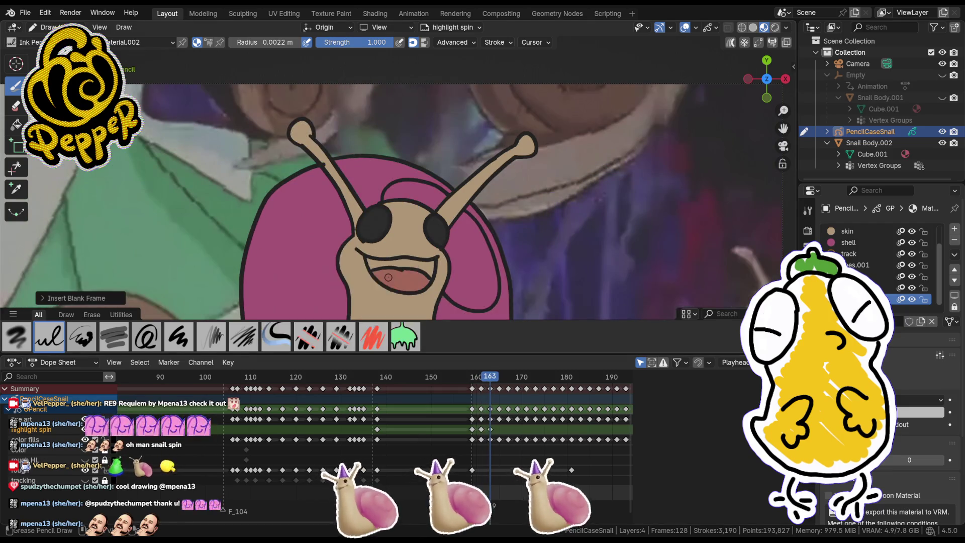
drag(363, 219, 364, 227)
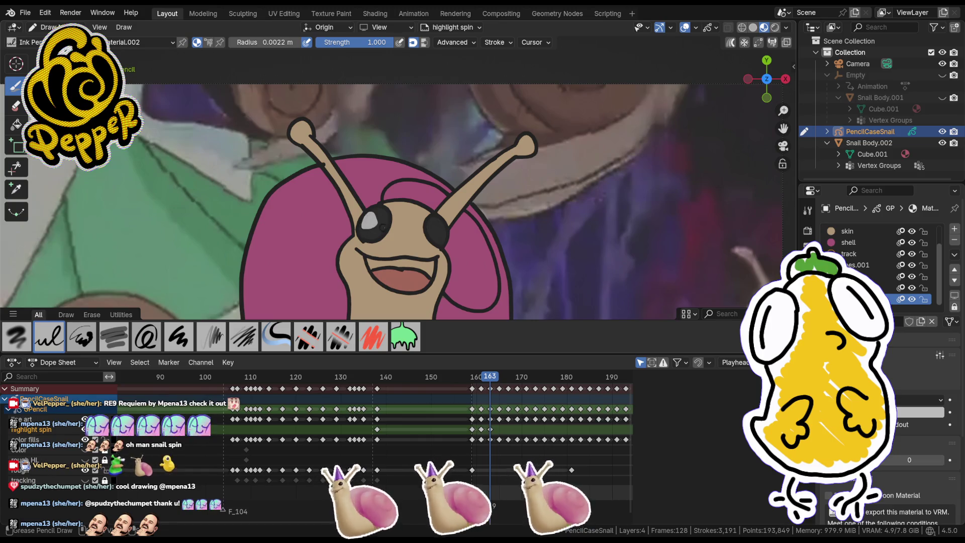
key(ctrl+z)
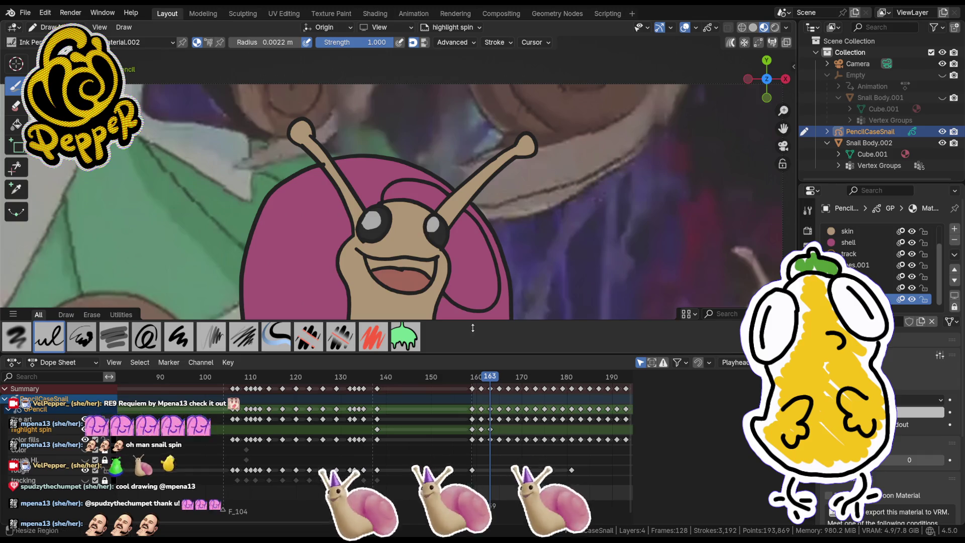
Step: Add blank keyframes at frames 165 and 167, marking an eye highlight on each
drag(495, 375, 499, 378)
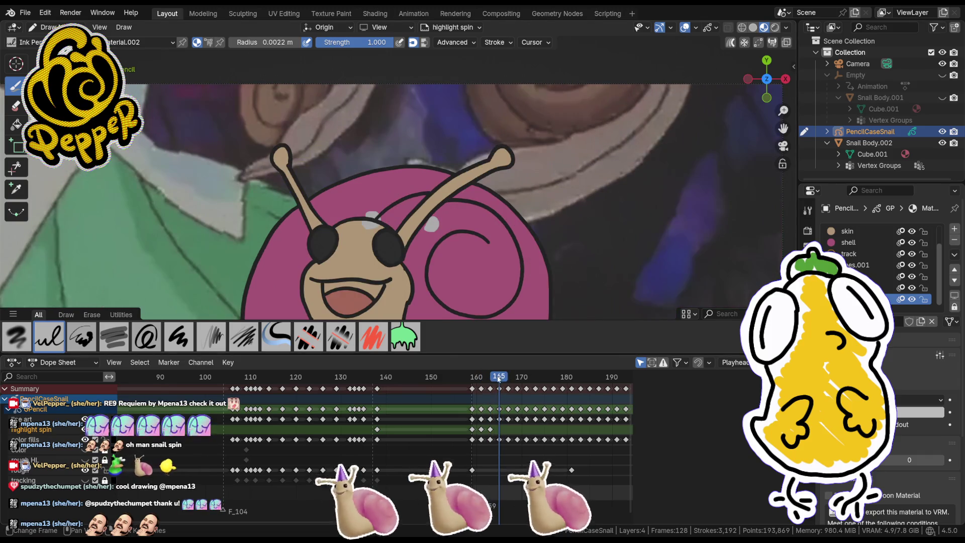
key(i)
click(410, 296)
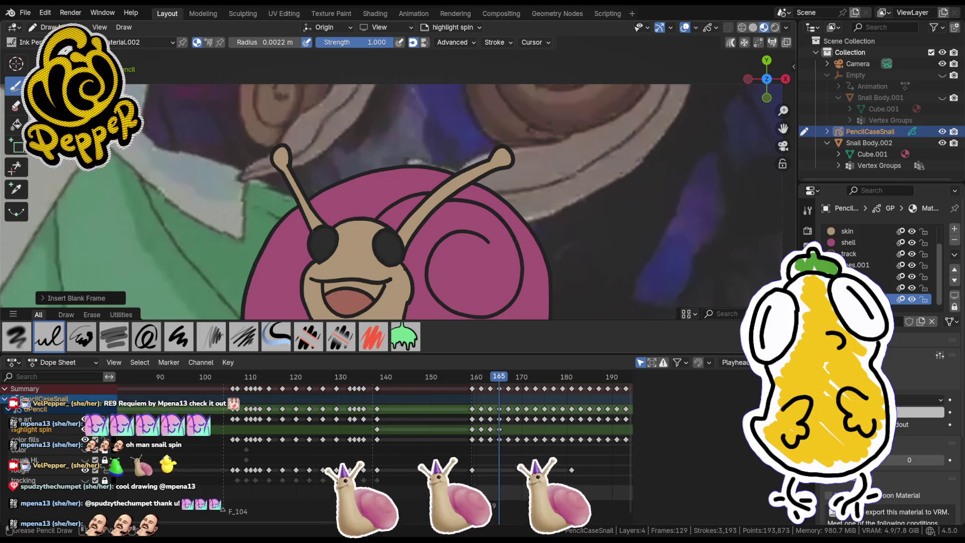
click(378, 249)
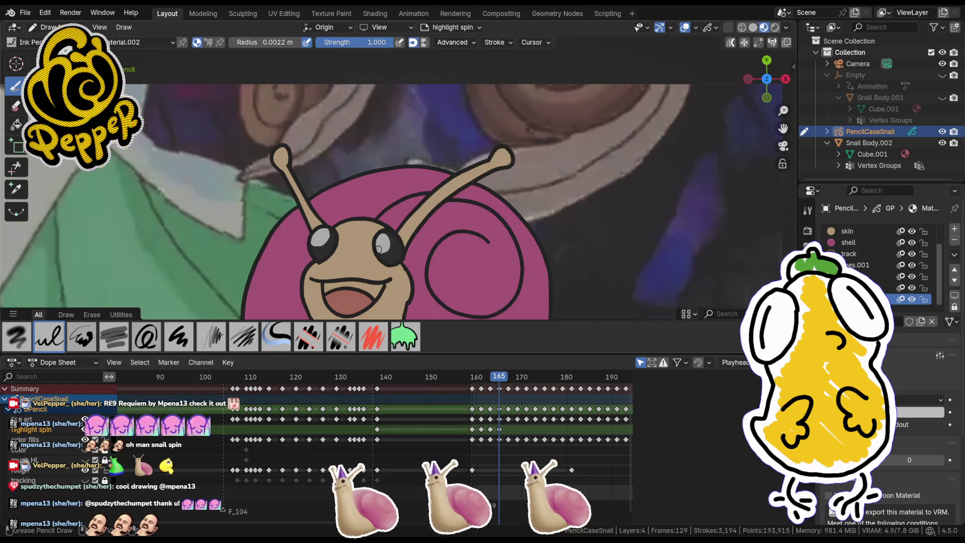
drag(507, 382, 511, 381)
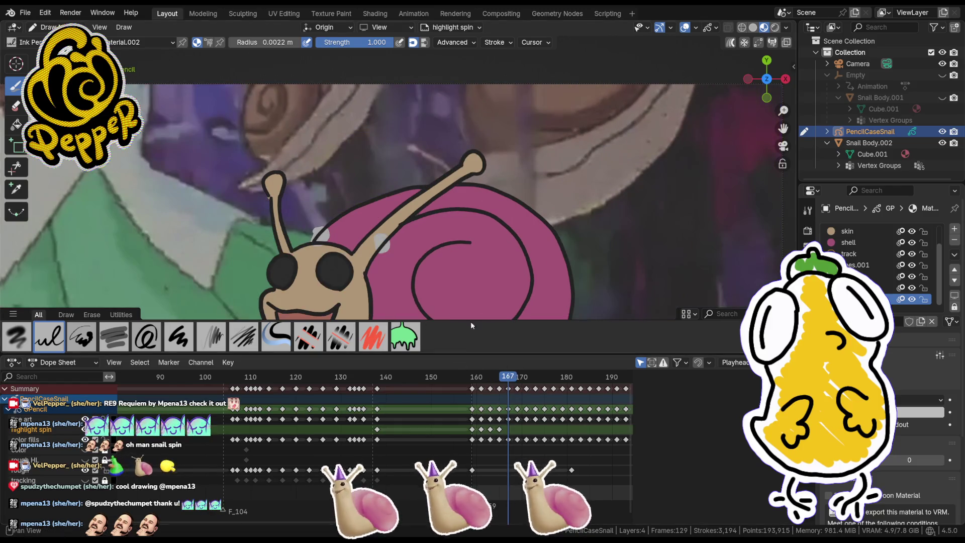
key(i)
click(363, 273)
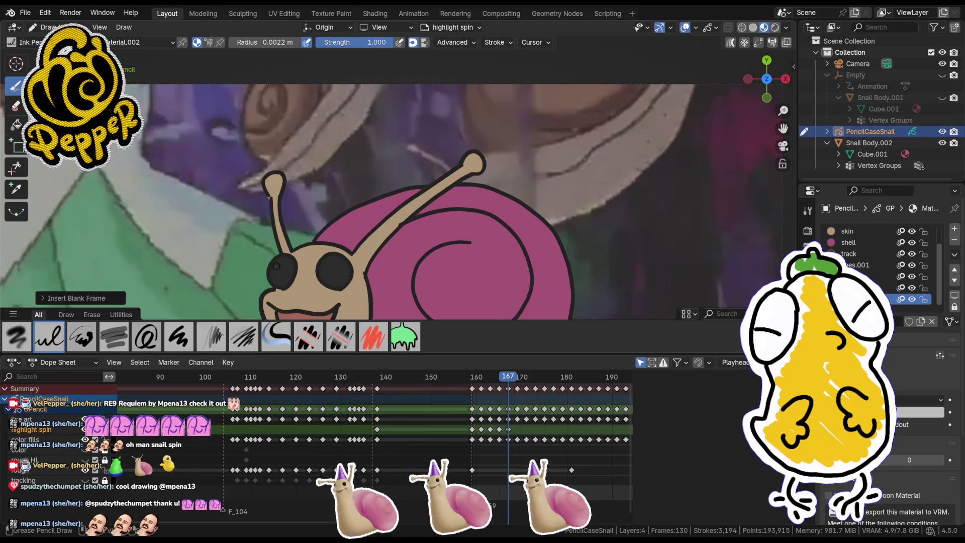
drag(276, 262, 281, 273)
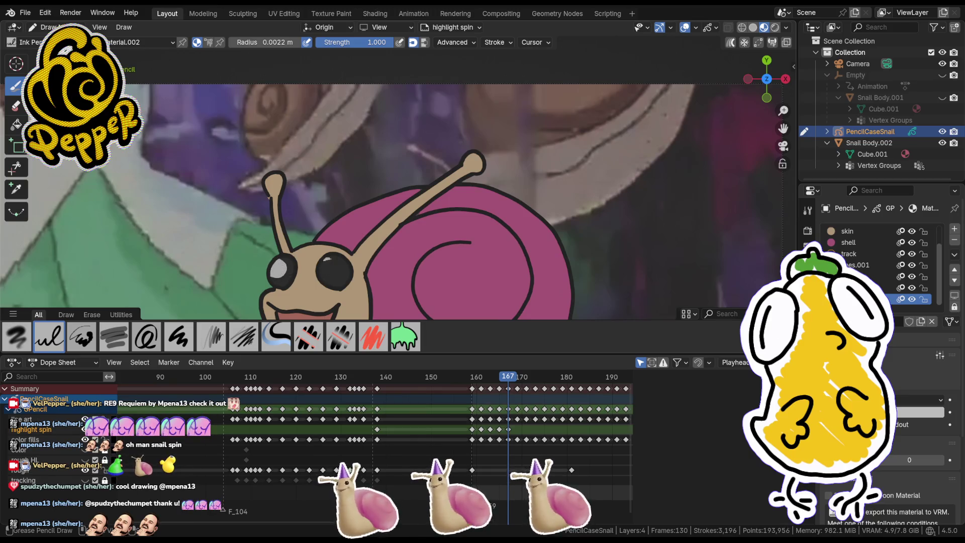
Step: Add a blank keyframe at frame 169 and draw a right-eye highlight
drag(514, 382, 517, 379)
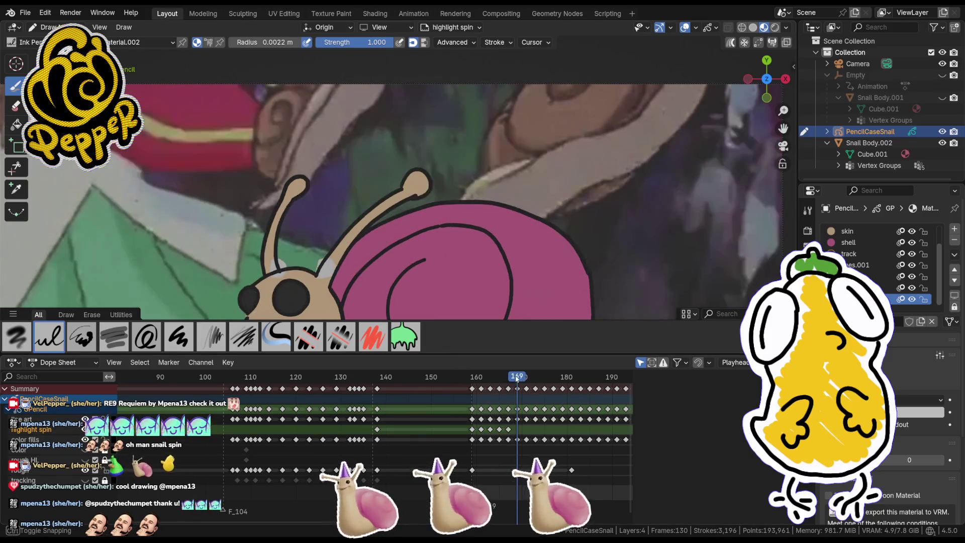
key(i)
click(280, 290)
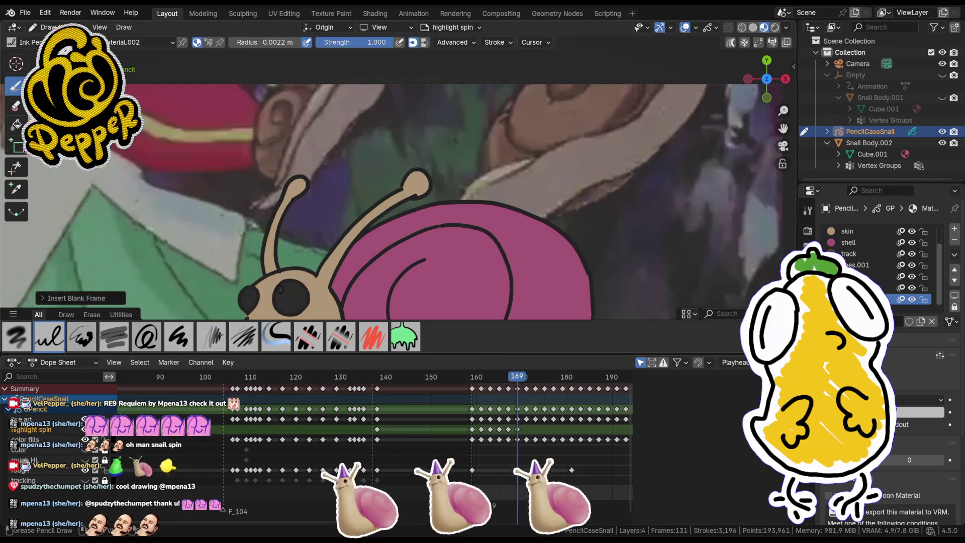
mouse_move(291, 292)
mouse_down()
mouse_move(278, 296)
mouse_move(290, 297)
mouse_up()
key(i)
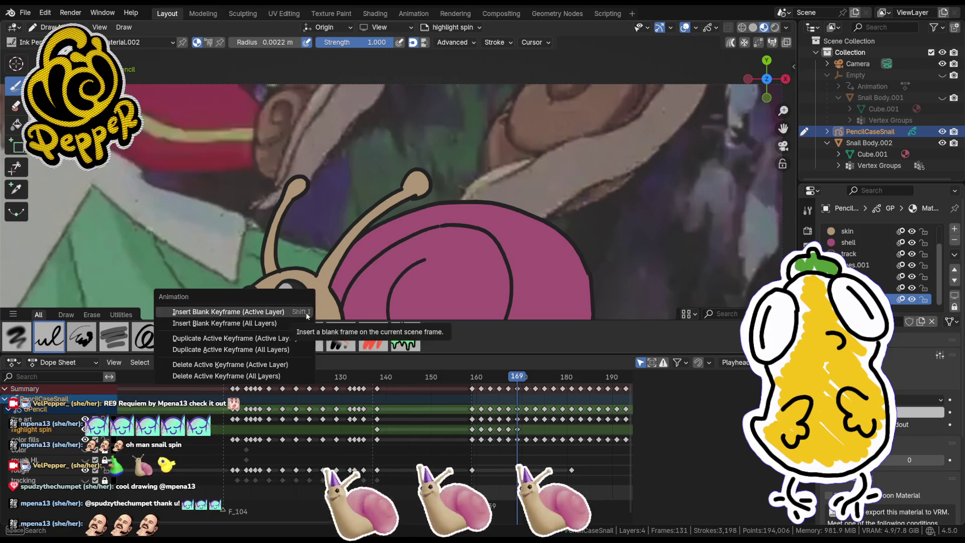
Step: Add a blank keyframe at frame 171 and redraw the eye highlight on the enlarged snail
drag(519, 378, 526, 377)
shift+middle_drag(334, 188, 427, 112)
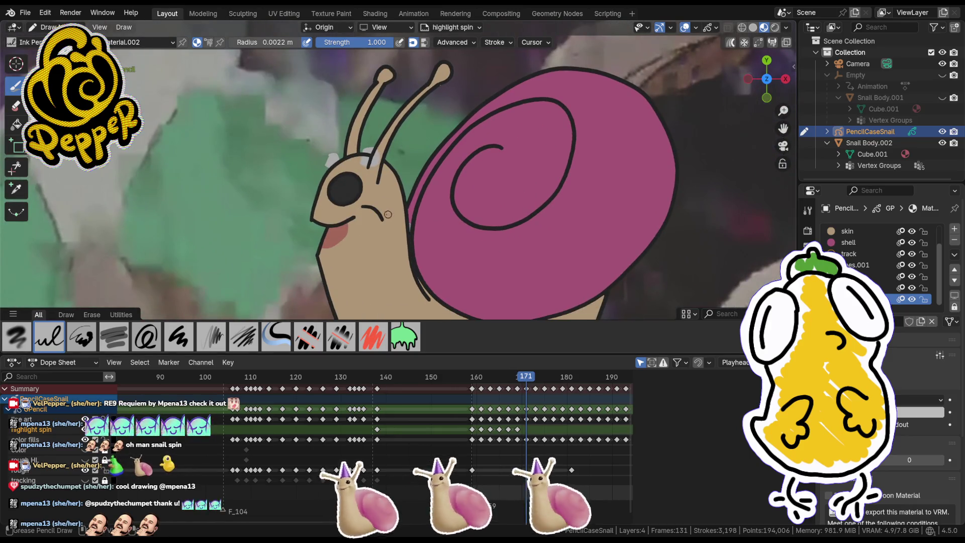
key(i)
click(339, 169)
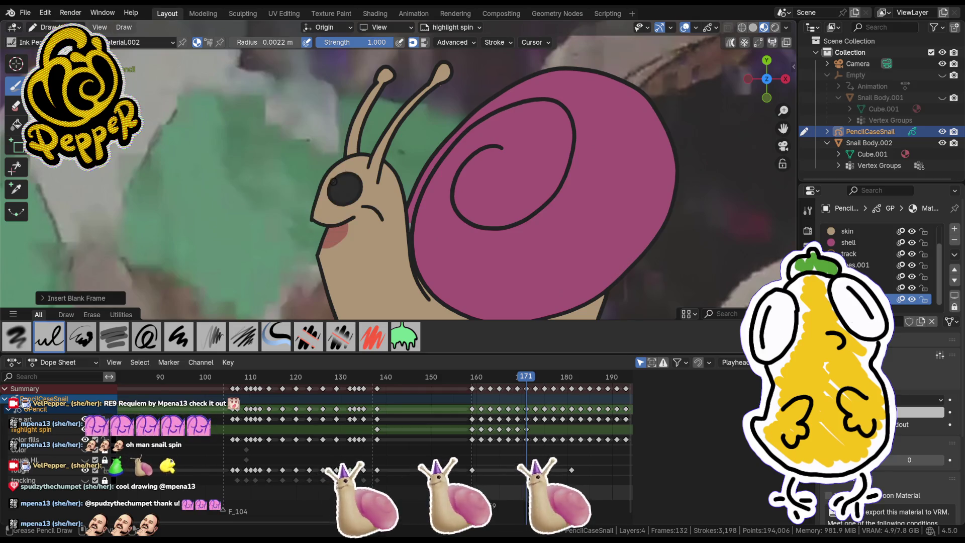
drag(336, 188, 342, 196)
Step: Add blank keyframes at frames 173 and 175, drawing a small eye highlight at 175
key(Right)
key(Right)
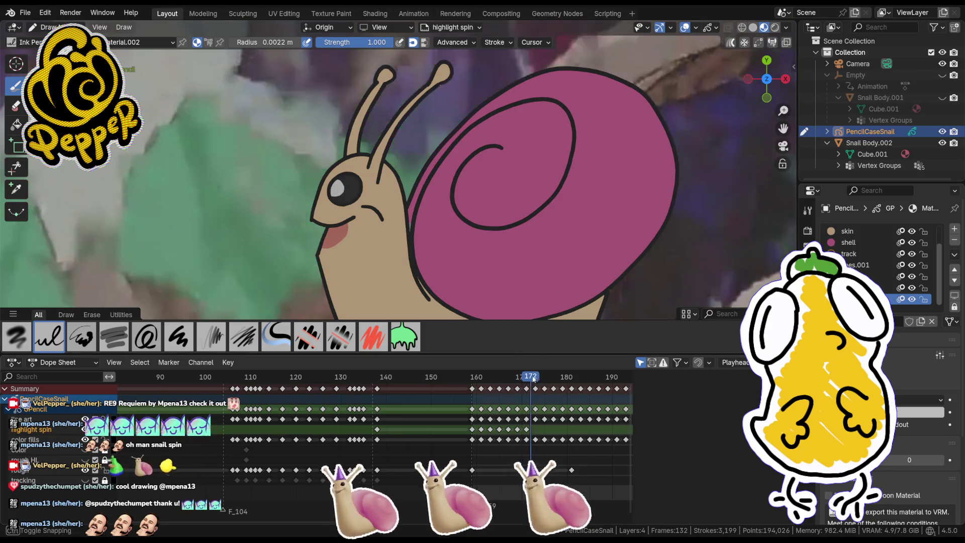
key(i)
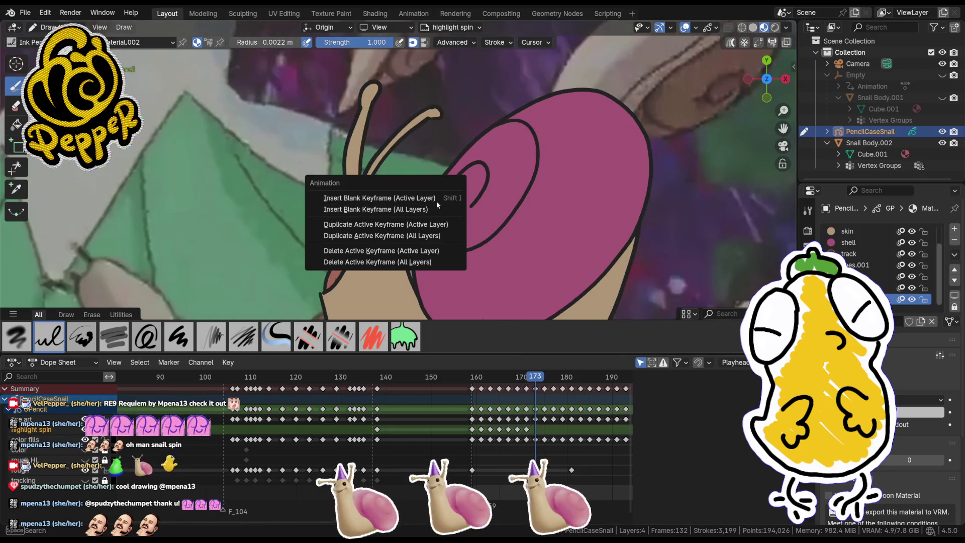
click(449, 197)
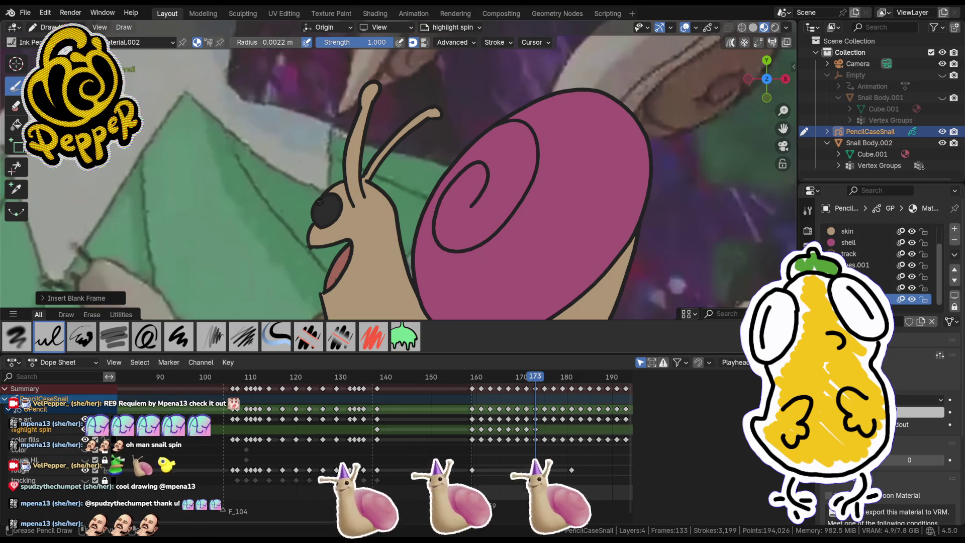
drag(543, 383, 548, 383)
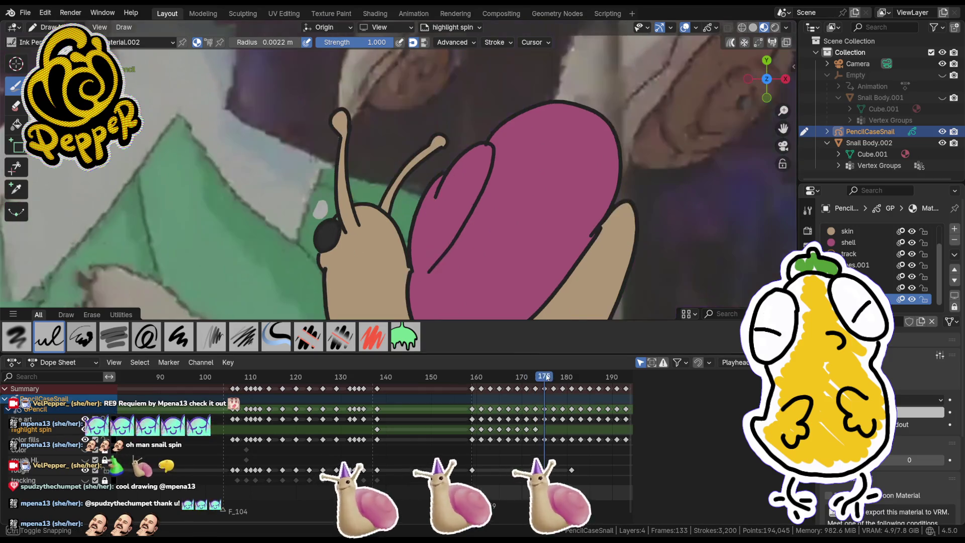
key(i)
click(365, 199)
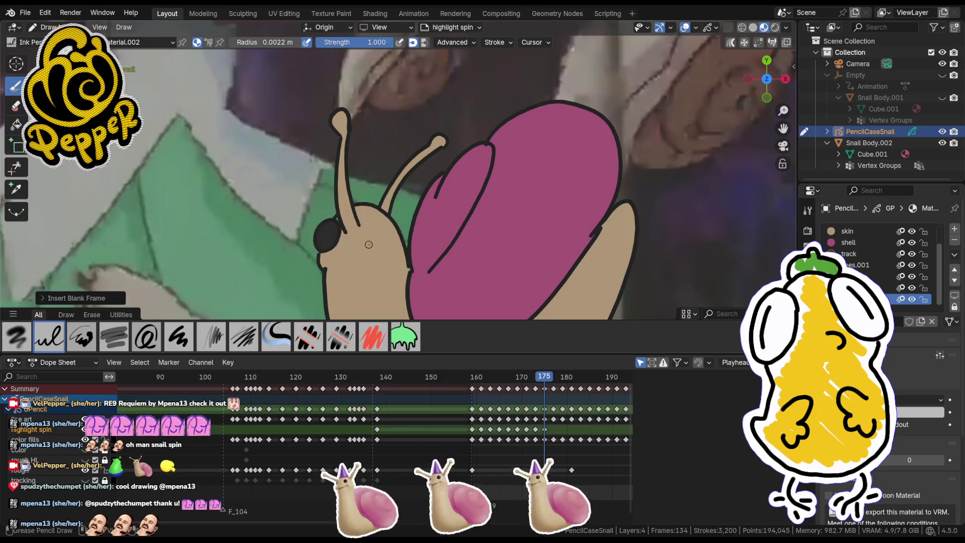
drag(324, 230, 327, 234)
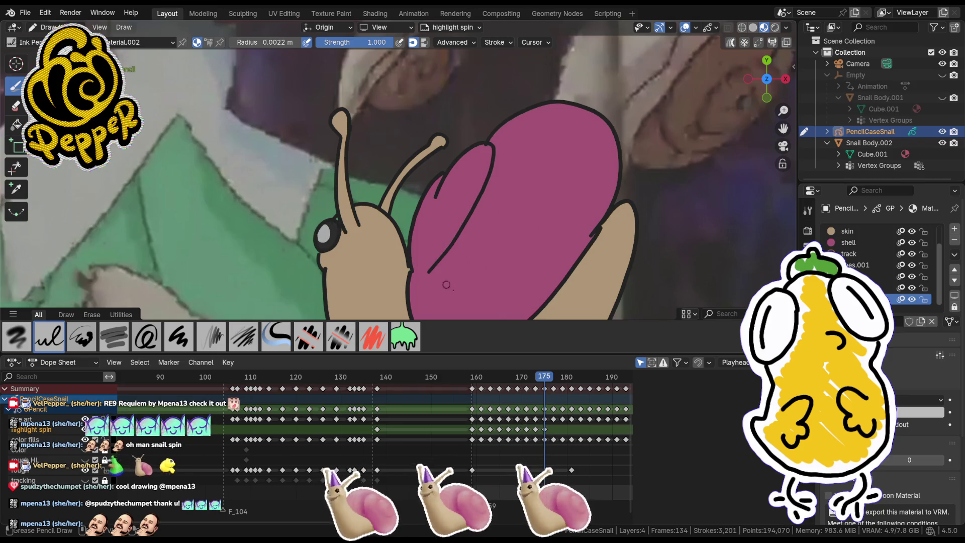
Step: Add a blank keyframe at frame 177 and fill the snail's eye as a black oval
key(Up)
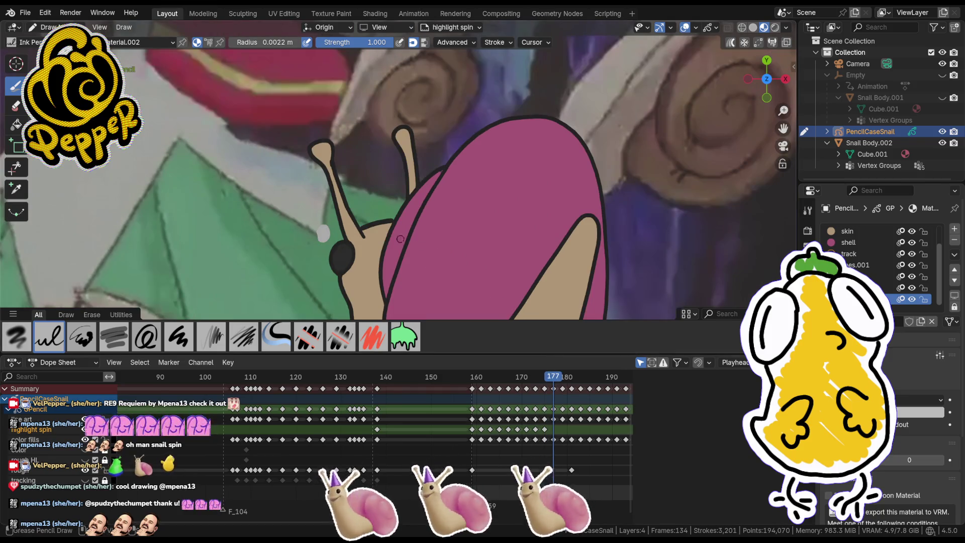
key(i)
click(237, 223)
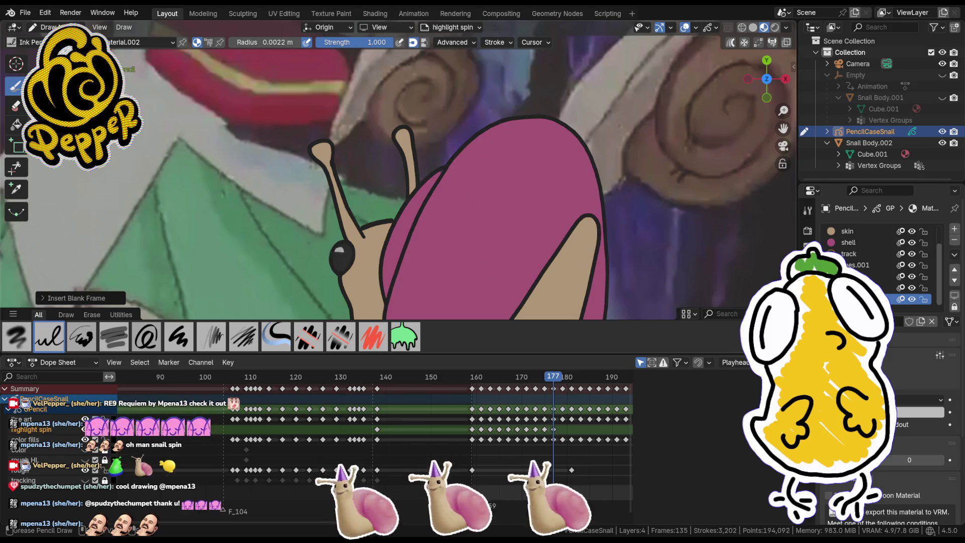
drag(334, 255, 338, 247)
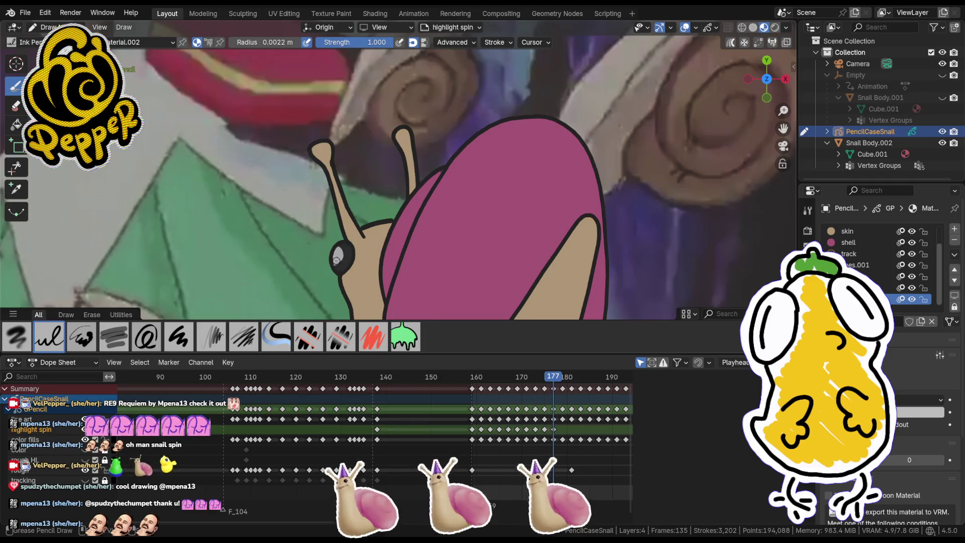
Step: Add a blank keyframe at frame 179, recentre the snail, and show timeline frames 110–240
click(563, 377)
key(i)
click(327, 233)
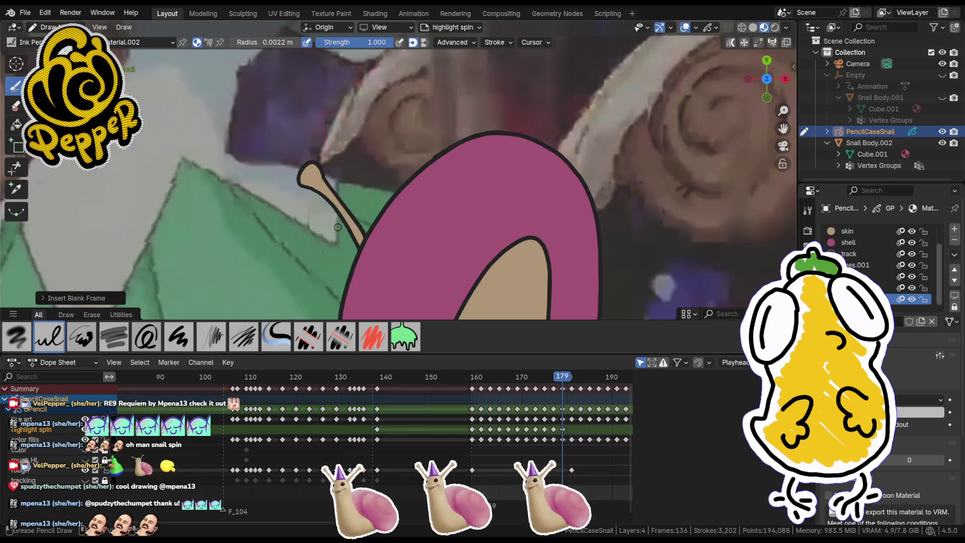
scroll(441, 203, down, 2)
shift+middle_drag(441, 203, 470, 140)
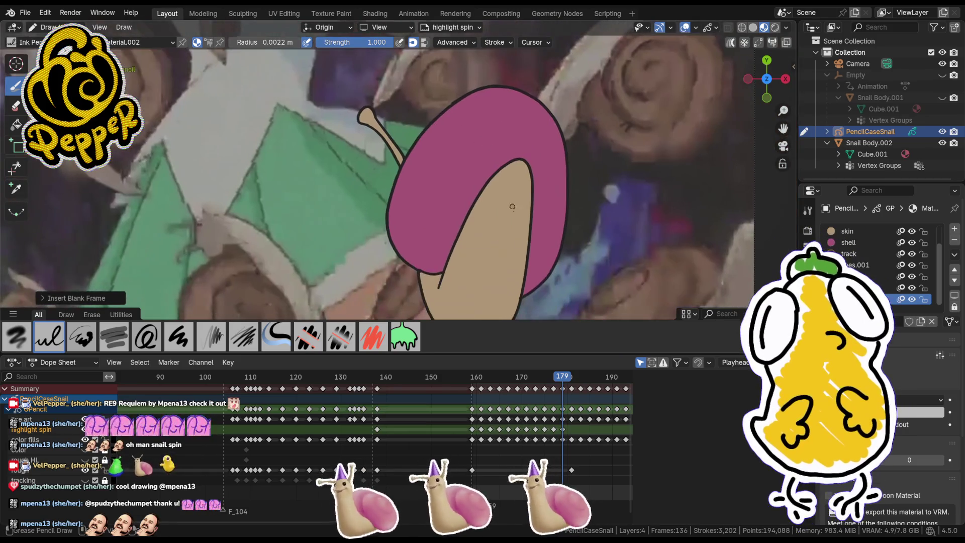
scroll(507, 419, down, 2)
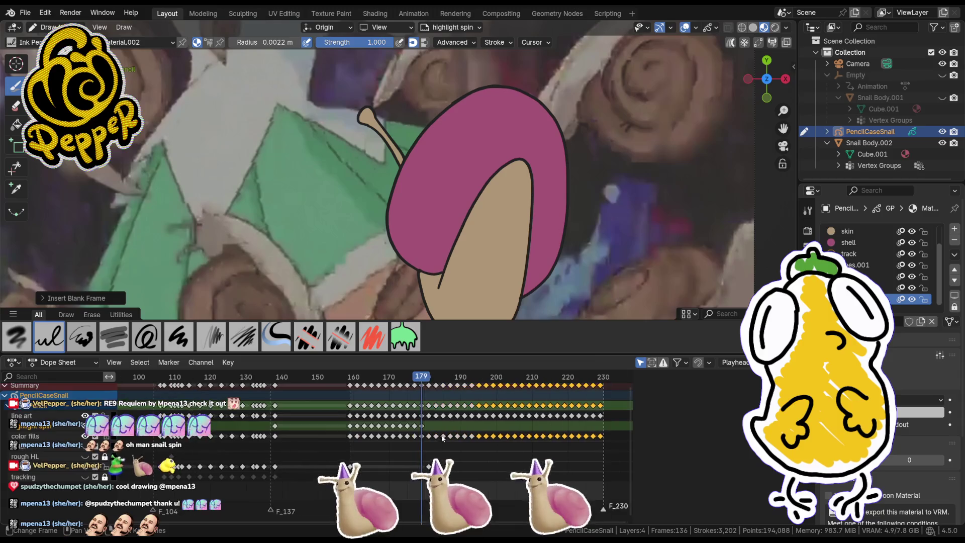
middle_drag(507, 418, 400, 381)
mouse_move(399, 381)
mouse_down()
mouse_move(440, 383)
mouse_move(396, 384)
mouse_move(405, 386)
mouse_up()
Step: Review the spin around frame 186 and add a blank keyframe at frame 189
drag(432, 385, 433, 386)
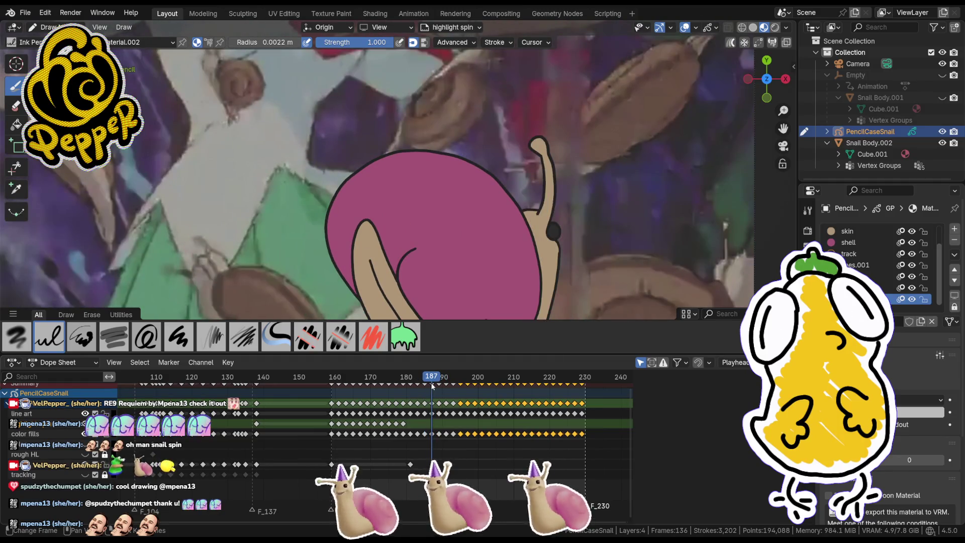
drag(432, 386, 438, 387)
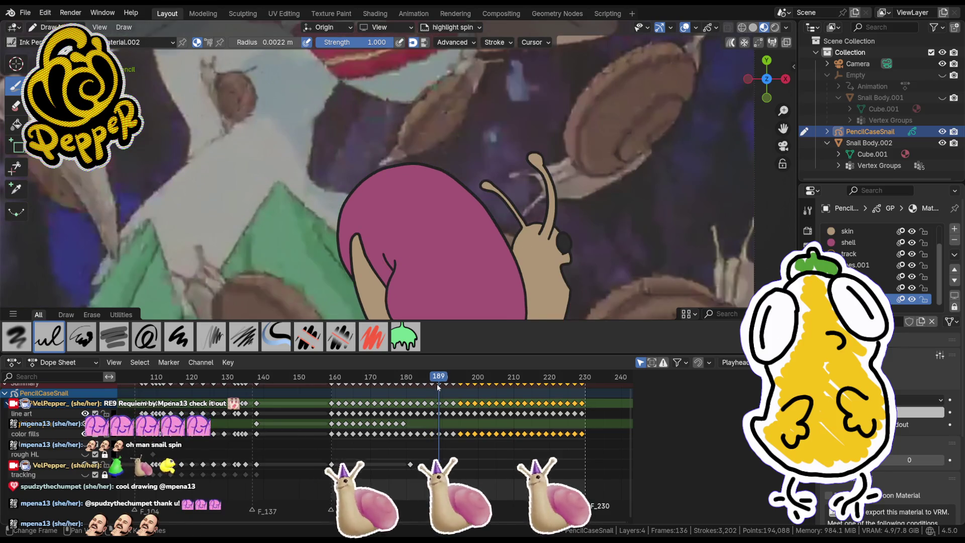
key(i)
click(555, 226)
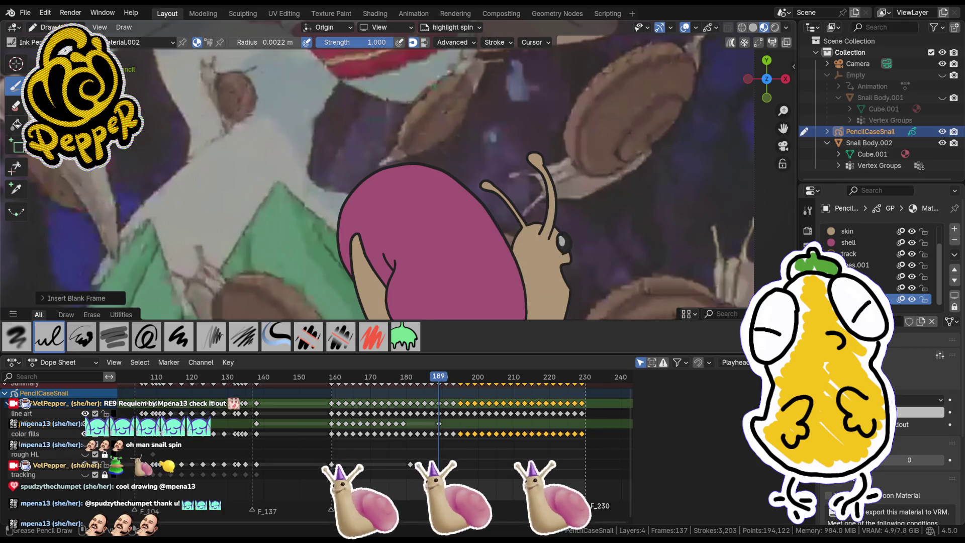
ctrl+click(578, 239)
Step: Add blank keyframes at frames 191 and 193, then move on to frame 195
drag(439, 381, 447, 381)
key(i)
click(561, 256)
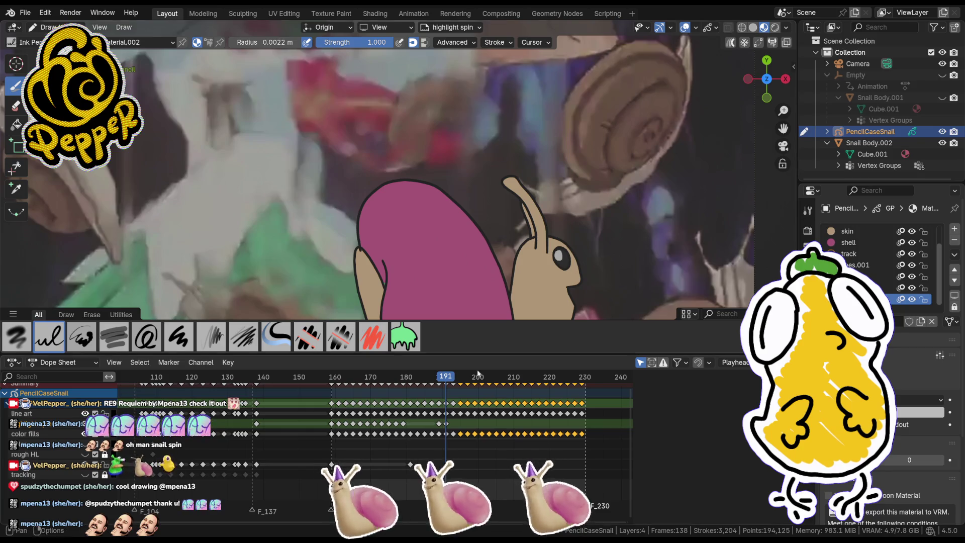
drag(452, 383, 455, 378)
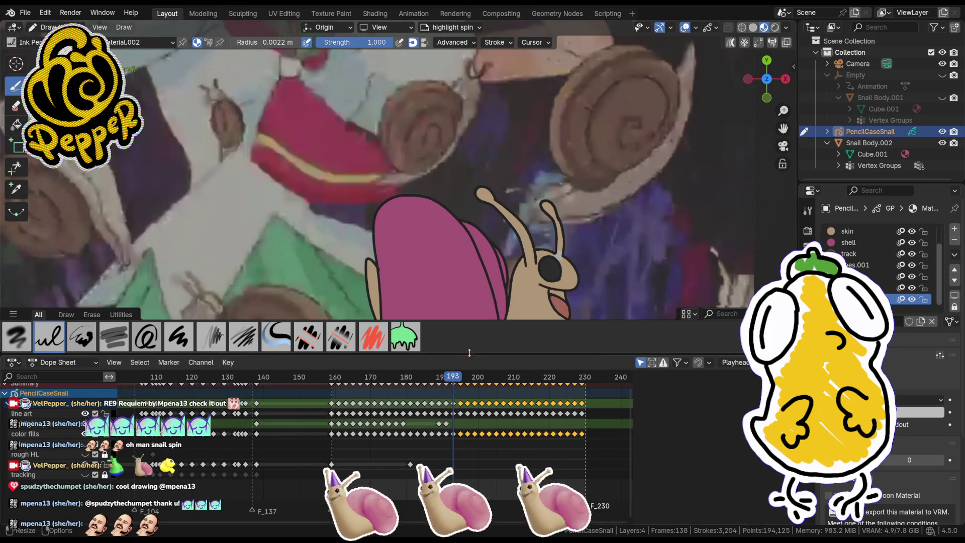
key(i)
click(483, 268)
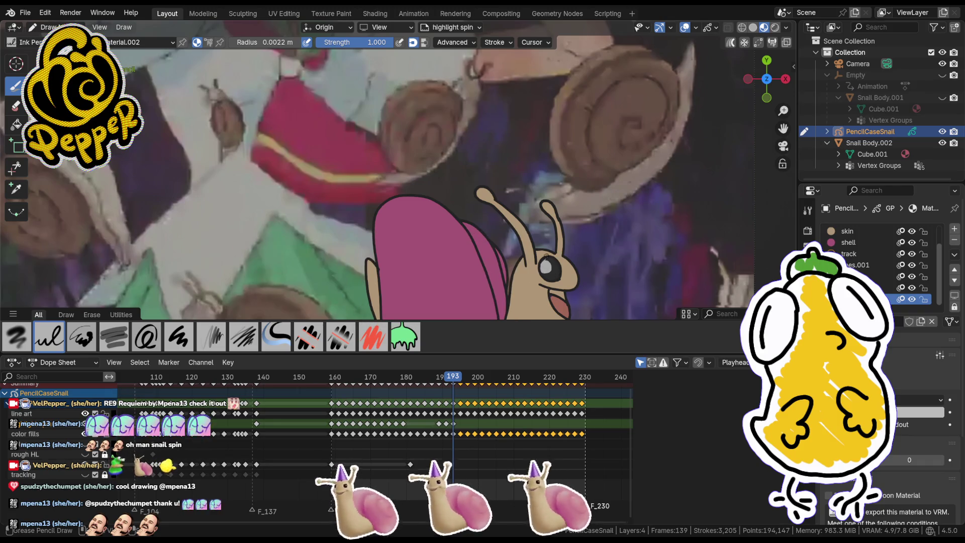
mouse_move(454, 381)
mouse_down()
mouse_move(319, 382)
mouse_move(461, 391)
mouse_move(346, 386)
mouse_up()
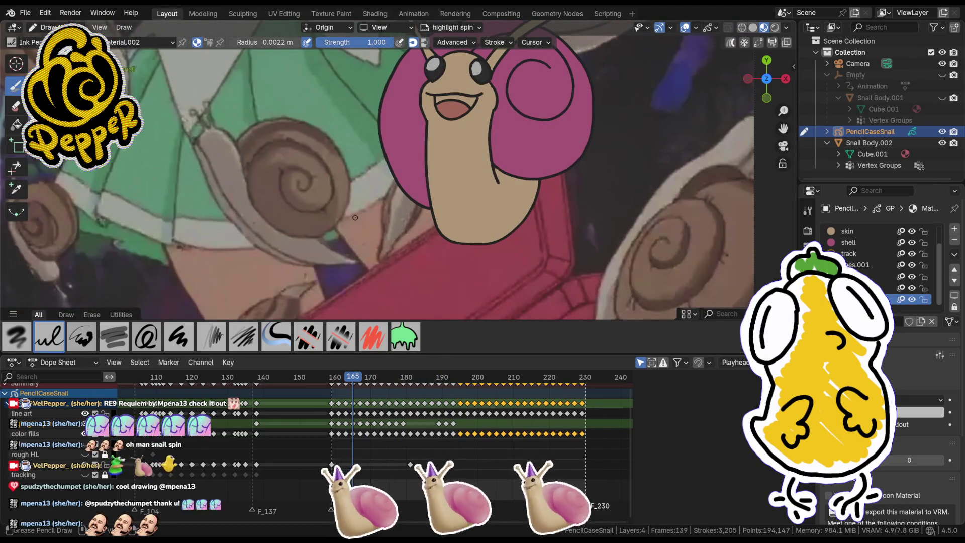
Step: Copy the spin keyframes from frame 159 onward 36 frames later, then select stray eye strokes at frame 195
key(Tab)
mouse_move(353, 380)
mouse_down()
mouse_move(337, 381)
mouse_move(369, 382)
mouse_move(332, 385)
mouse_up()
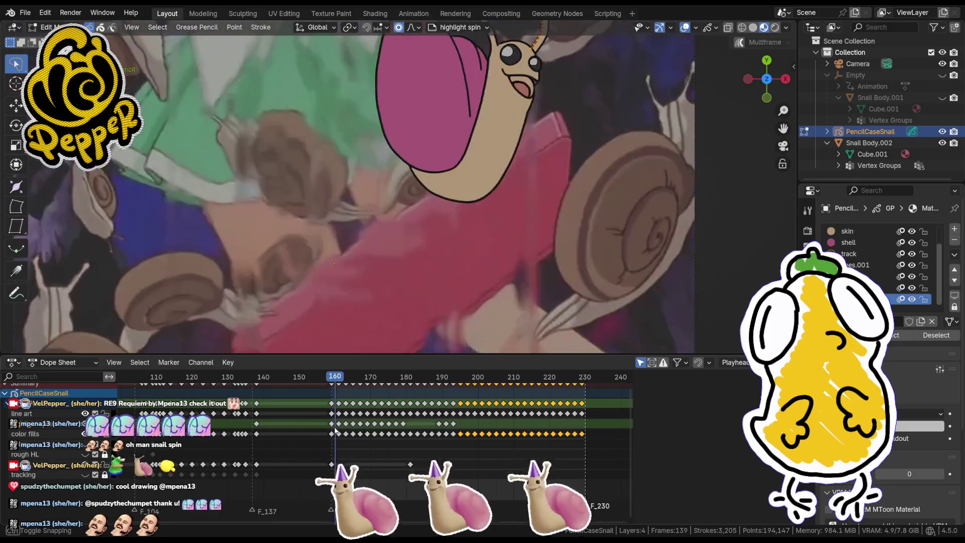
drag(316, 421, 351, 427)
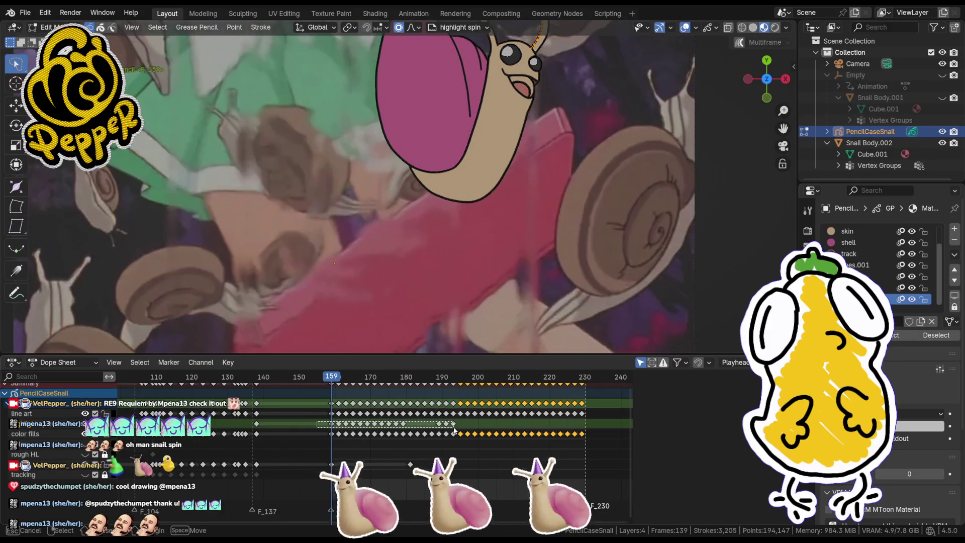
key(g)
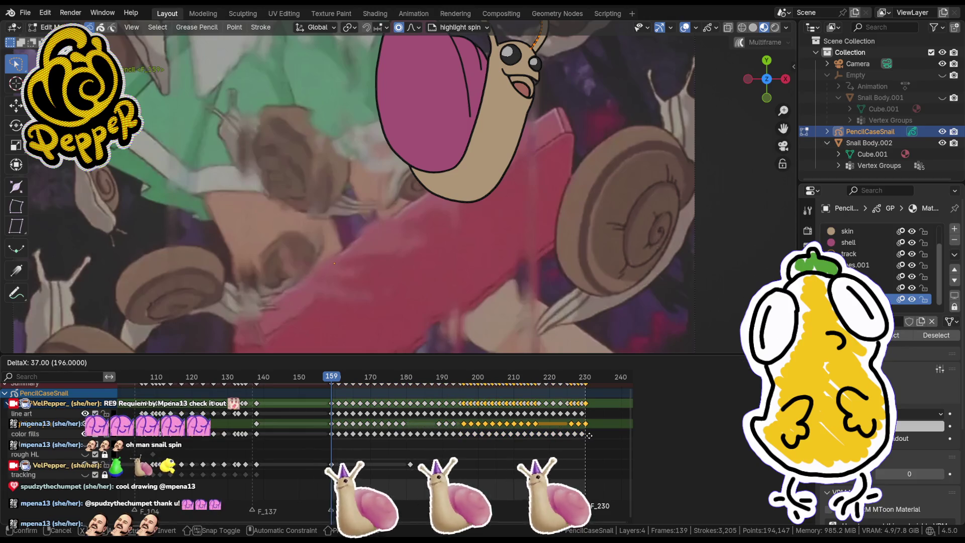
click(586, 436)
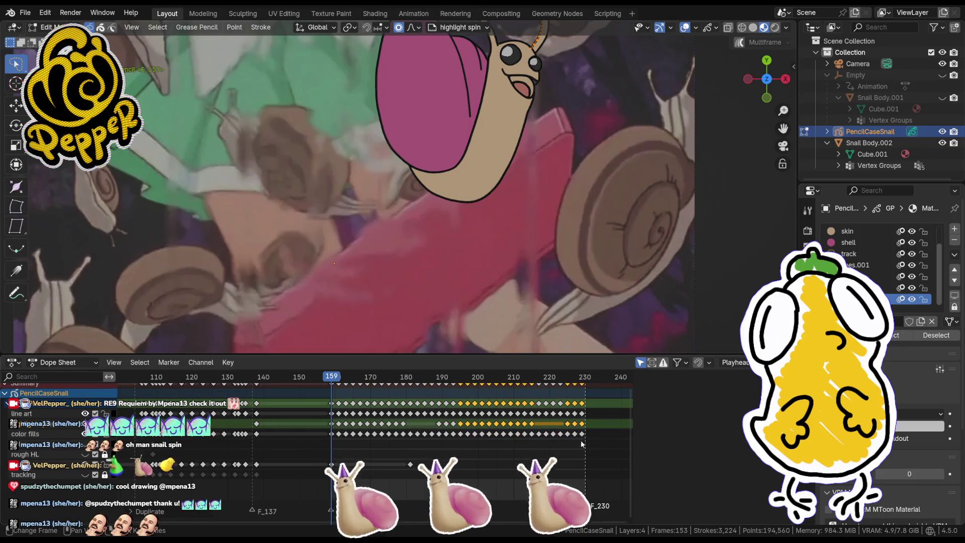
click(461, 379)
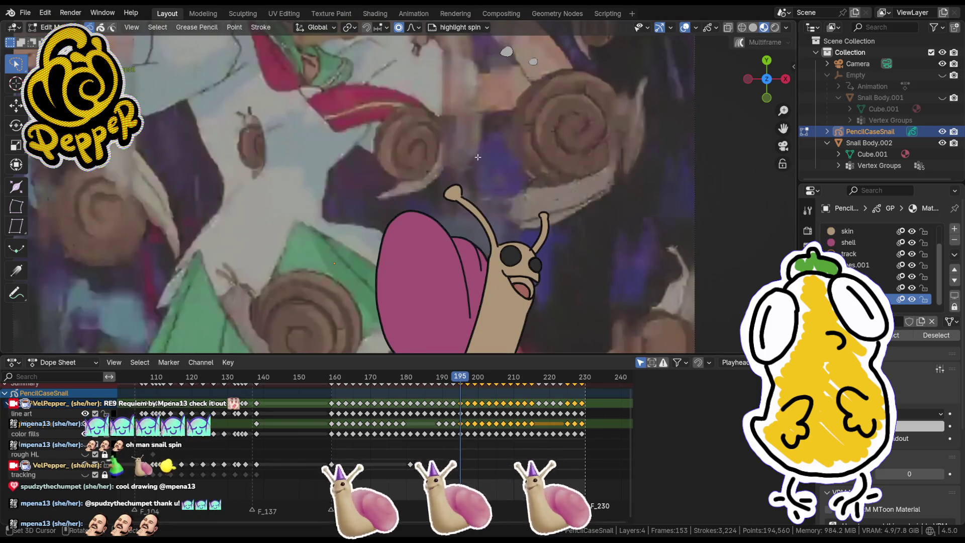
drag(461, 35, 573, 78)
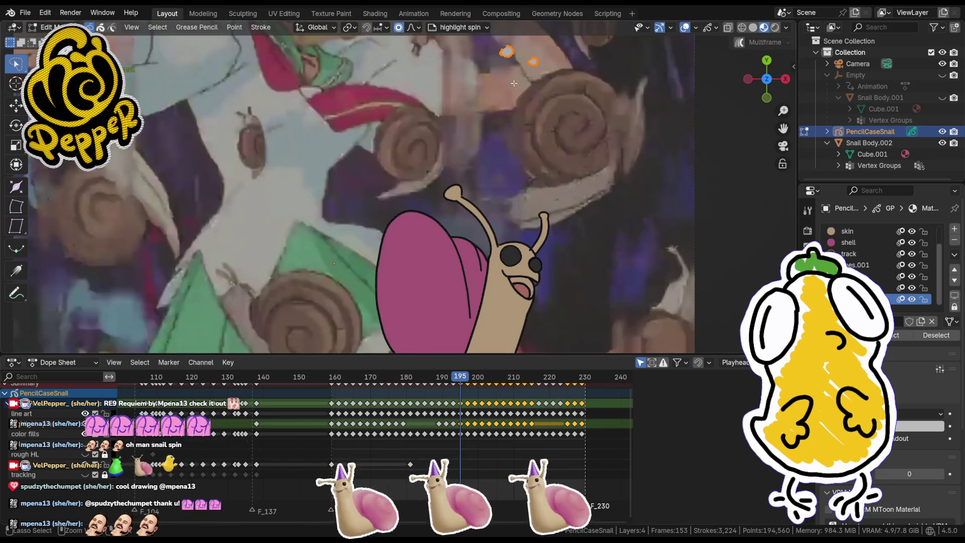
Step: Drop the eye strokes onto the snail's face and fix their vertical position
key(g)
click(518, 288)
scroll(554, 289, up, 3)
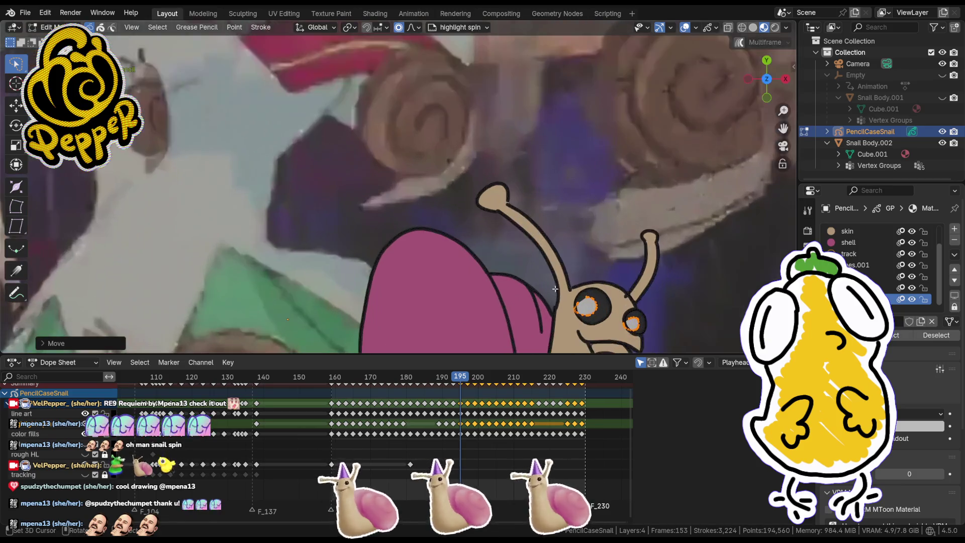
scroll(554, 289, up, 1)
key(g)
key(y)
click(596, 271)
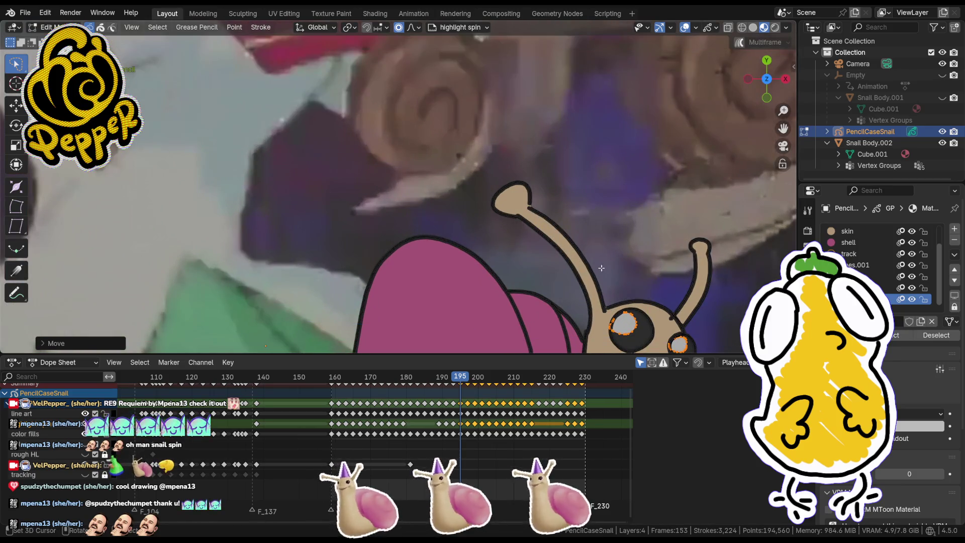
Step: On frame 198, place the eyes on the snail's head and lower them vertically
drag(463, 378, 467, 379)
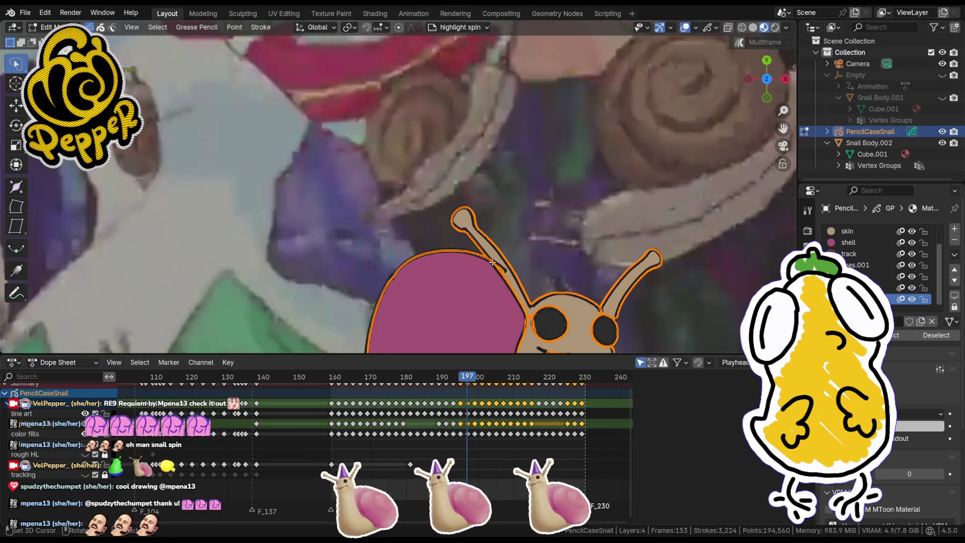
scroll(465, 161, down, 3)
key(g)
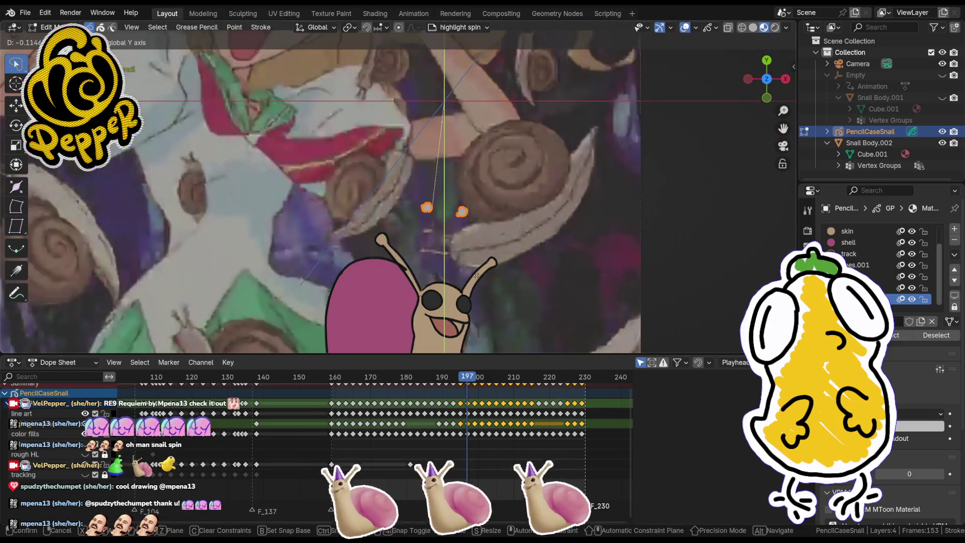
click(463, 347)
scroll(463, 347, up, 3)
key(g)
key(y)
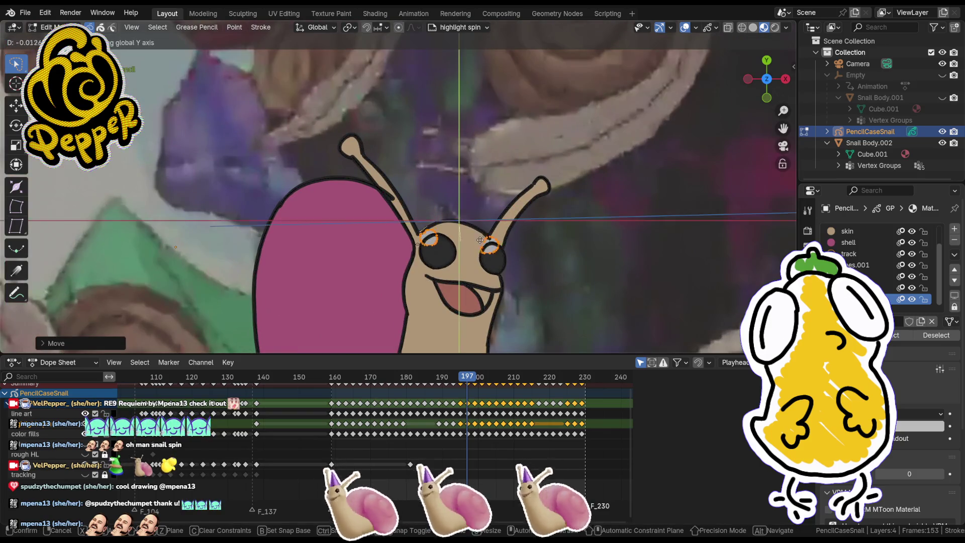
click(480, 250)
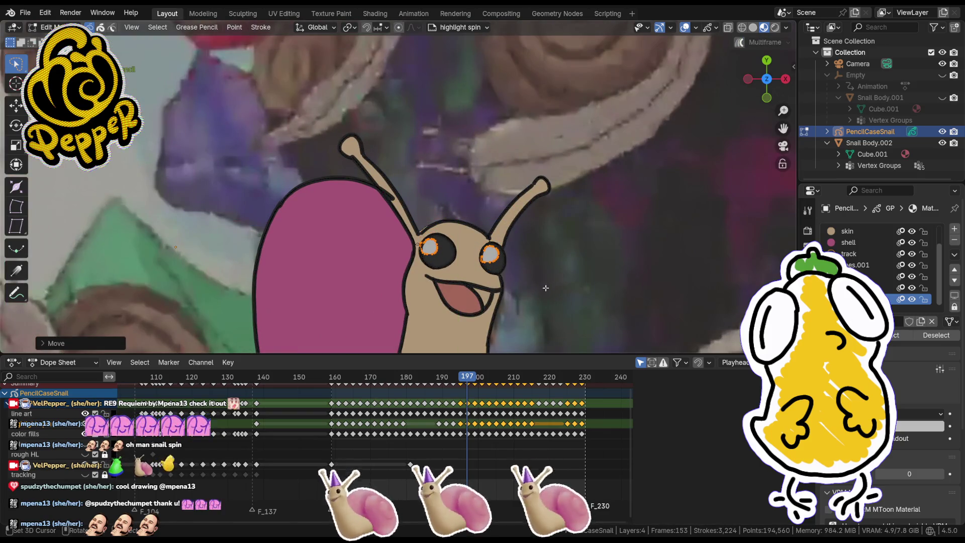
Step: On frame 199, select only the eye strokes and move them vertically onto the face
click(475, 389)
scroll(446, 157, down, 4)
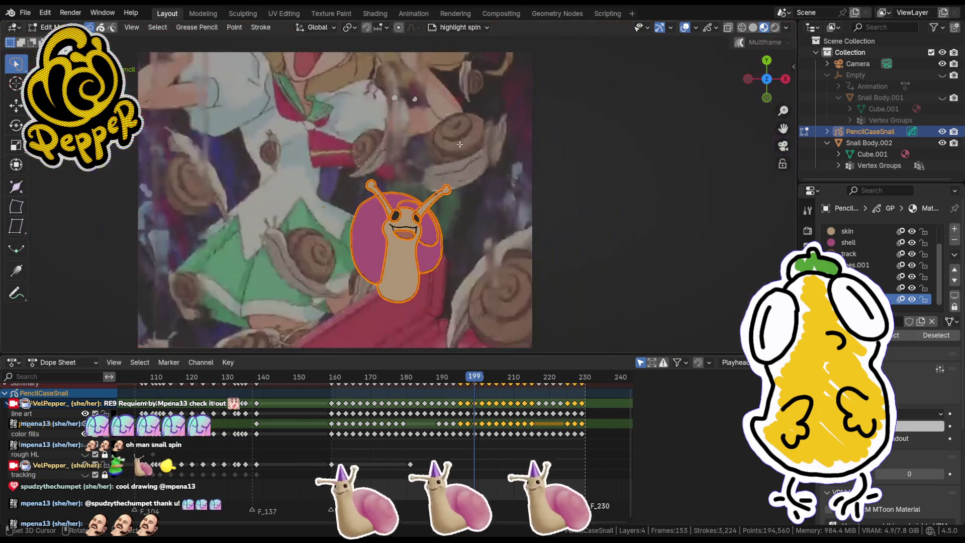
key(a)
drag(497, 116, 365, 167)
key(g)
key(y)
click(428, 233)
scroll(429, 233, up, 7)
key(g)
key(y)
click(433, 217)
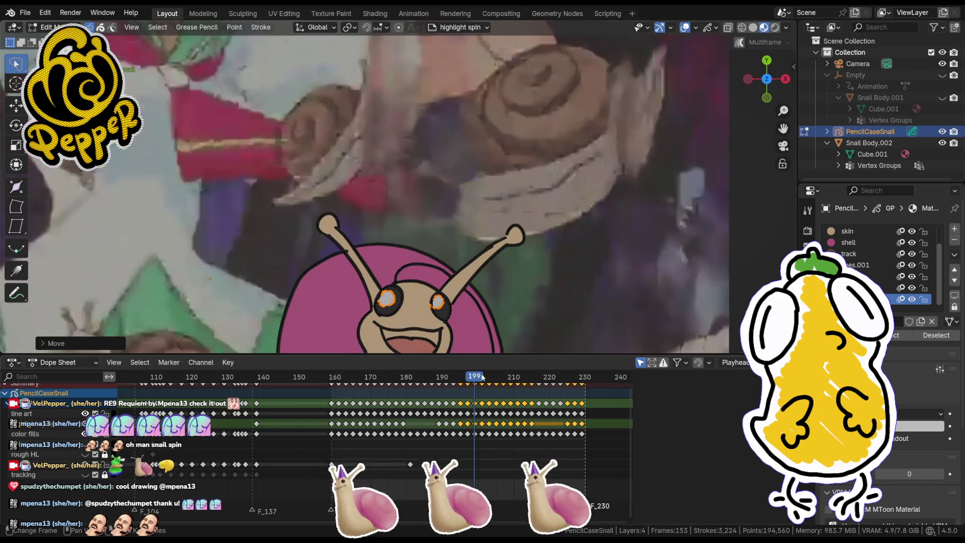
Step: On frame 201, shift the eye strokes vertically into place on the snail
click(482, 377)
scroll(441, 151, down, 3)
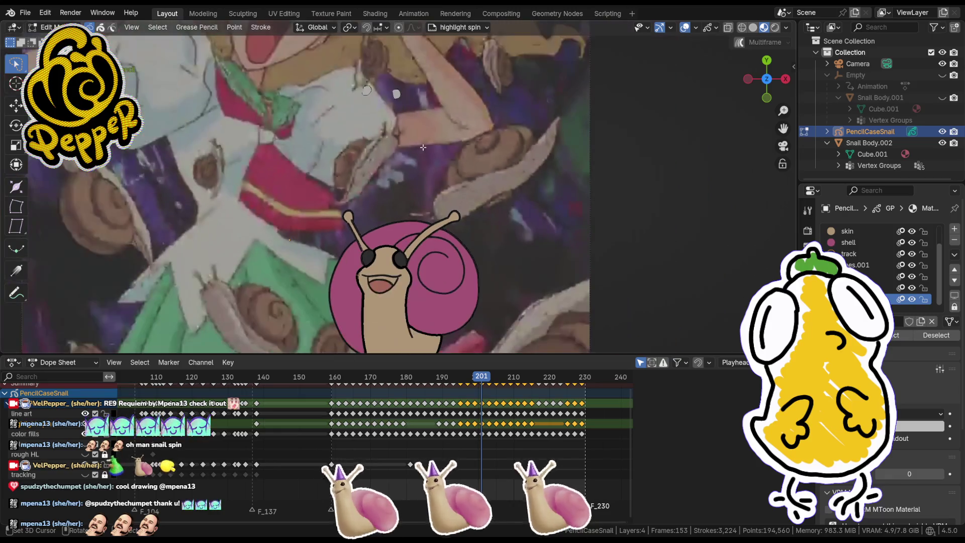
key(g)
key(y)
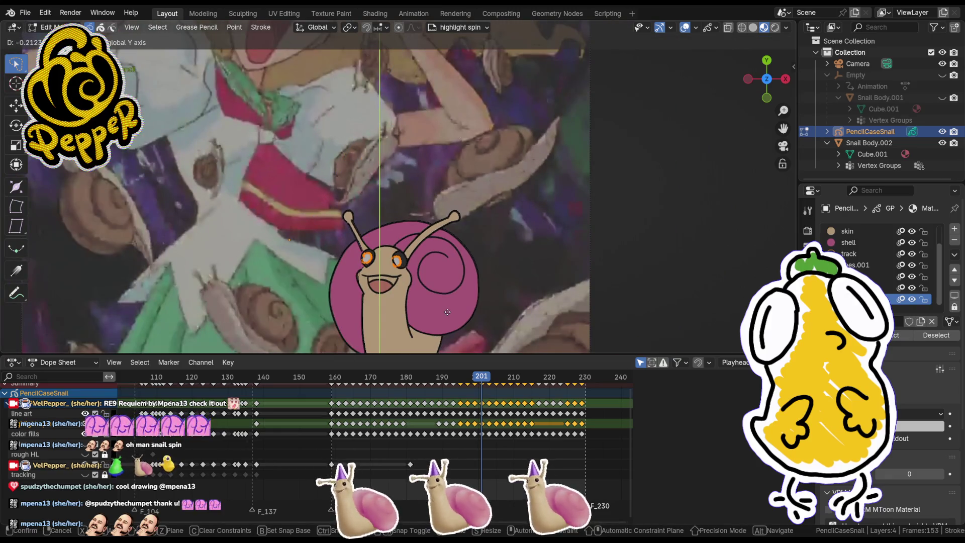
click(449, 309)
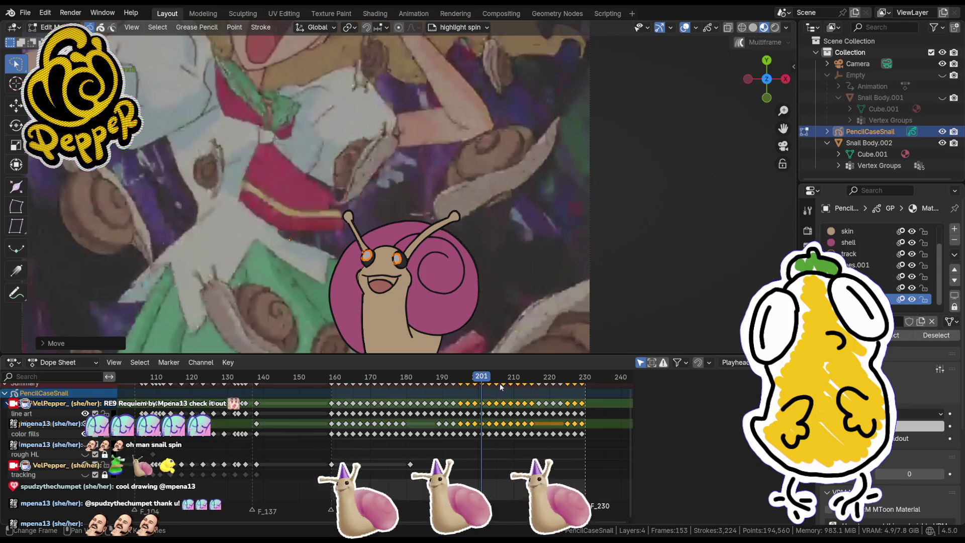
Step: On frame 203, move the eyes vertically onto the snail's face
key(Up)
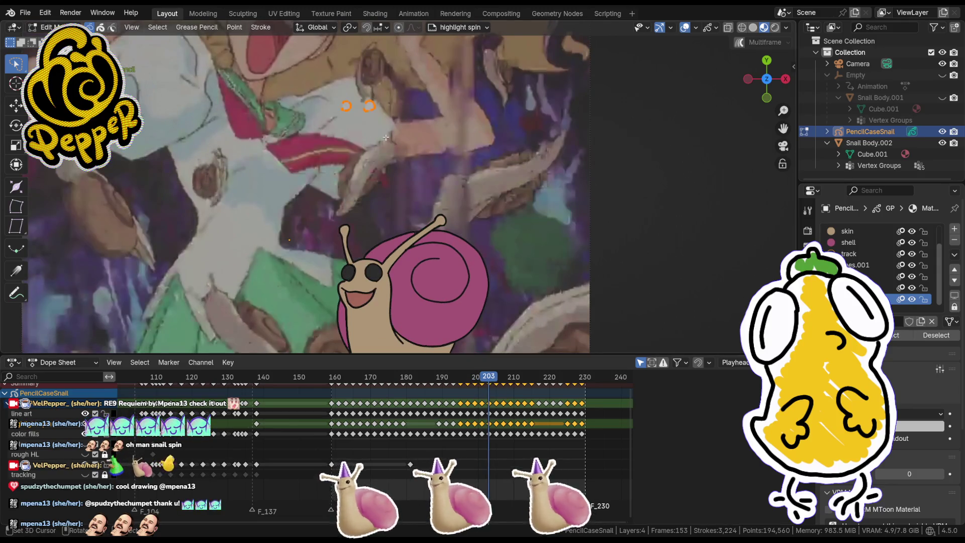
key(g)
key(y)
click(402, 284)
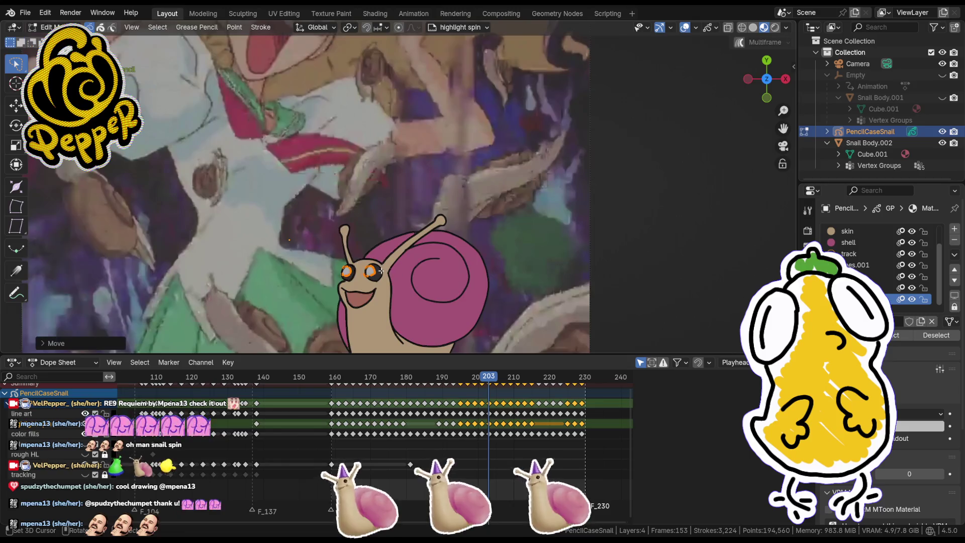
scroll(402, 284, up, 5)
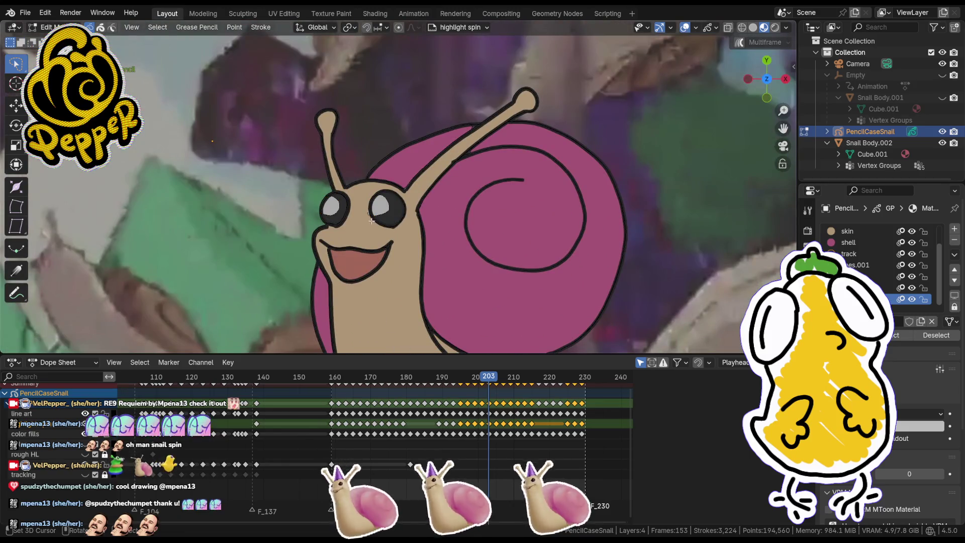
Step: Enable proportional editing and reshape the right eye highlight on frame 203
key(g)
key(Escape)
key(o)
key(g)
click(376, 208)
key(g)
click(378, 201)
click(378, 201)
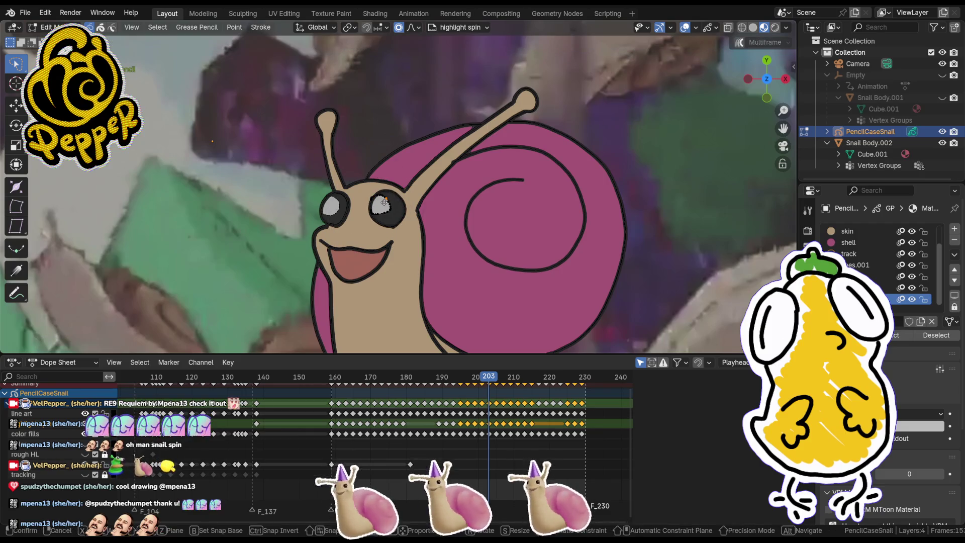
key(g)
click(386, 203)
scroll(413, 241, down, 10)
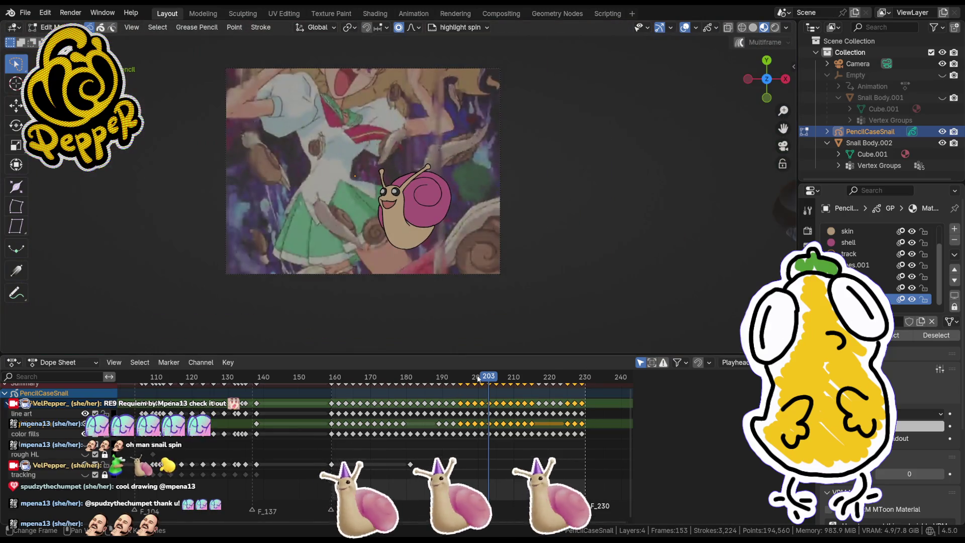
Step: On frame 205, select the eye highlight points and move them along Y
drag(478, 379, 497, 378)
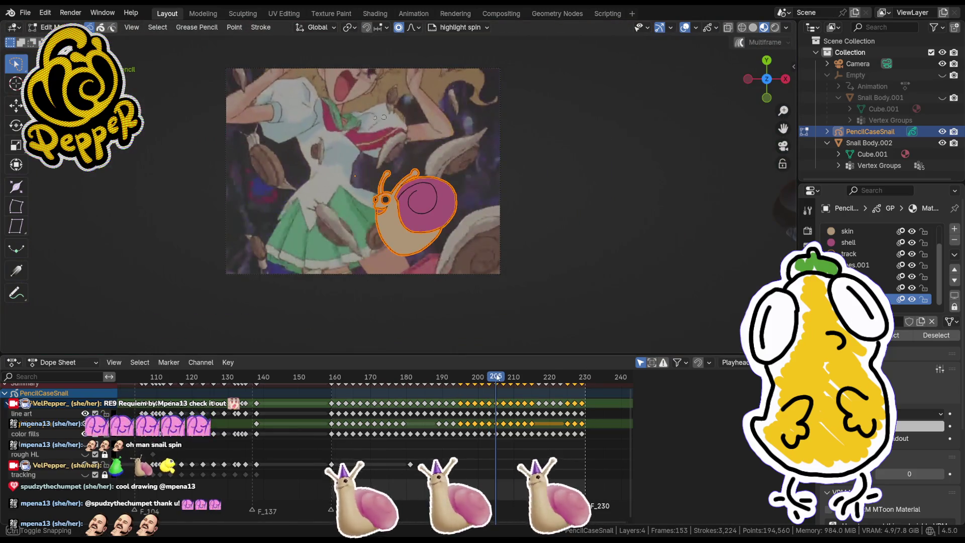
scroll(412, 156, up, 3)
click(372, 179)
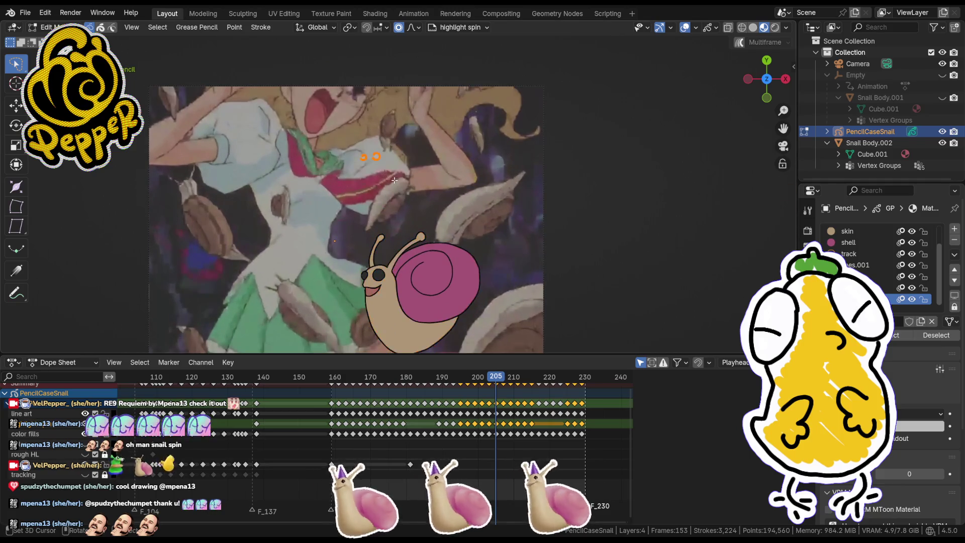
key(g)
key(y)
click(424, 276)
scroll(423, 231, up, 5)
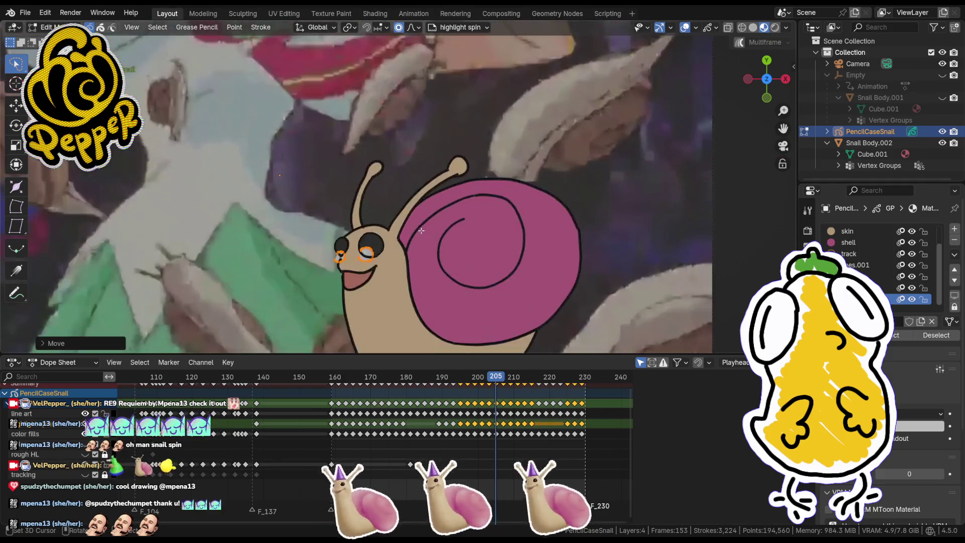
key(g)
key(y)
click(422, 209)
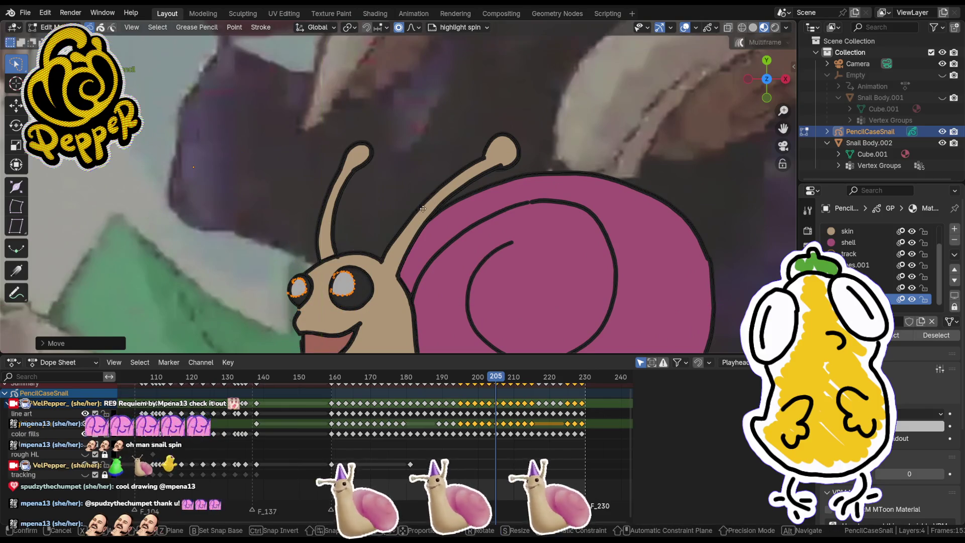
scroll(537, 179, down, 6)
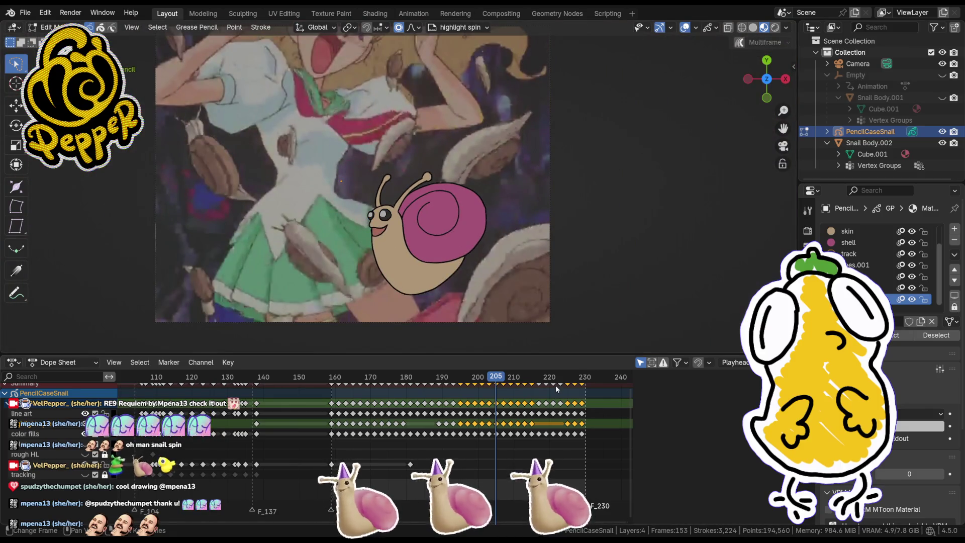
Step: On frame 207, reposition the eye highlight point along Y with proportional falloff
drag(493, 381, 502, 380)
scroll(460, 257, up, 1)
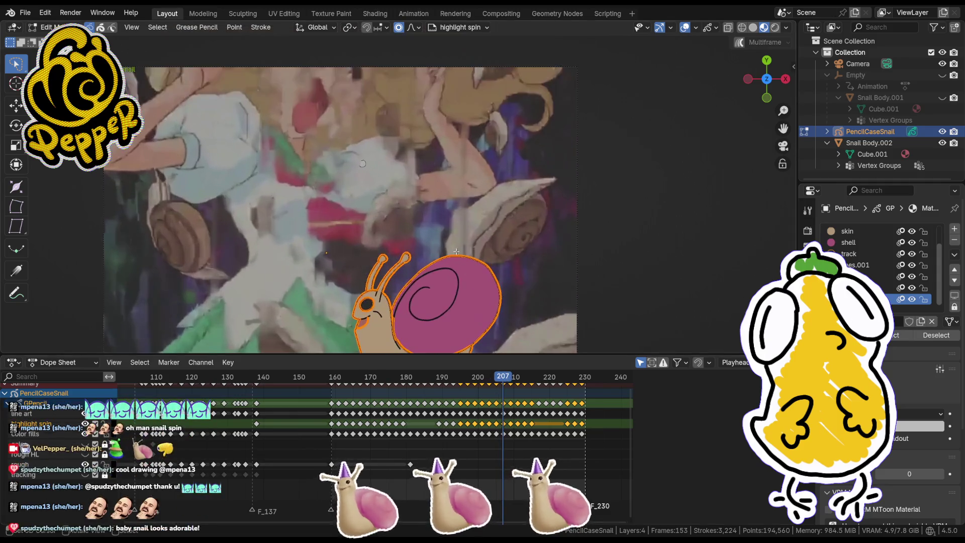
click(372, 197)
shift+middle_drag(433, 250, 463, 170)
key(g)
key(y)
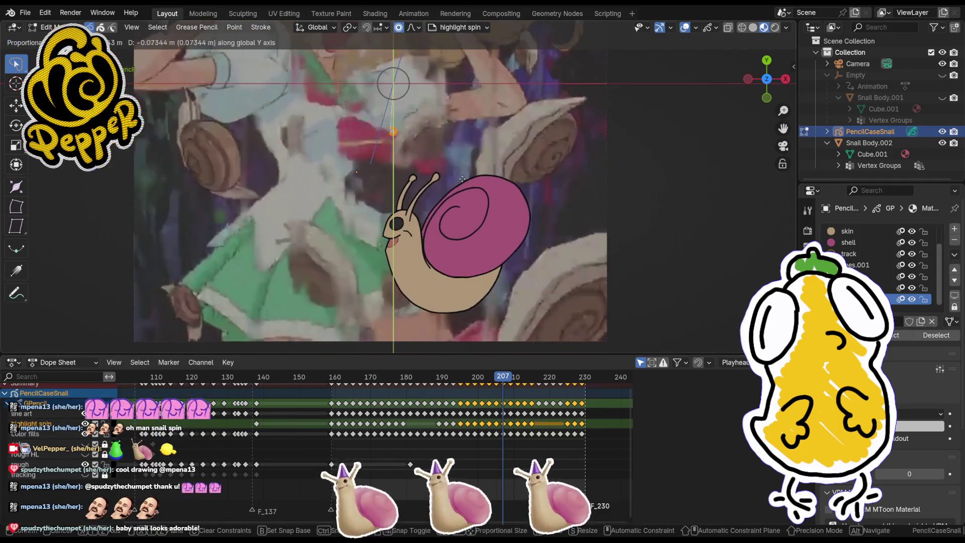
click(456, 261)
scroll(452, 256, up, 4)
key(g)
key(y)
right_click(445, 247)
key(g)
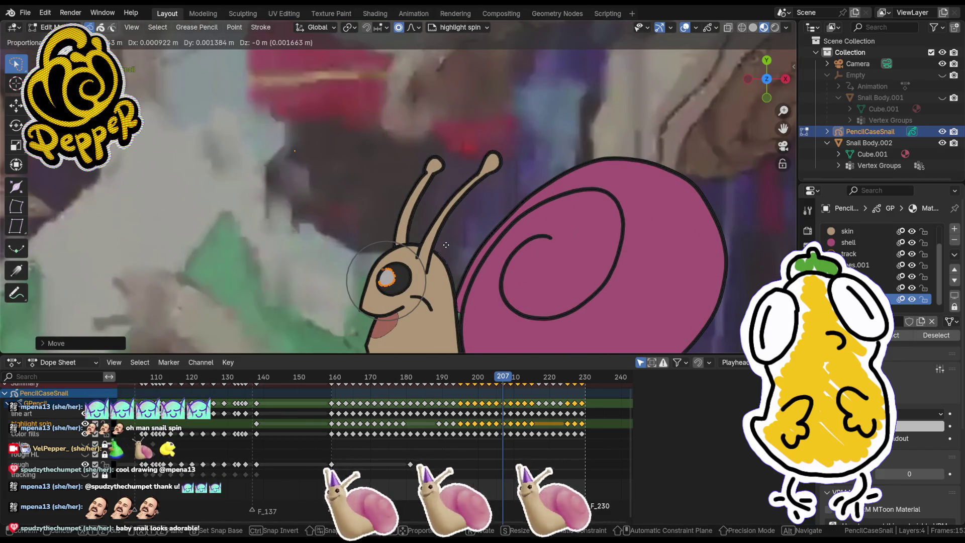
click(446, 244)
scroll(453, 251, down, 5)
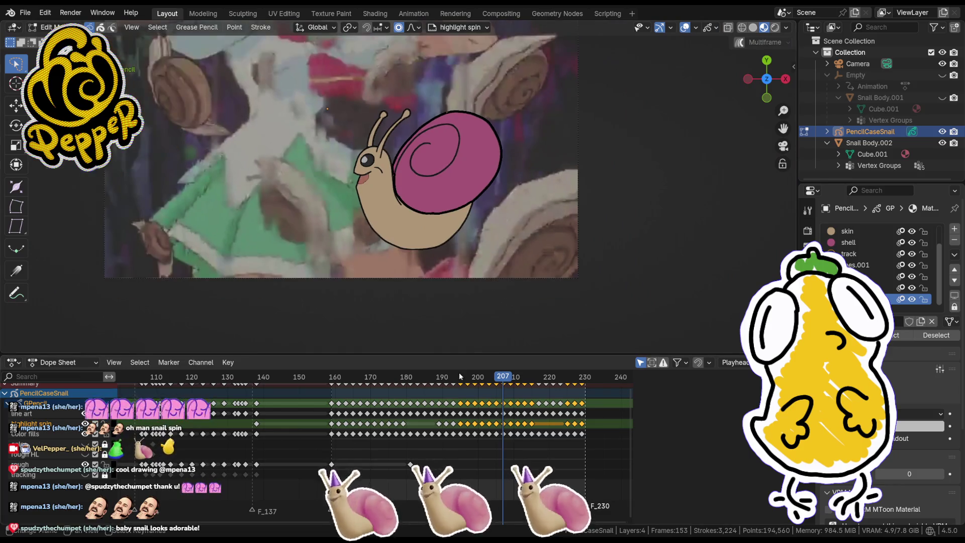
Step: On frame 209, move the eye highlight point vertically along Y
click(511, 376)
shift+middle_drag(352, 76, 377, 123)
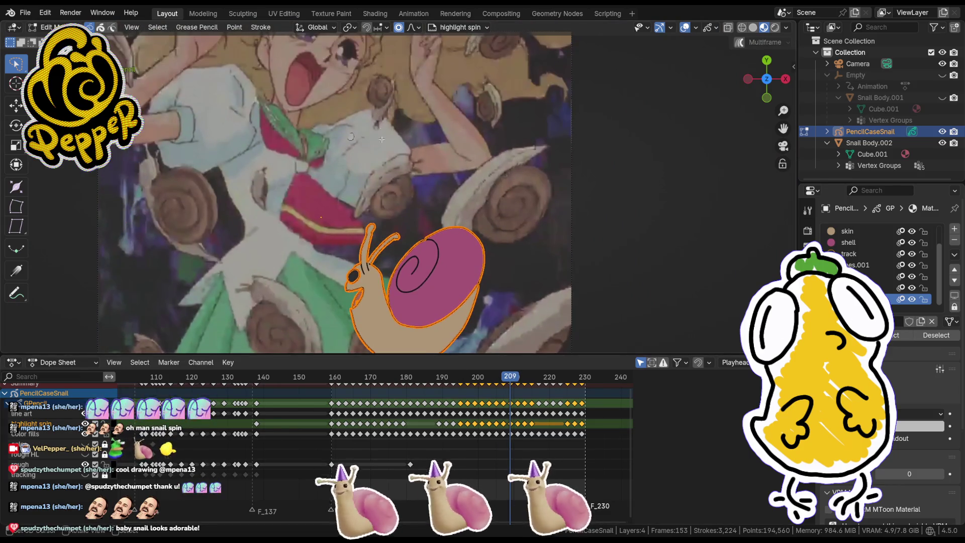
click(382, 75)
key(g)
key(y)
click(400, 189)
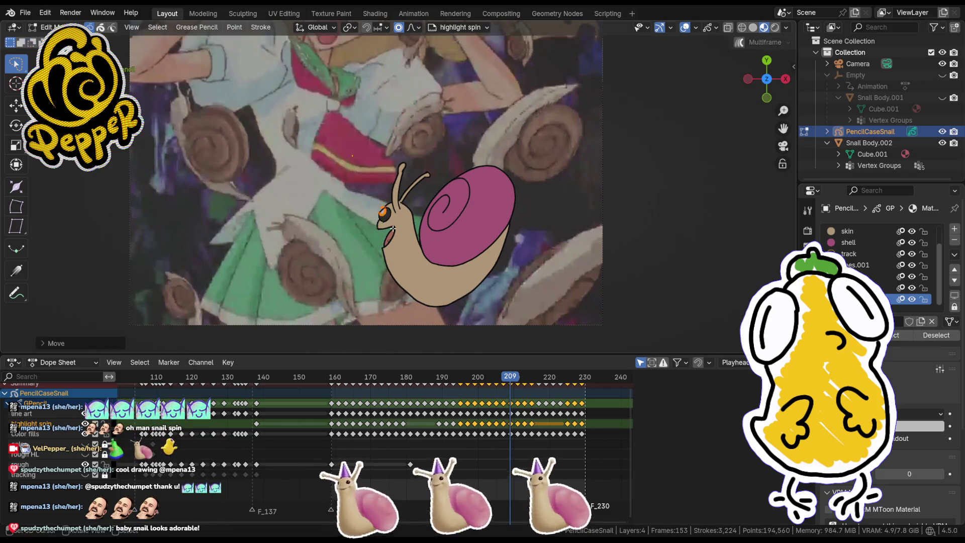
scroll(400, 189, up, 4)
key(g)
key(y)
right_click(394, 234)
Step: On frame 211, zoom to the eye points and move them vertically
drag(512, 376, 524, 386)
key(KP_Decimal)
scroll(422, 242, down, 5)
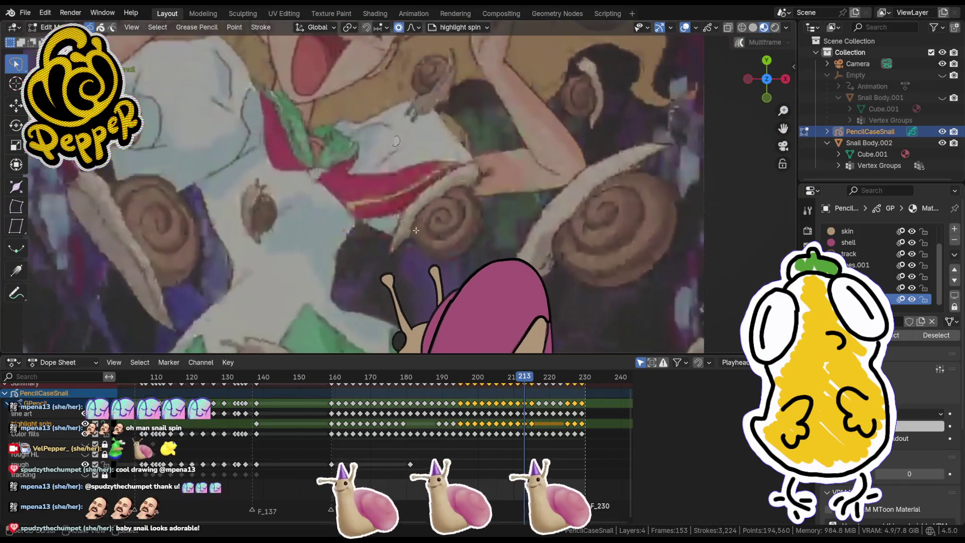
scroll(433, 261, up, 3)
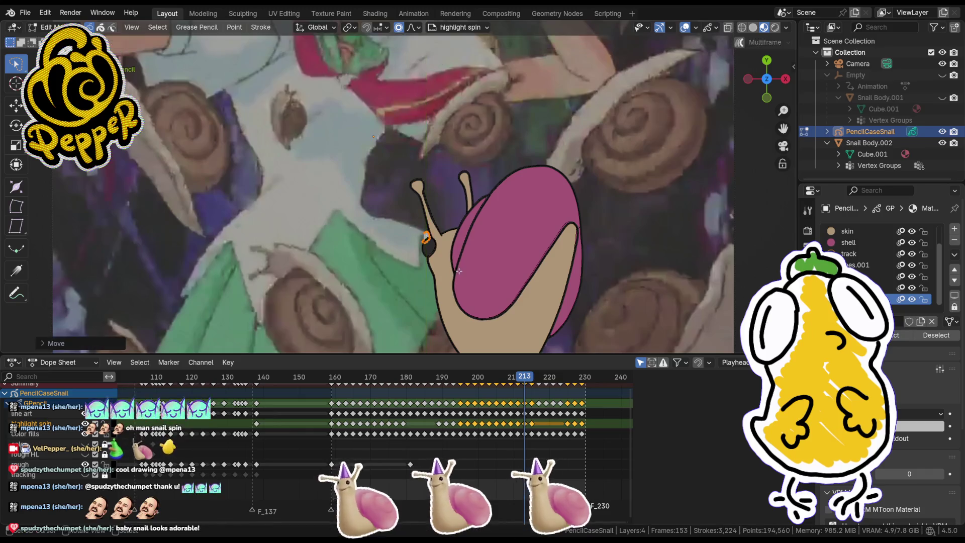
scroll(470, 247, up, 3)
key(g)
key(y)
key(Escape)
shift+scroll(507, 158, down, 3)
key(g)
key(y)
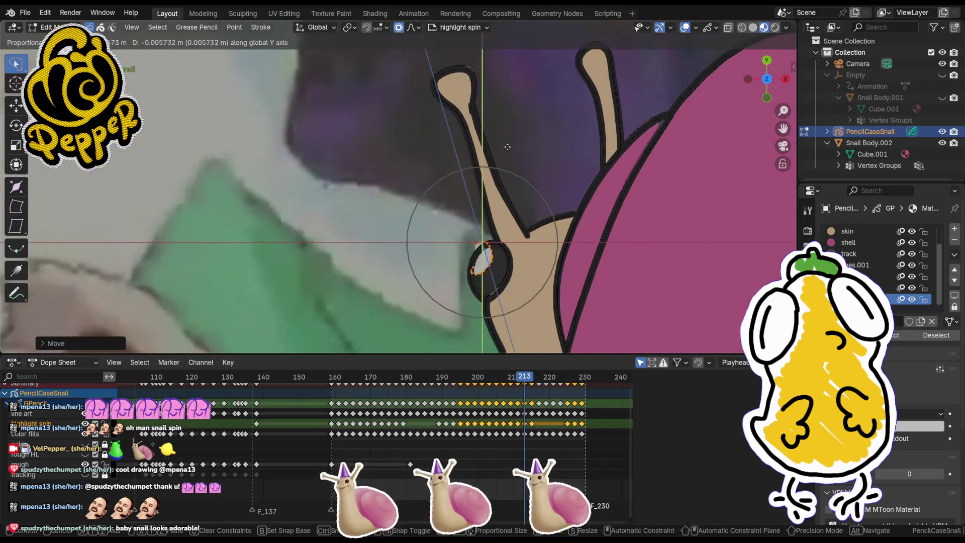
click(507, 158)
scroll(496, 208, down, 4)
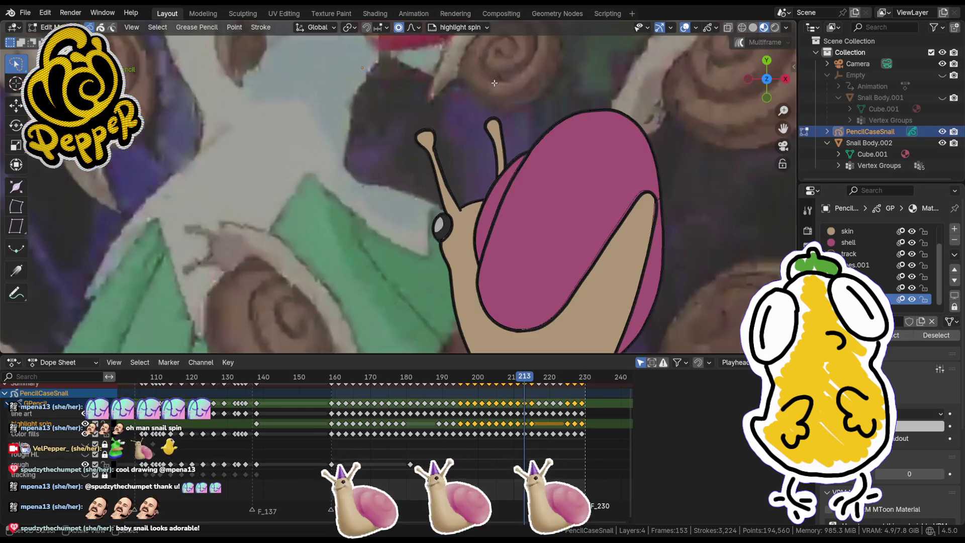
scroll(435, 166, down, 3)
Step: Advance through frame 215 to frame 225 and move the eye highlight along Y
drag(521, 374, 534, 382)
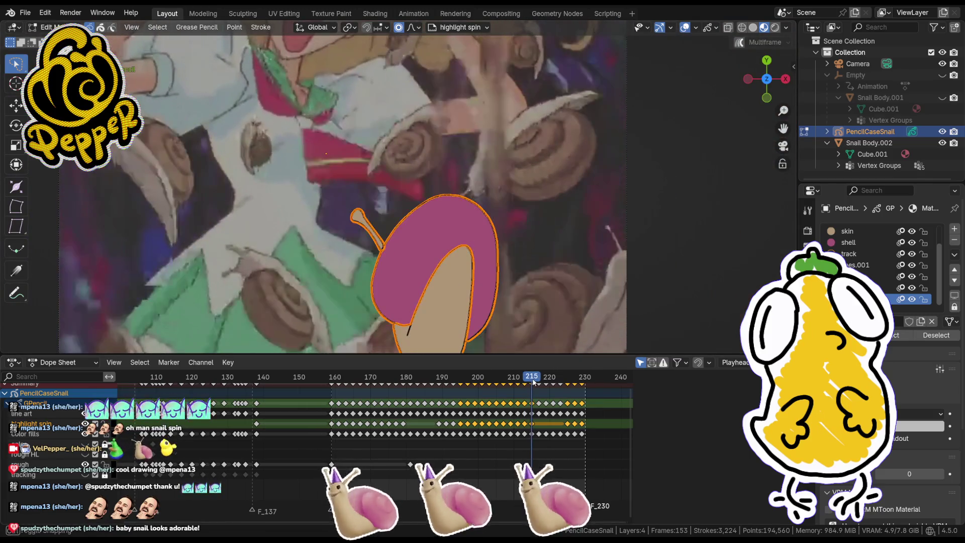
scroll(420, 134, down, 3)
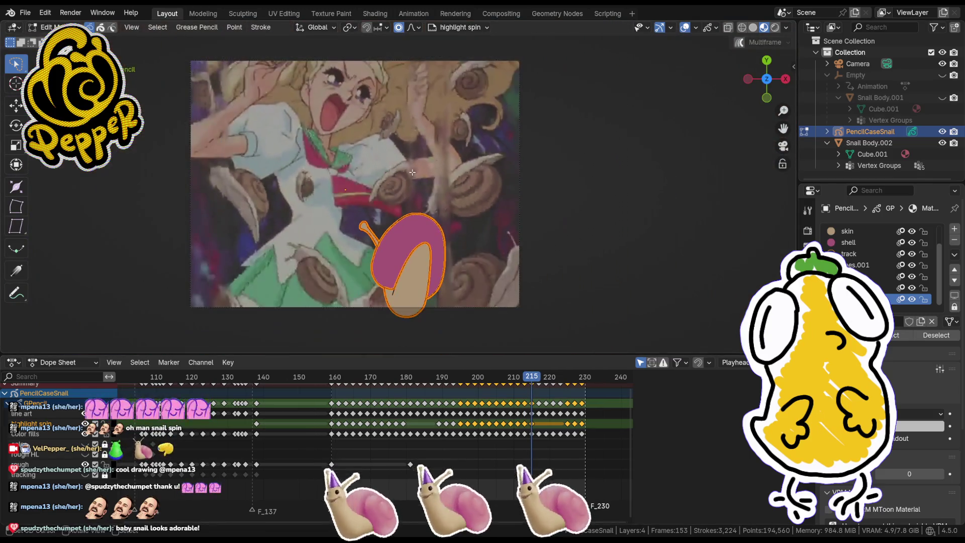
drag(541, 382, 570, 382)
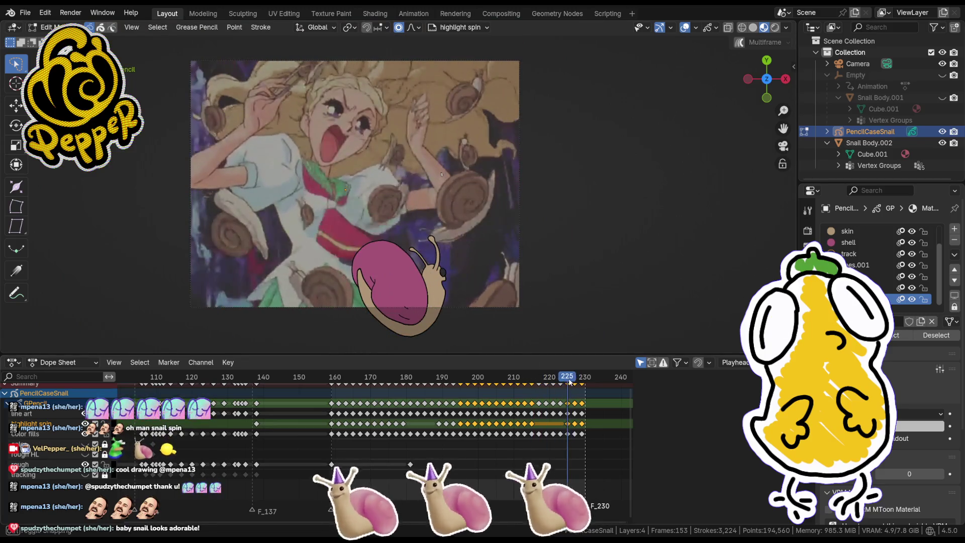
scroll(459, 187, up, 2)
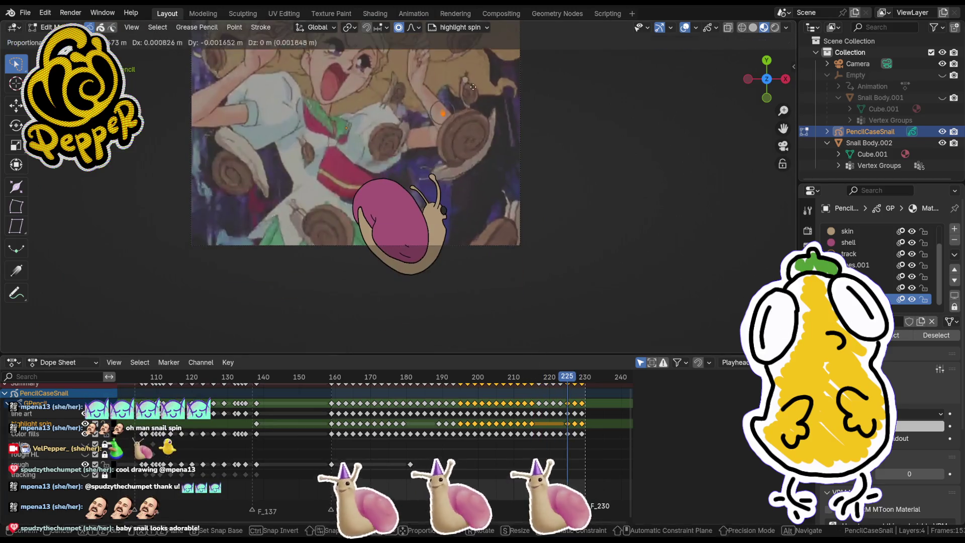
drag(473, 191, 475, 193)
scroll(475, 194, up, 5)
shift+middle_drag(553, 238, 413, 178)
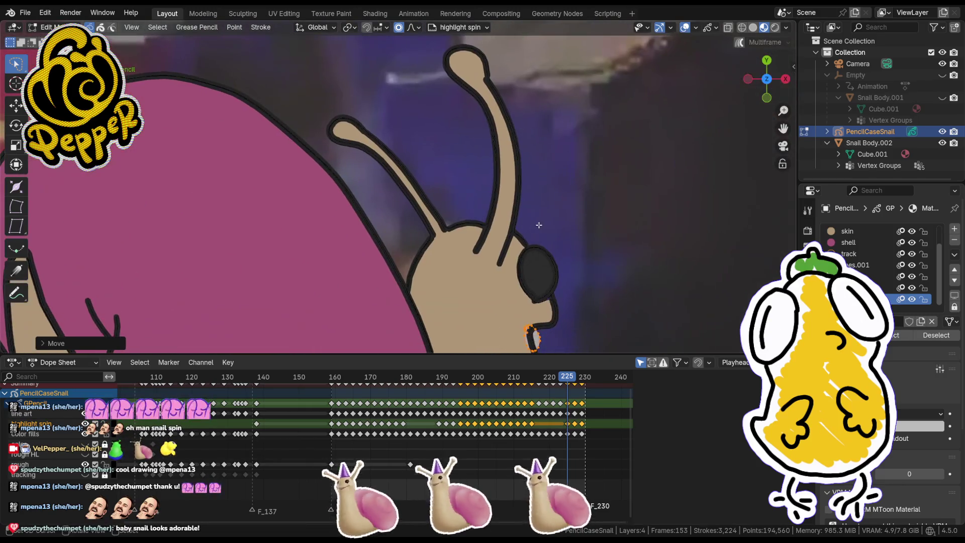
key(g)
key(y)
click(551, 150)
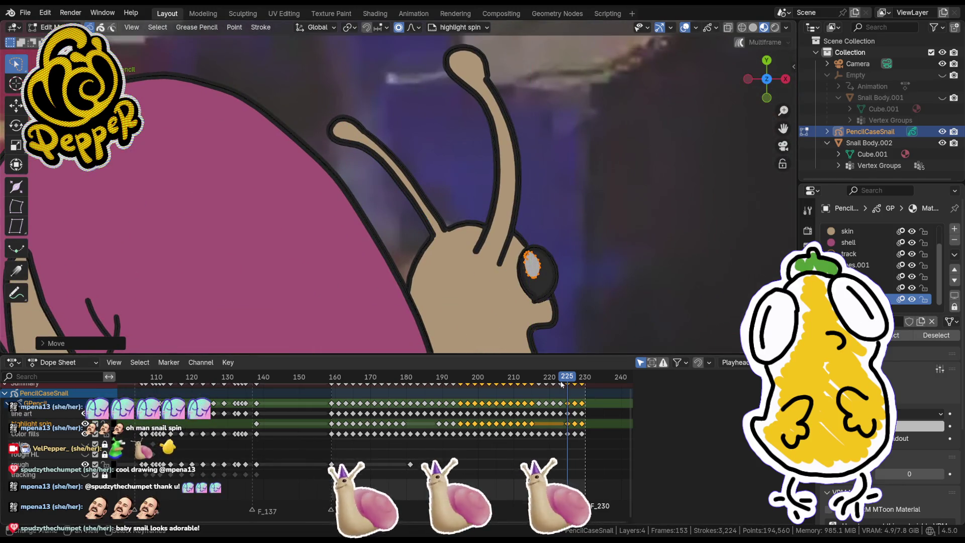
Step: On frame 227, lasso-select the eye highlight and move it vertically
key(Up)
scroll(482, 192, down, 3)
shift+middle_drag(482, 193, 477, 279)
ctrl+right_drag(413, 153, 443, 177)
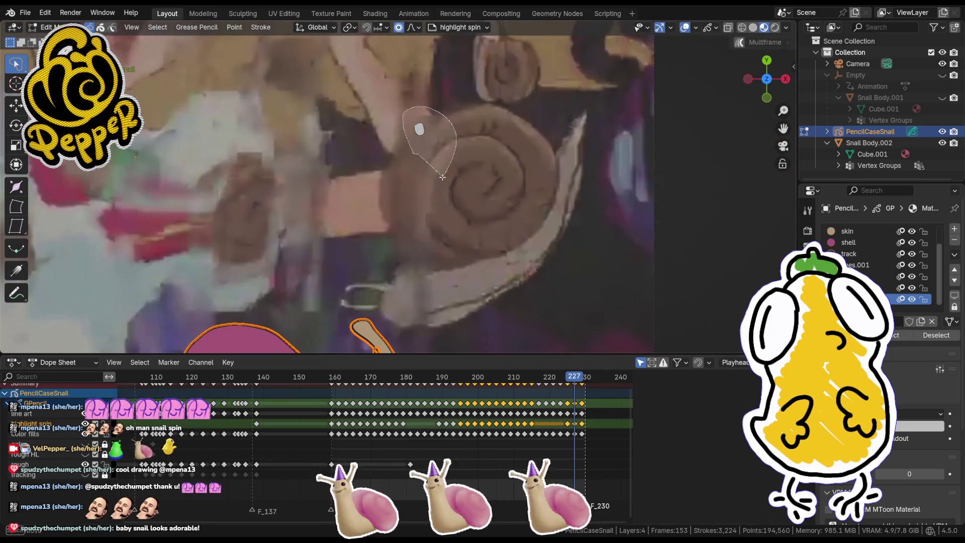
shift+middle_drag(443, 177, 463, 250)
key(g)
key(y)
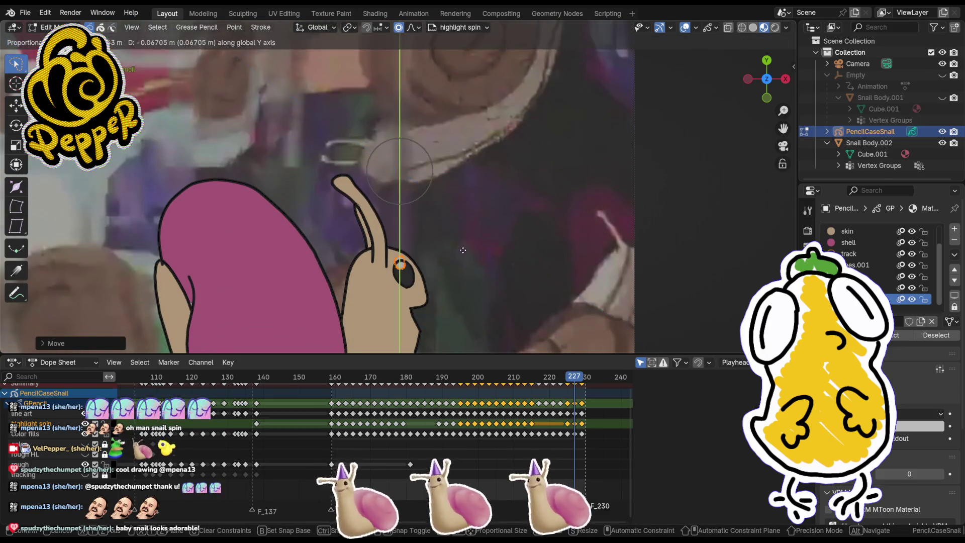
key(Return)
Step: Go to frame 229, check the snail's face, and clear the eye stroke selection
click(582, 386)
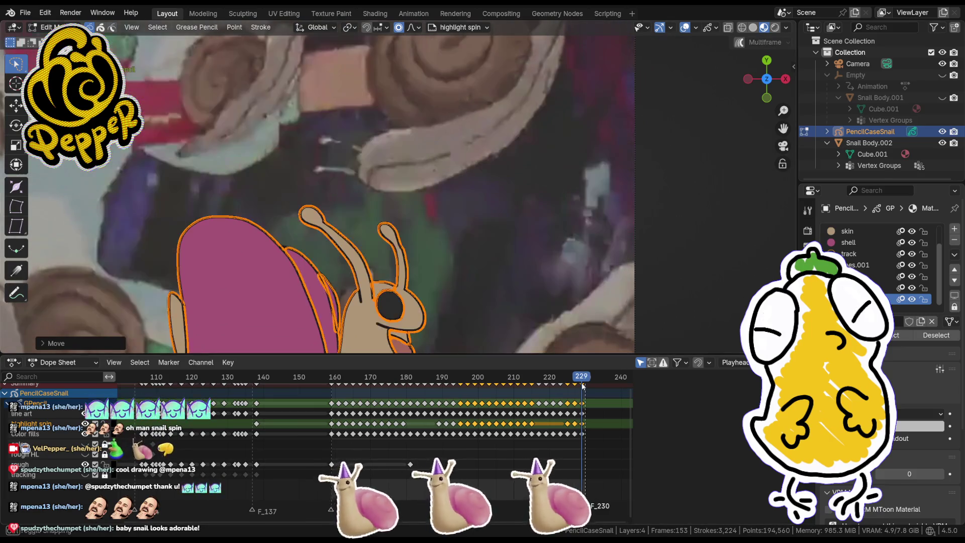
shift+middle_drag(432, 166, 432, 204)
scroll(432, 204, down, 3)
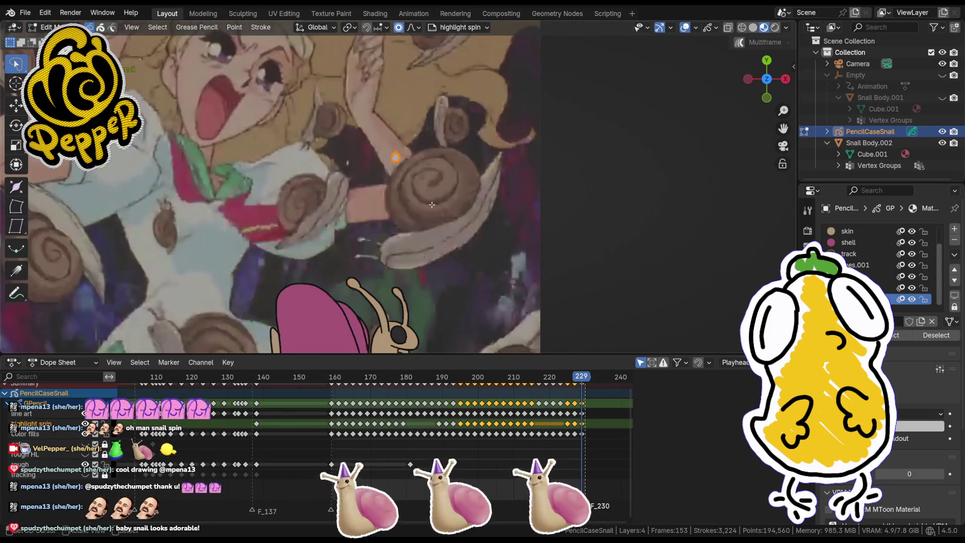
shift+scroll(432, 199, down, 3)
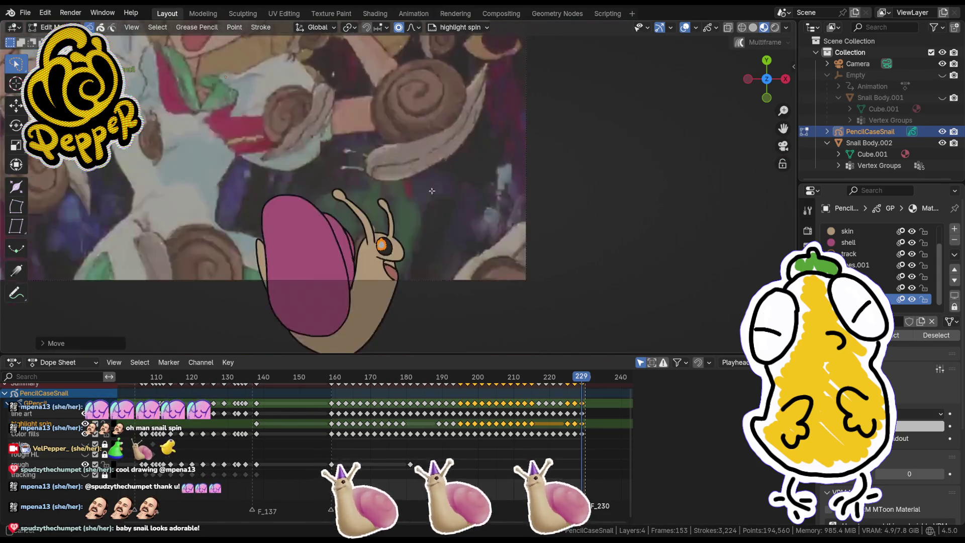
scroll(432, 195, up, 4)
scroll(439, 198, down, 1)
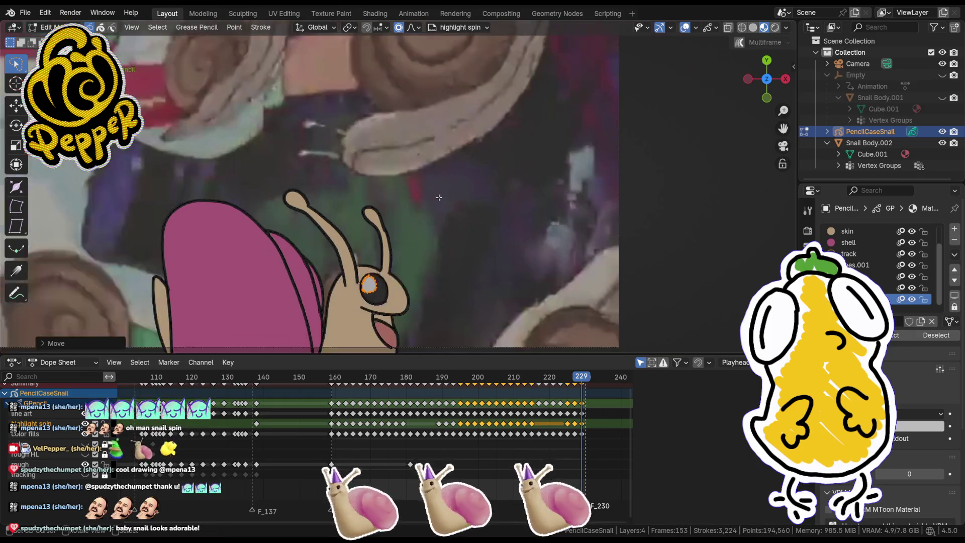
scroll(439, 198, down, 1)
click(439, 198)
scroll(495, 437, down, 4)
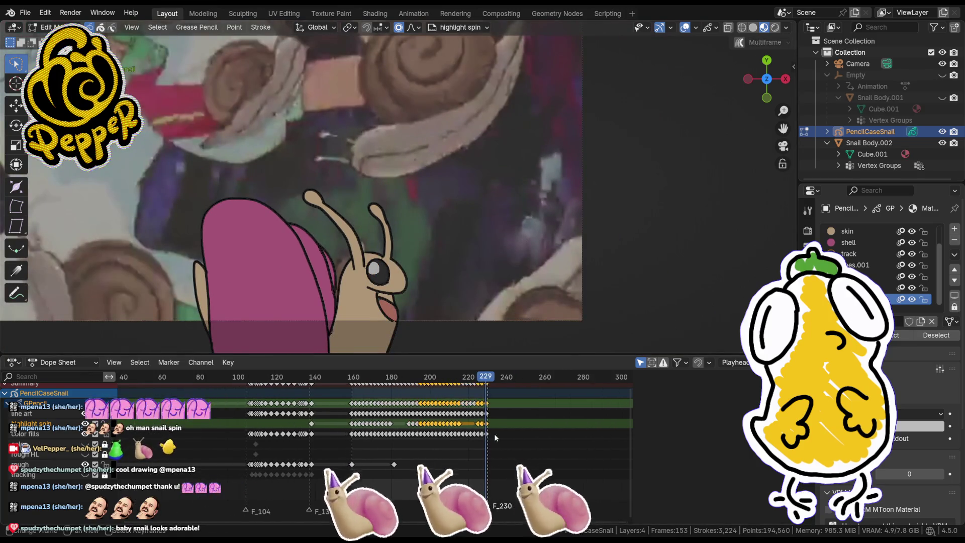
scroll(521, 246, down, 5)
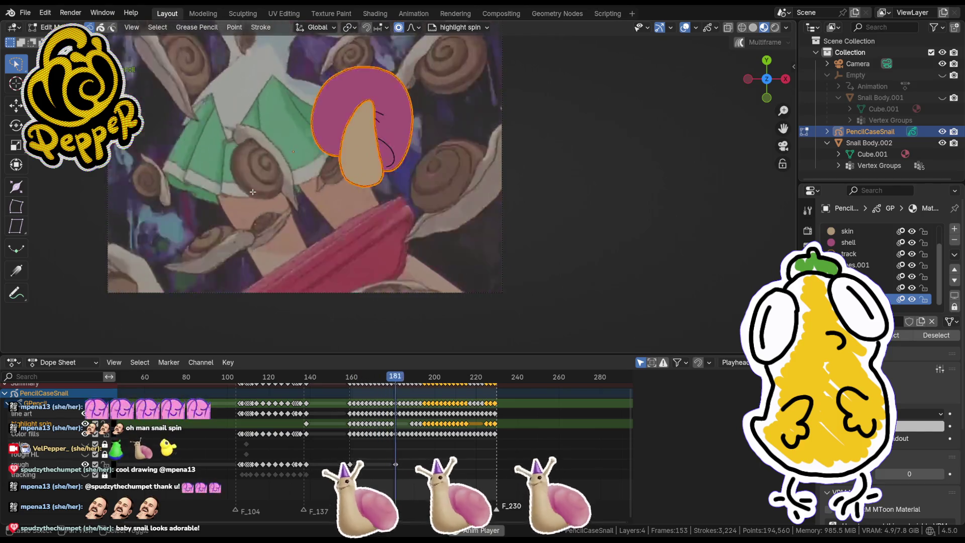
Step: Stop playback, select the shell outline stroke, and adjust it on frame 163
key(space)
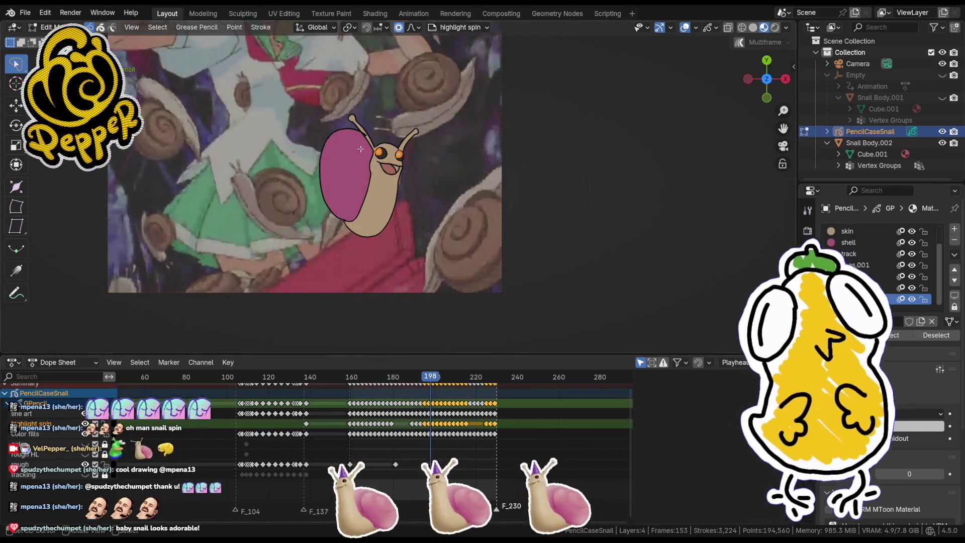
scroll(362, 151, up, 7)
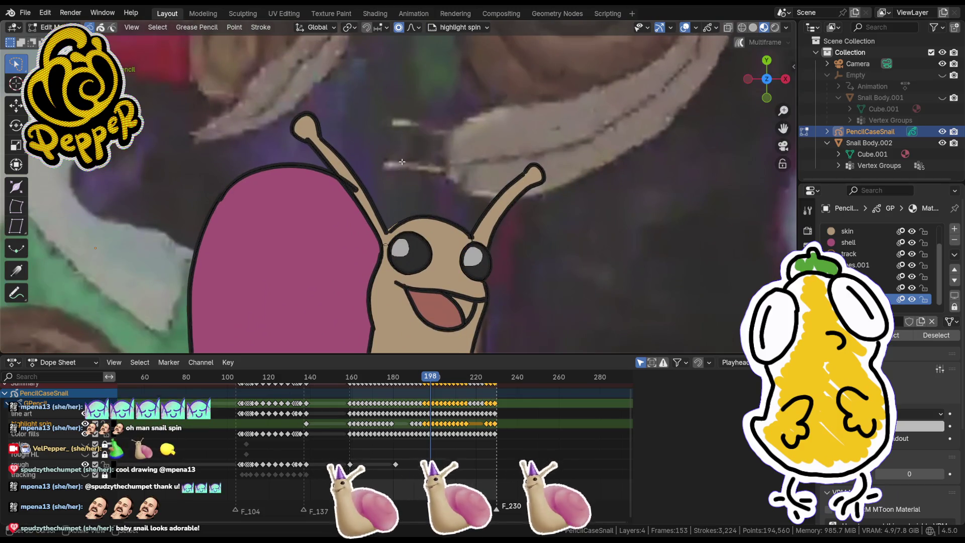
click(354, 192)
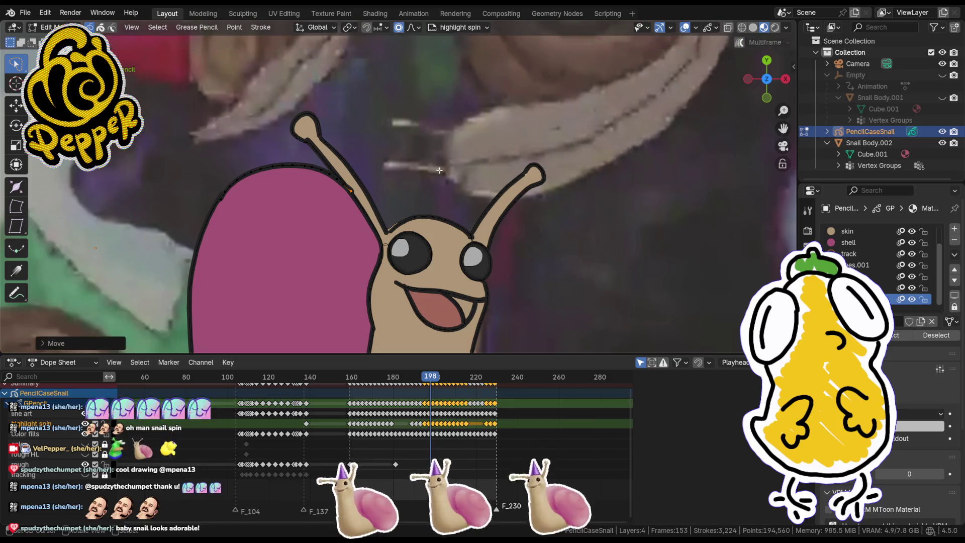
key(Home)
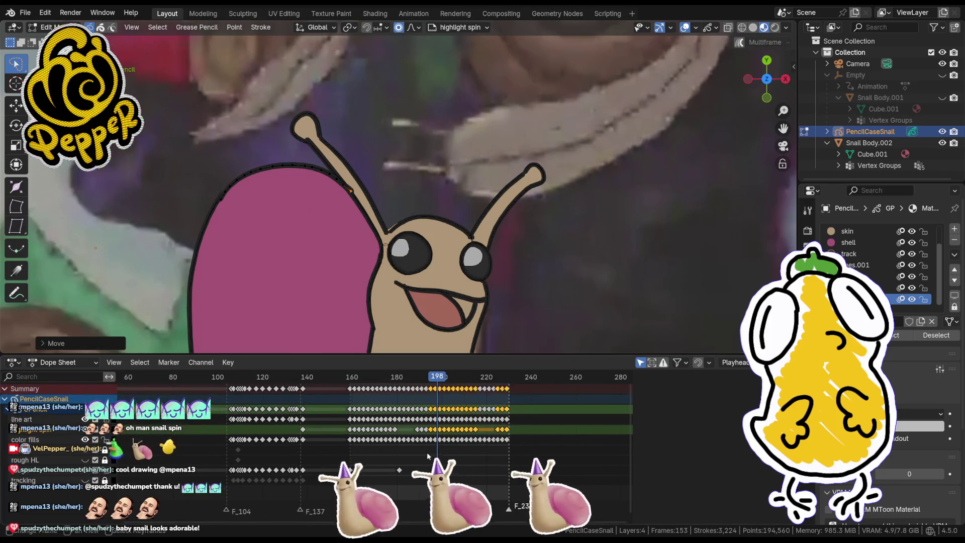
click(358, 376)
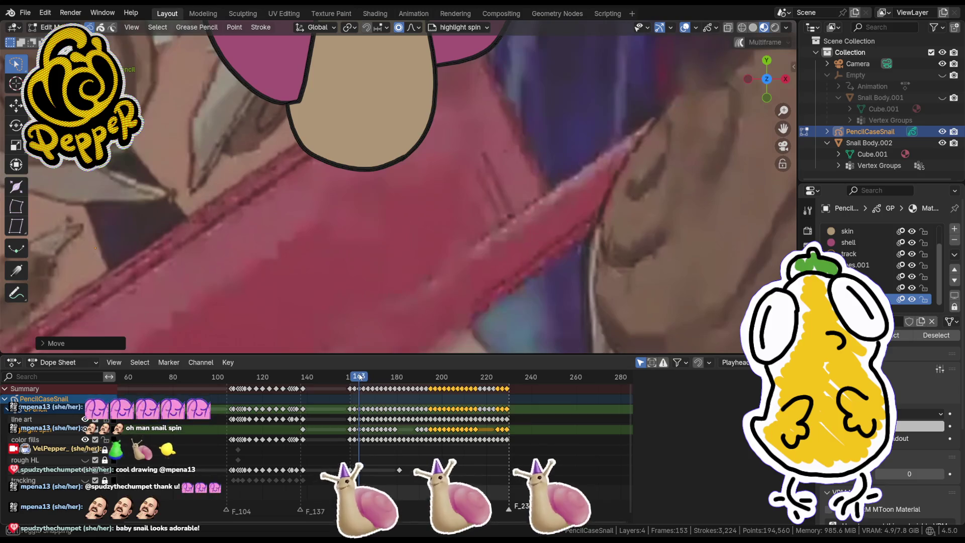
scroll(412, 193, down, 3)
scroll(317, 183, up, 3)
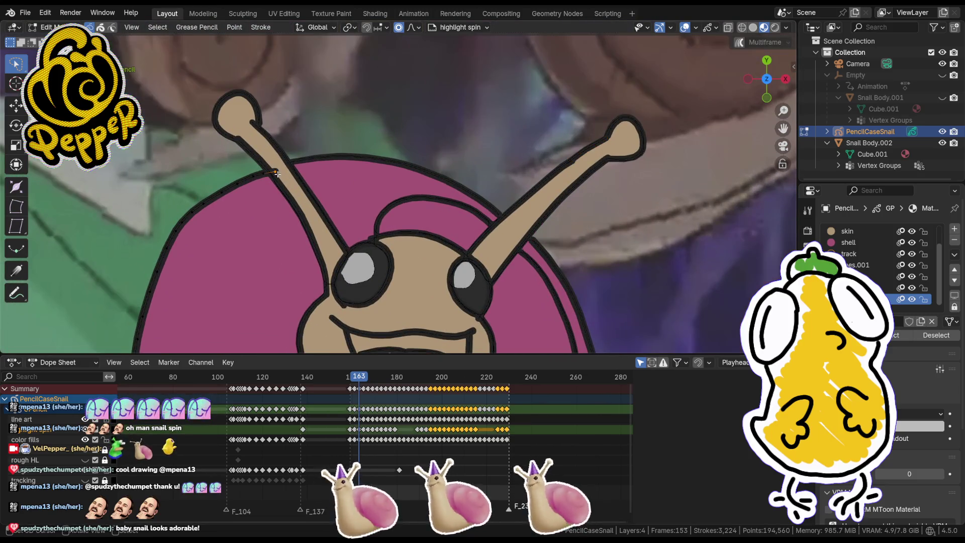
key(ctrl+z)
Step: On frame 161, nudge the outline point near the antenna, then return to Draw mode
drag(358, 377, 354, 377)
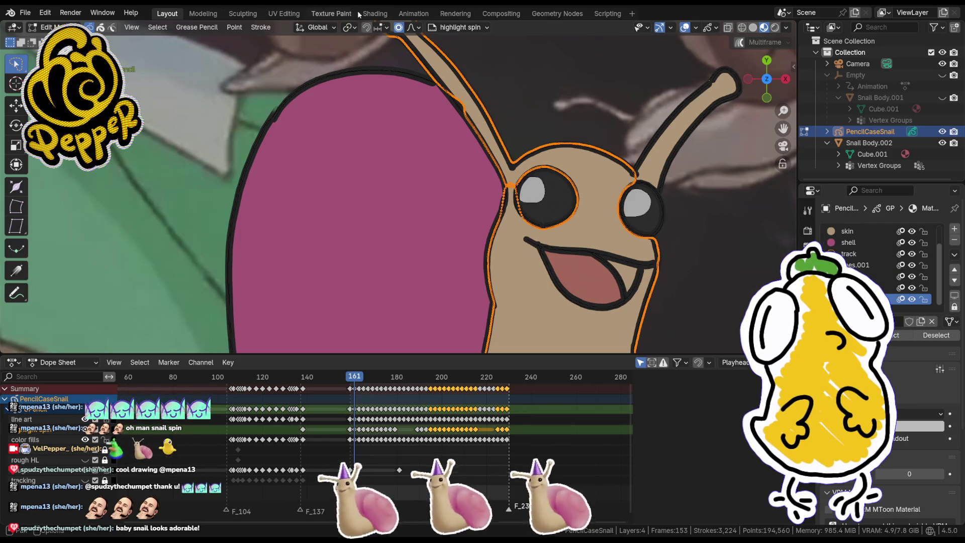
click(442, 88)
key(g)
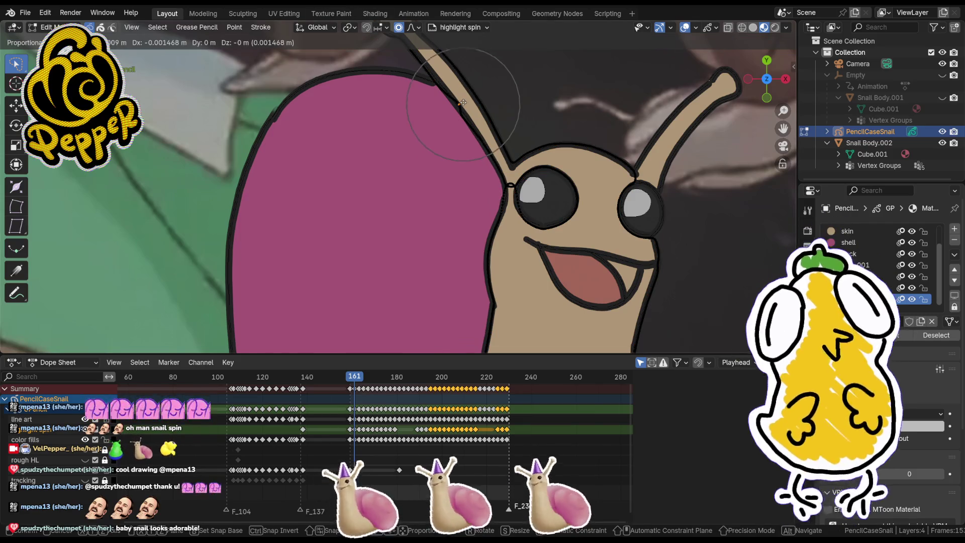
click(463, 103)
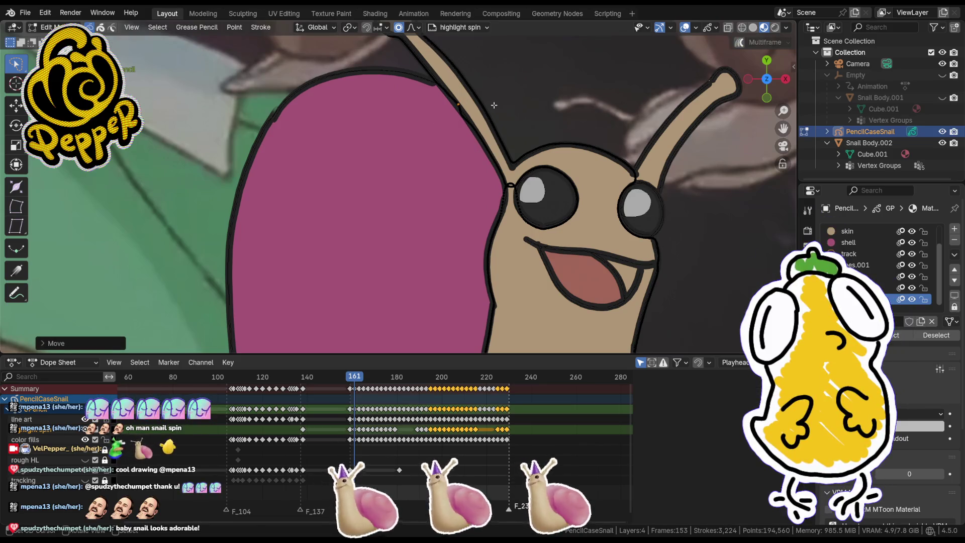
key(Tab)
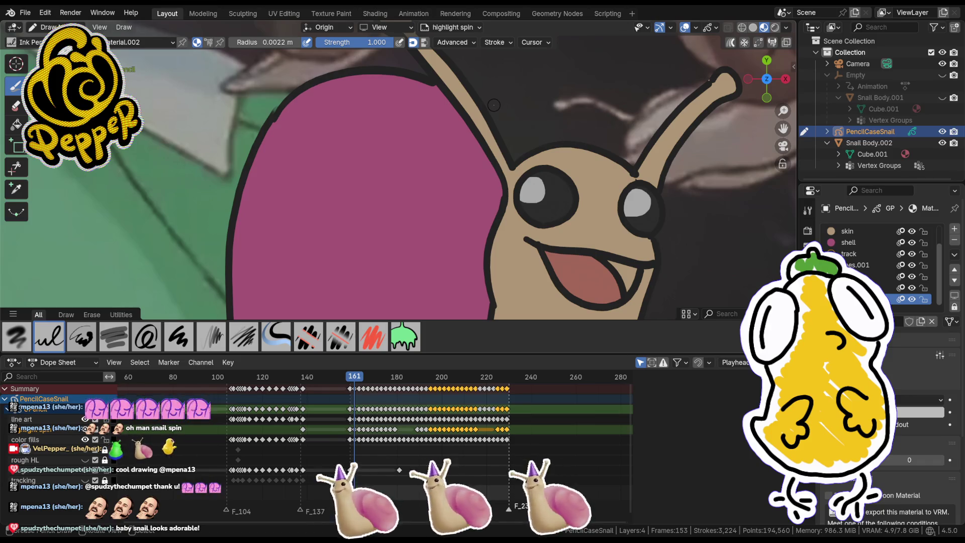
Step: Play the snail spin animation, then scrub the Dope Sheet from frame 110 through 170
key(space)
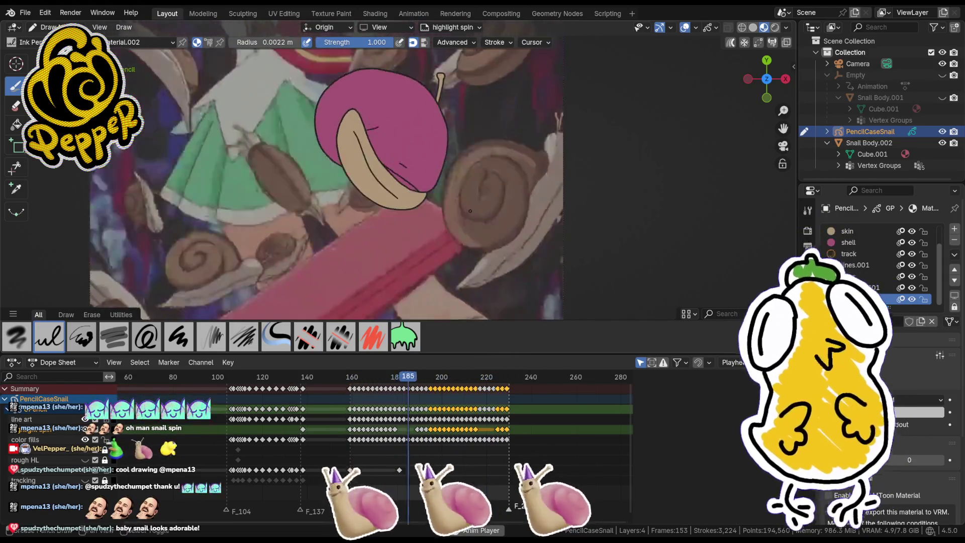
scroll(460, 207, up, 3)
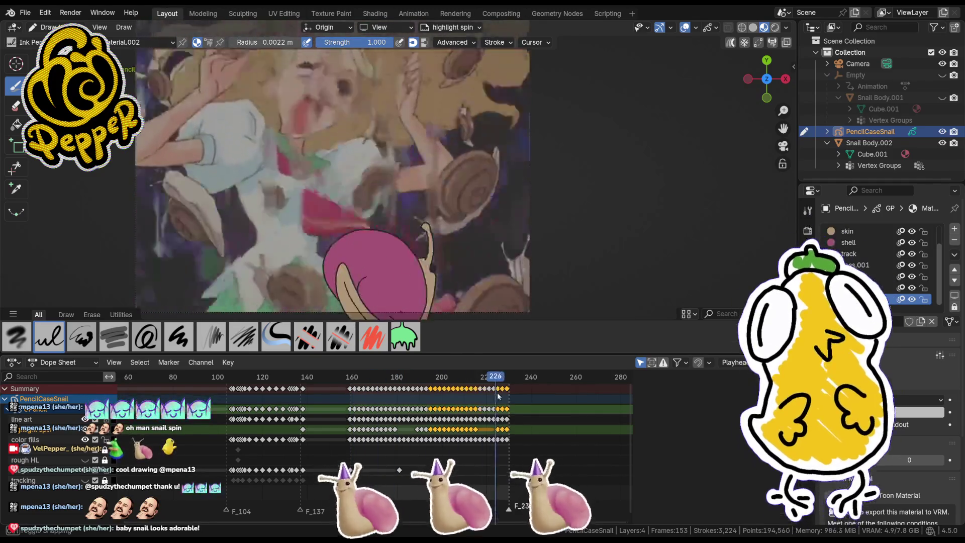
click(240, 378)
mouse_move(250, 385)
mouse_down()
mouse_move(258, 387)
mouse_move(213, 390)
mouse_move(279, 391)
mouse_move(235, 395)
mouse_move(274, 397)
mouse_move(221, 402)
mouse_move(262, 400)
mouse_move(219, 409)
mouse_move(261, 409)
mouse_move(219, 417)
mouse_up()
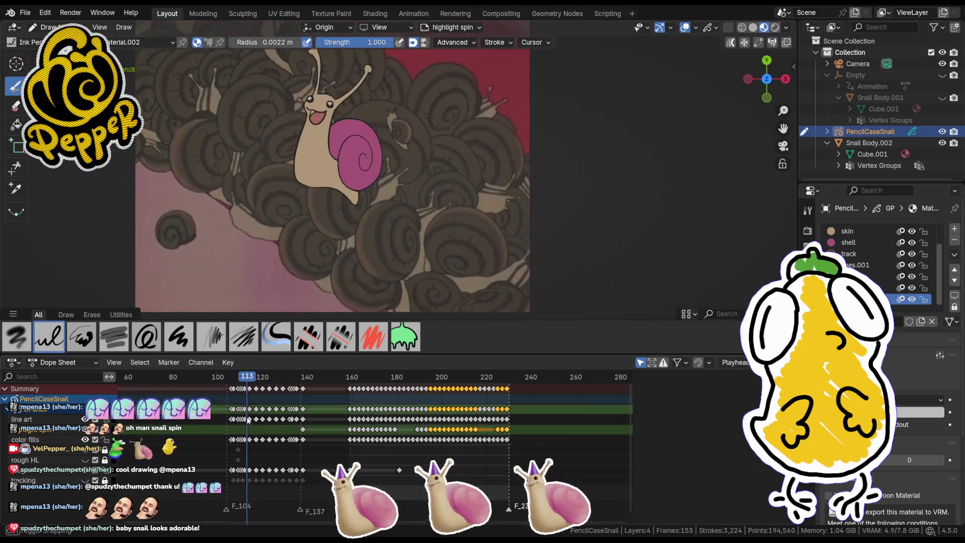
drag(228, 428, 250, 430)
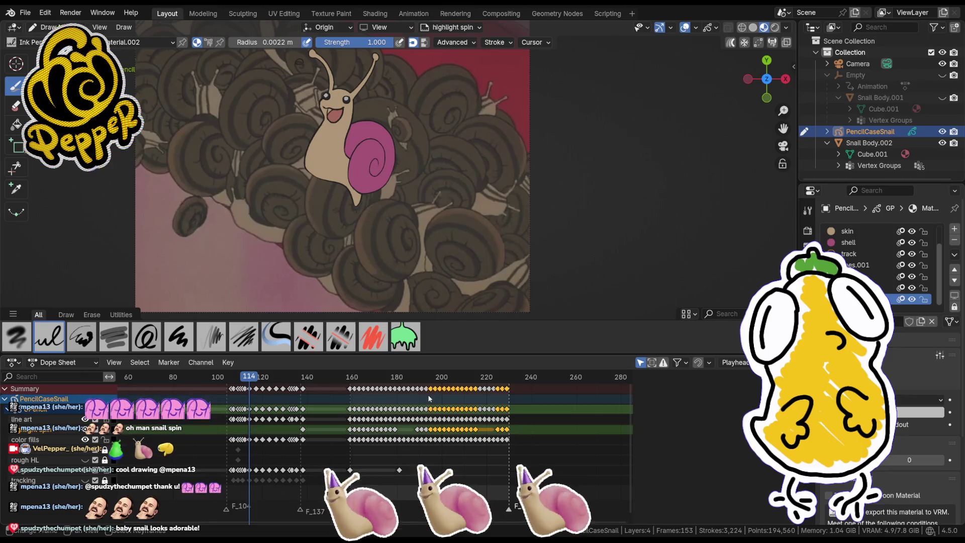
mouse_move(372, 382)
mouse_down()
mouse_move(365, 400)
mouse_move(375, 407)
mouse_move(237, 390)
mouse_move(307, 397)
mouse_move(273, 405)
mouse_move(307, 408)
mouse_move(271, 410)
mouse_move(307, 412)
mouse_move(249, 413)
mouse_move(490, 389)
mouse_move(349, 397)
mouse_up()
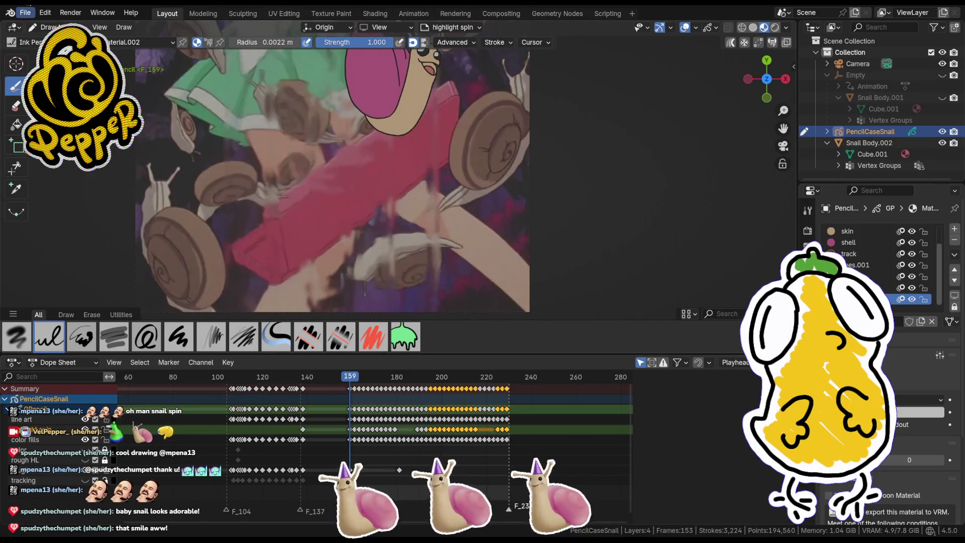
click(26, 10)
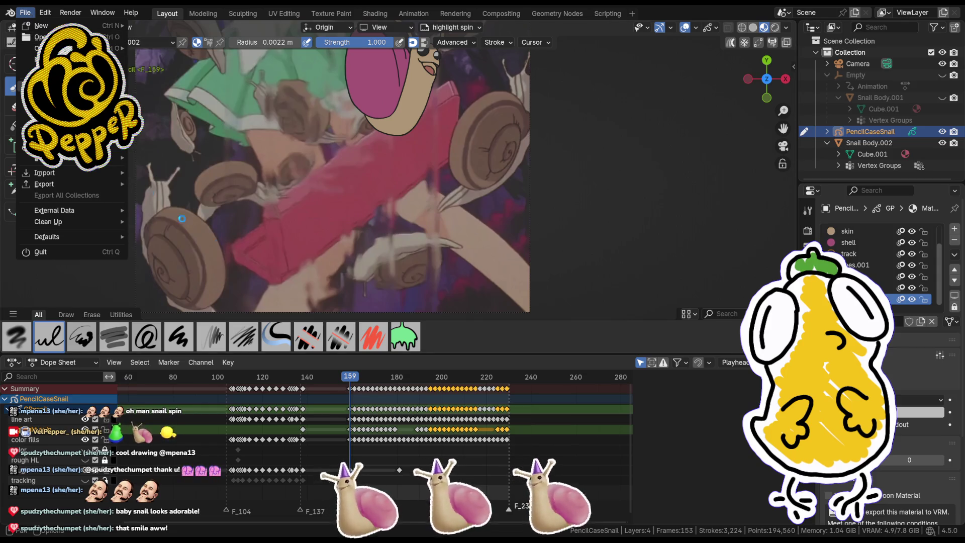
Step: Save the project with Ctrl+S, then scrub frames 160–194 to check the snail drawings
key(Home)
key(ctrl+s)
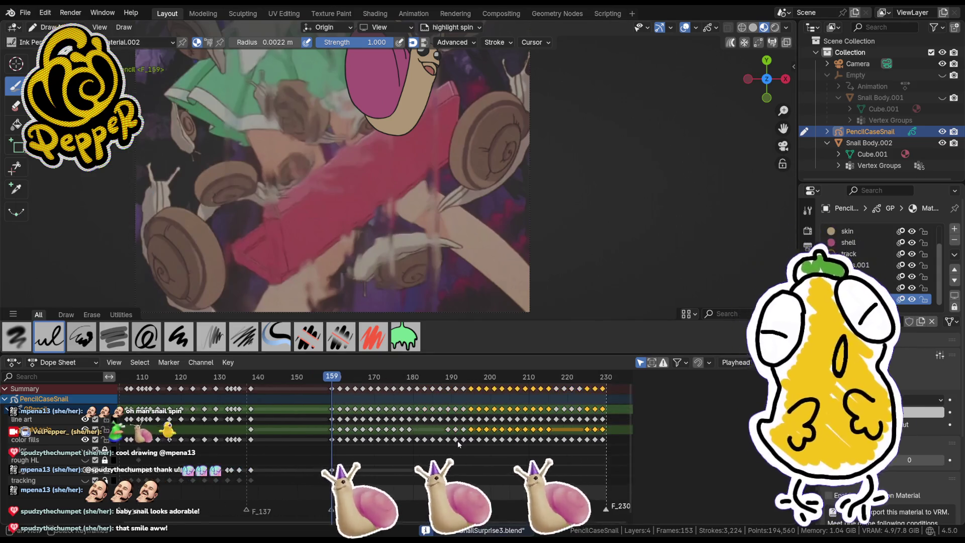
middle_drag(457, 440, 388, 443)
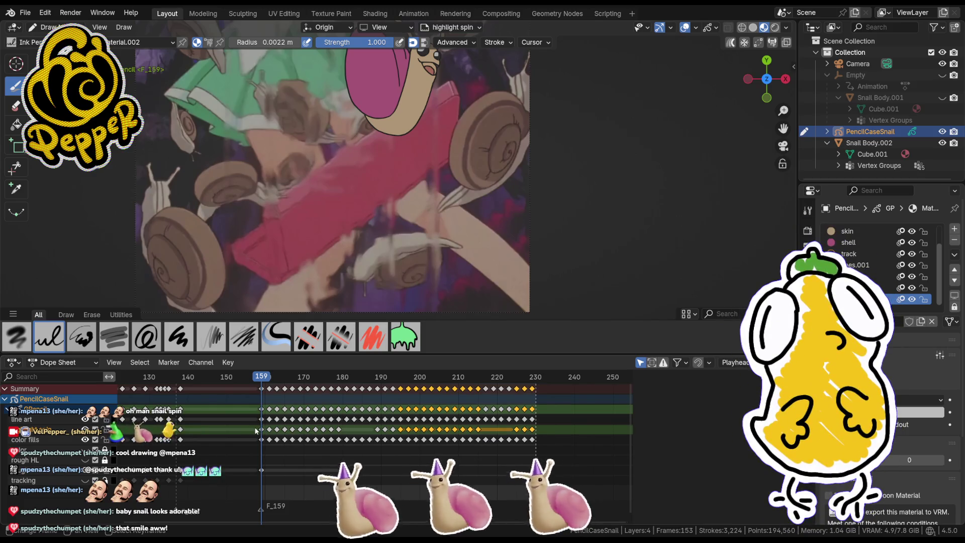
drag(266, 379, 266, 386)
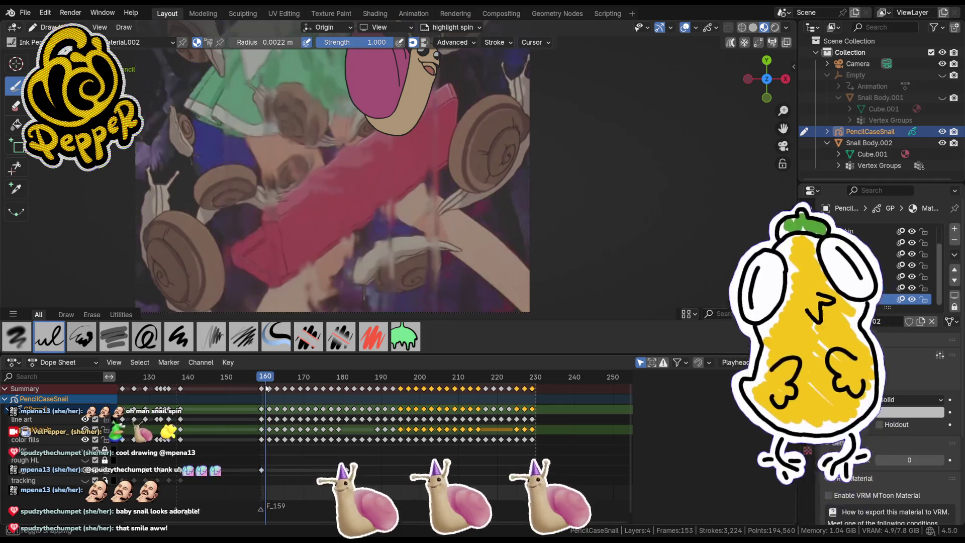
mouse_move(262, 386)
mouse_down()
mouse_move(542, 417)
mouse_move(268, 429)
mouse_move(532, 449)
mouse_move(261, 451)
mouse_move(326, 450)
mouse_up()
mouse_move(398, 452)
mouse_down()
mouse_move(523, 455)
mouse_move(286, 457)
mouse_move(439, 468)
mouse_move(259, 460)
mouse_move(252, 409)
mouse_up()
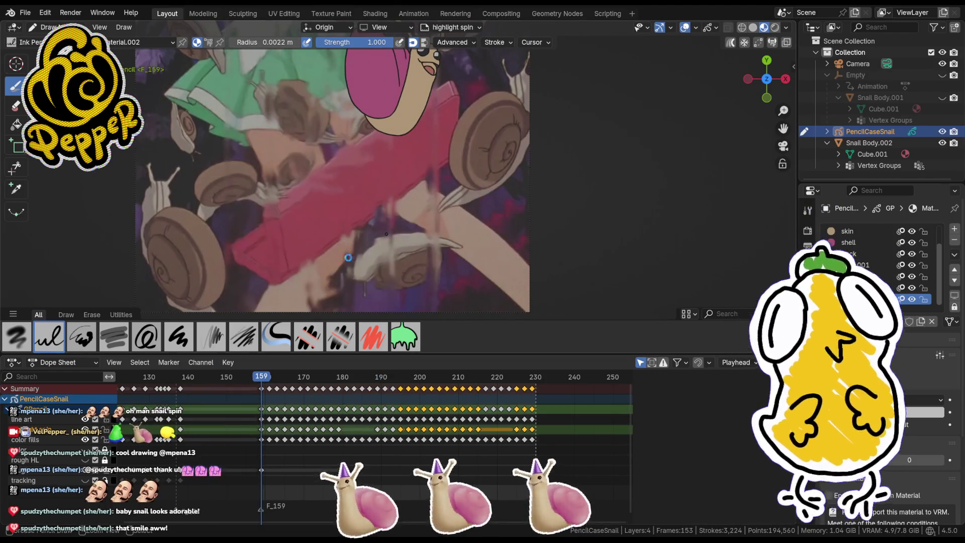
Step: Save again, then duplicate the frame 159–230 keys and place the copies one frame later
key(ctrl+s)
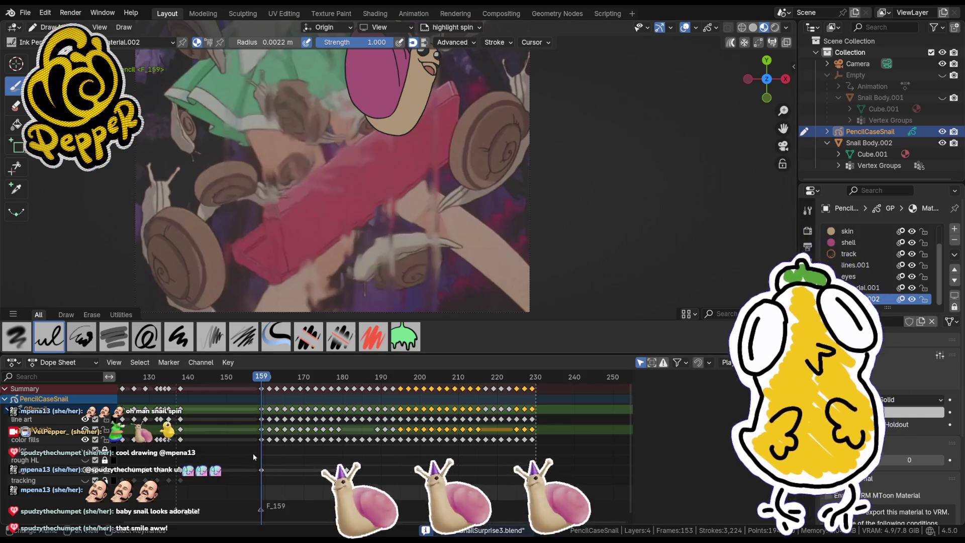
mouse_move(252, 453)
mouse_down()
mouse_move(257, 437)
mouse_move(386, 408)
mouse_move(593, 395)
mouse_move(544, 399)
mouse_up()
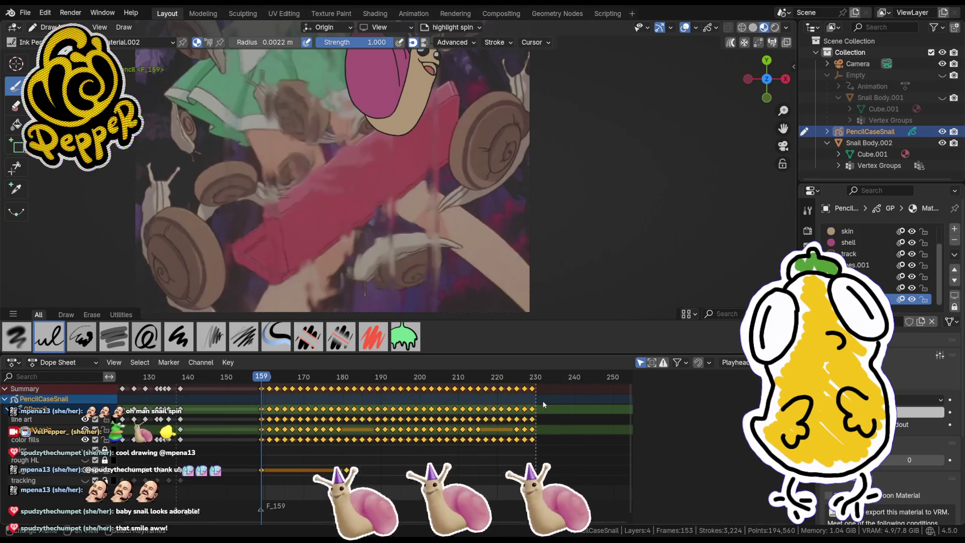
key(KP_Decimal)
key(KP_Decimal)
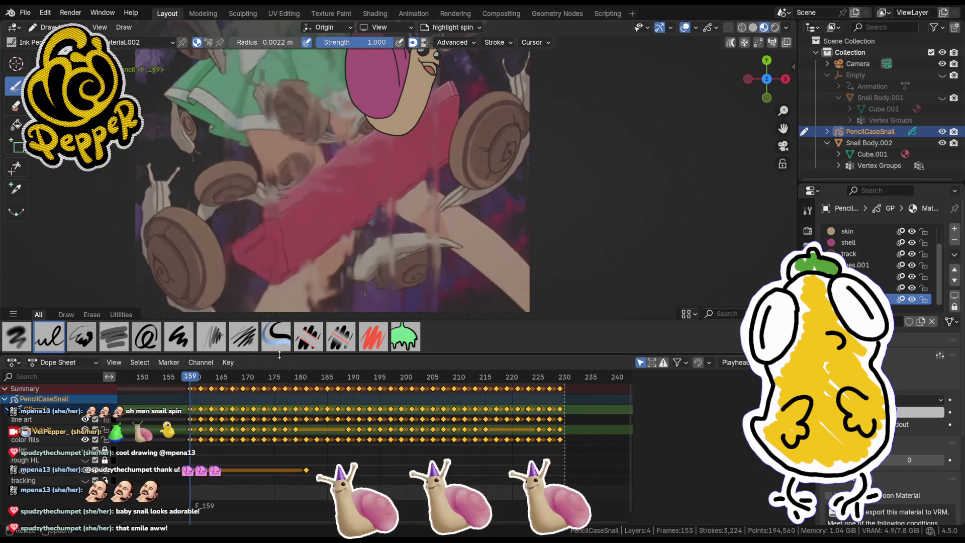
key(shift+d)
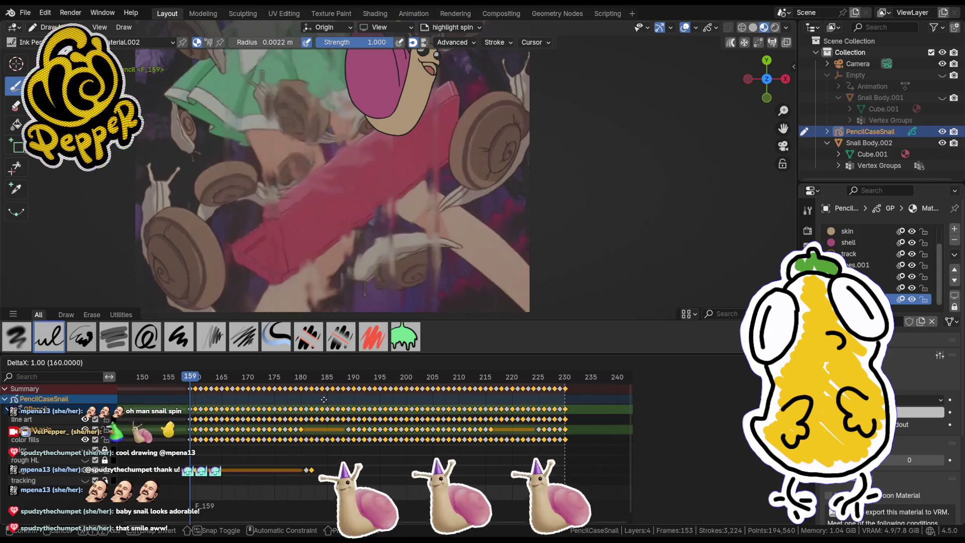
click(324, 399)
click(197, 378)
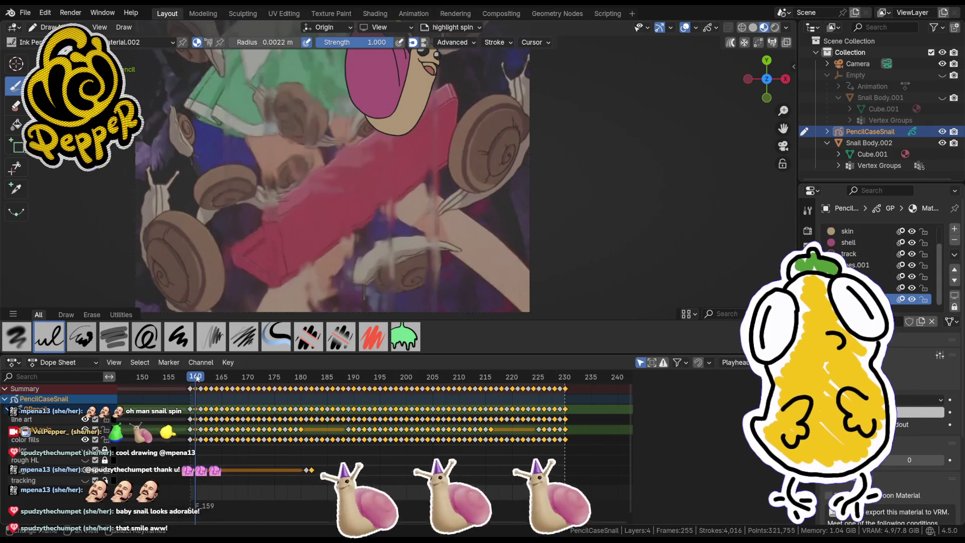
scroll(259, 299, down, 2)
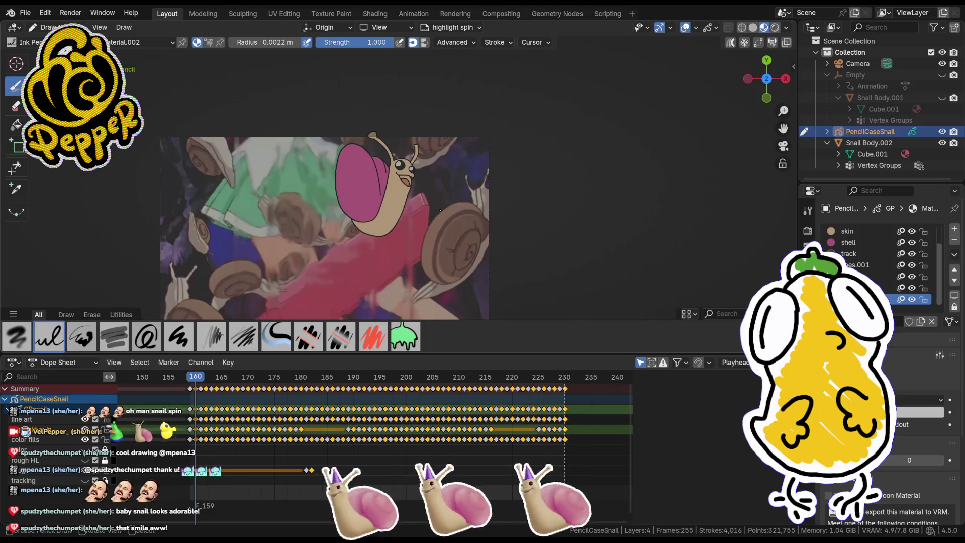
Step: Toggle Edit Mode and inspect the snail's modifier and layer settings panels
key(Tab)
scroll(422, 241, up, 3)
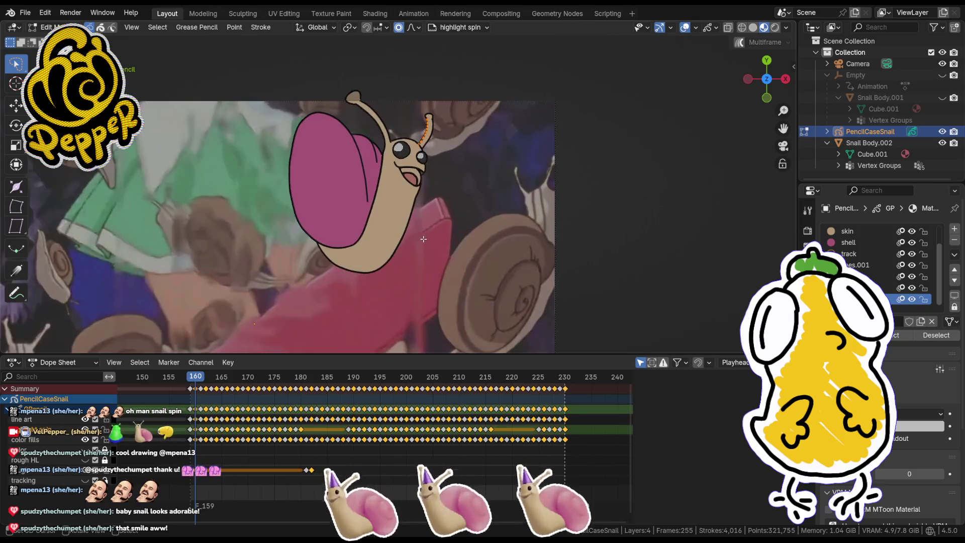
key(Tab)
key(Tab)
key(Tab)
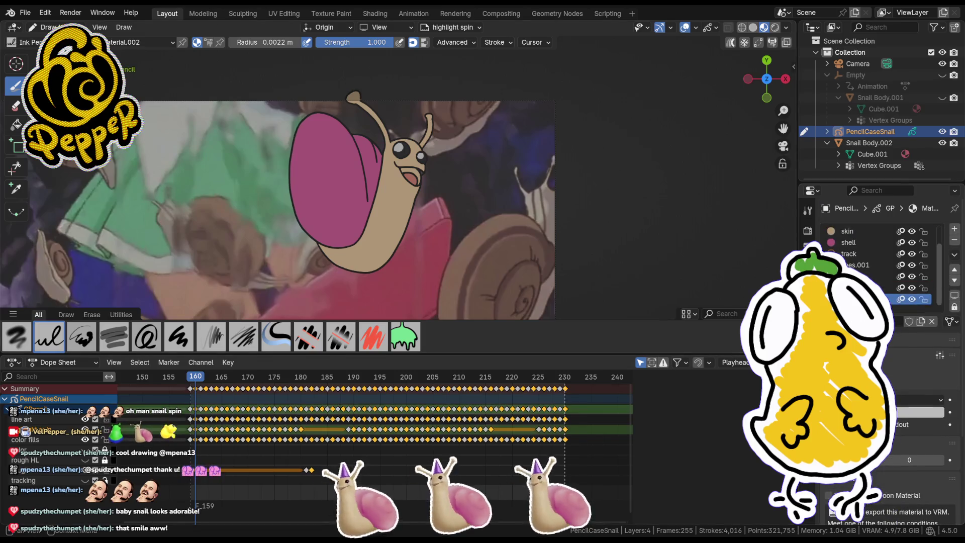
click(808, 367)
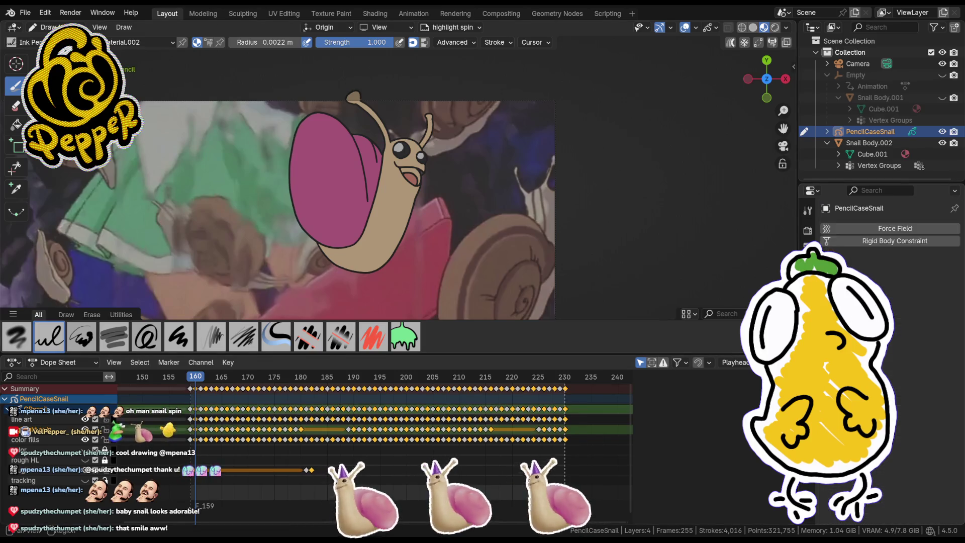
click(808, 388)
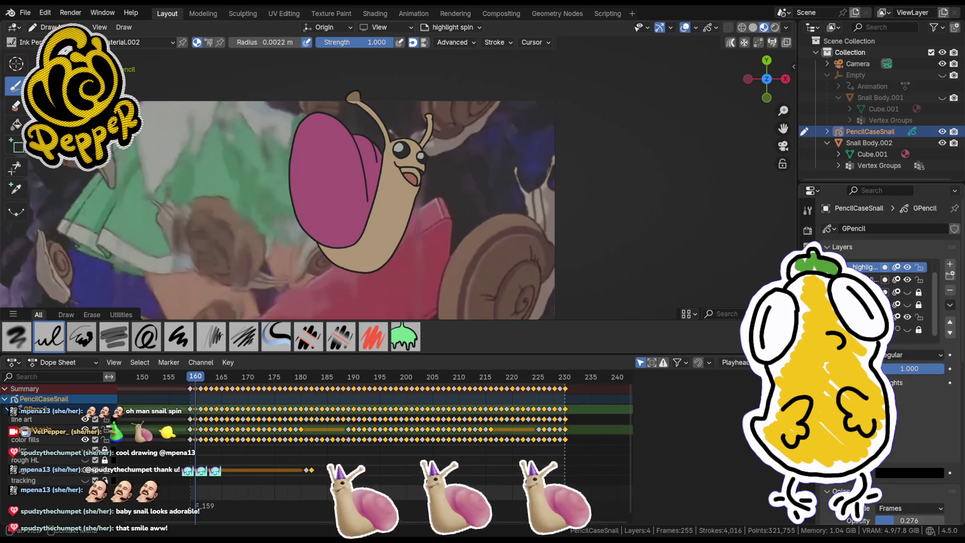
scroll(885, 302, down, 5)
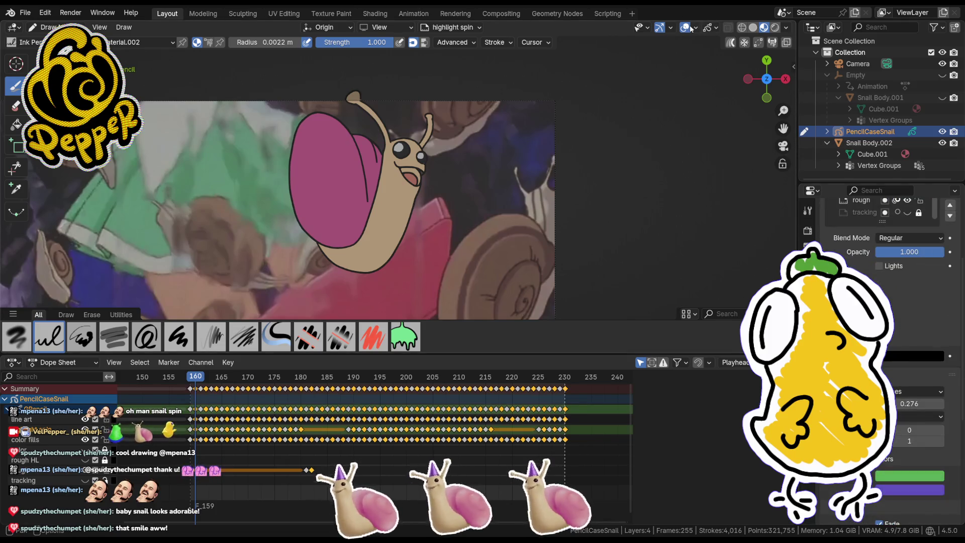
Step: Turn on onion skinning in the viewport overlays and put the snail back into Edit Mode
click(696, 28)
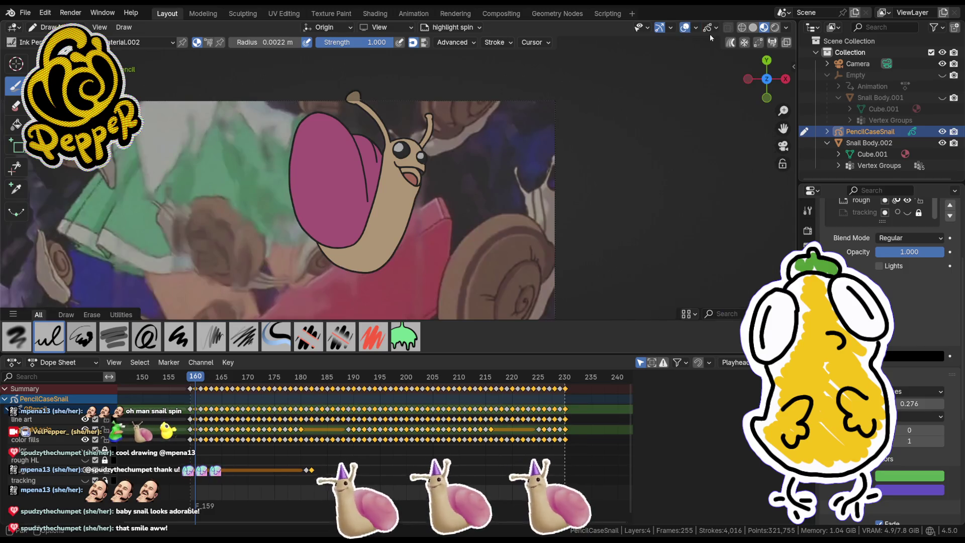
click(718, 28)
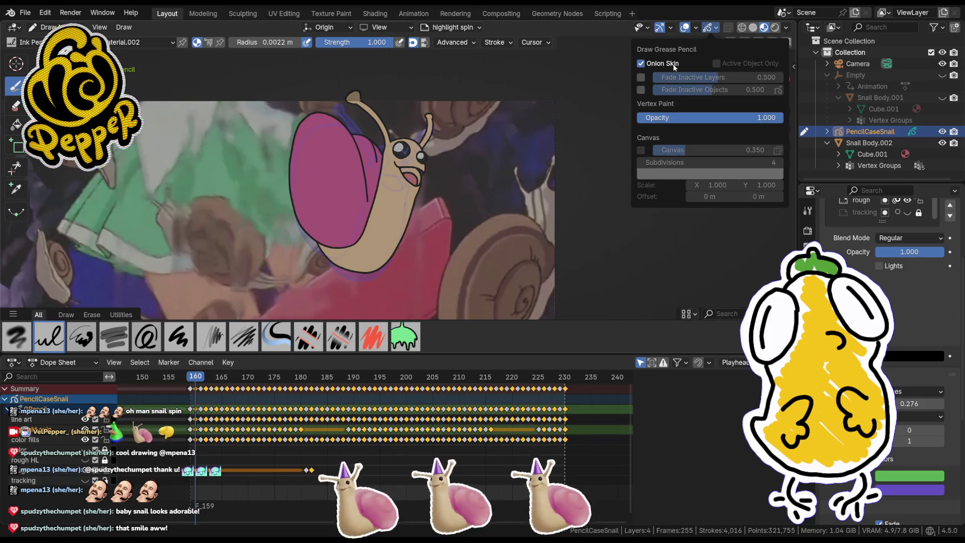
scroll(358, 244, up, 3)
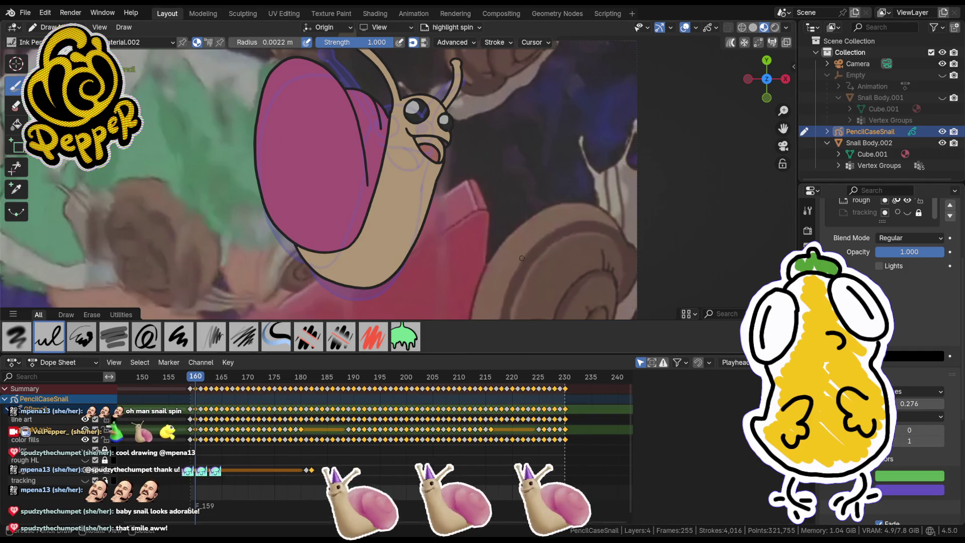
key(Tab)
key(Tab)
key(Tab)
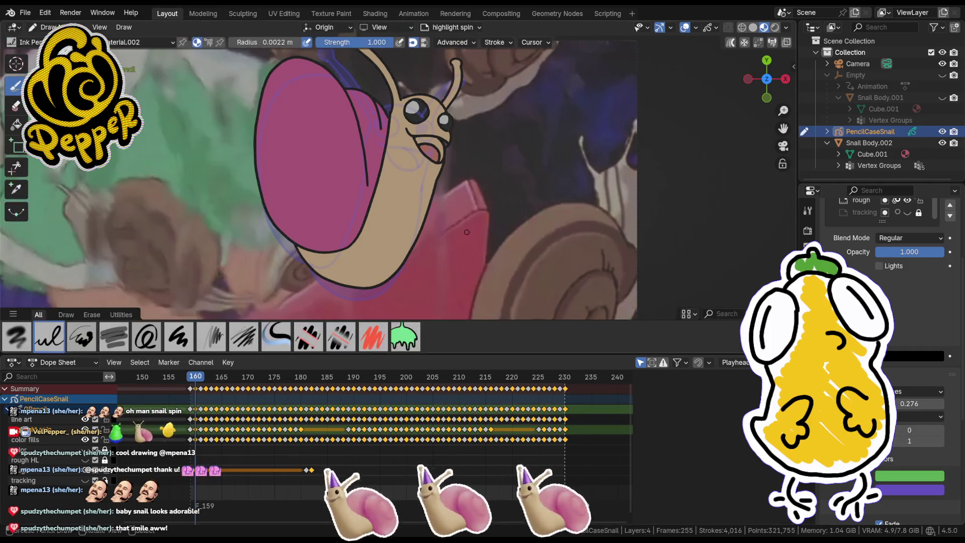
Step: Select all strokes and shift the snail along Y on frames 160 and 162
key(a)
key(g)
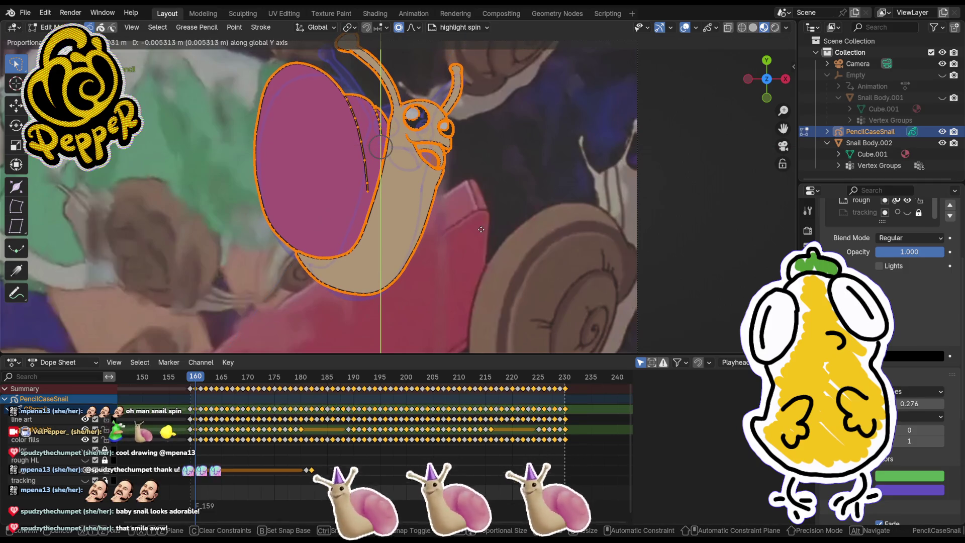
key(y)
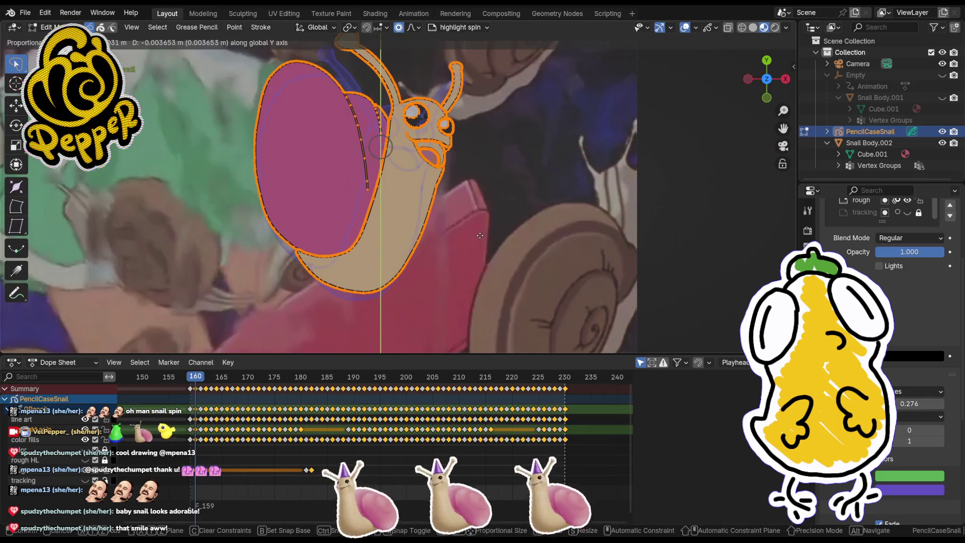
middle_drag(481, 231, 481, 231)
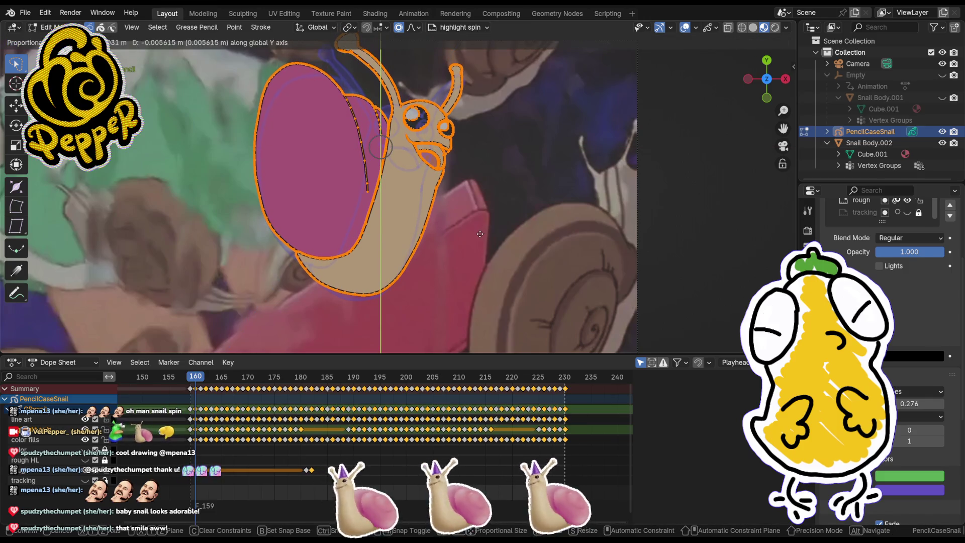
click(480, 234)
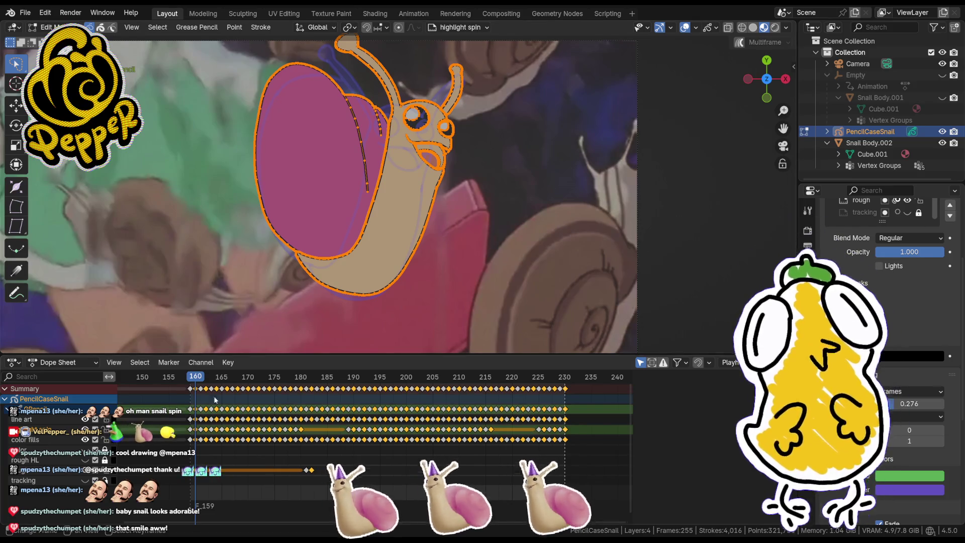
click(203, 381)
key(a)
key(g)
key(y)
click(491, 241)
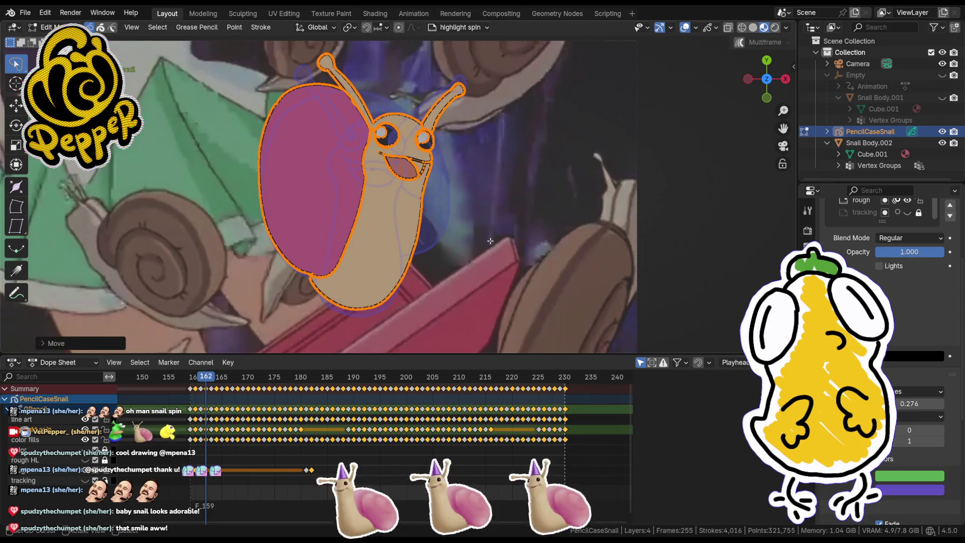
Step: Reposition the snail's strokes along Y on frames 164 and 166
drag(214, 379, 215, 378)
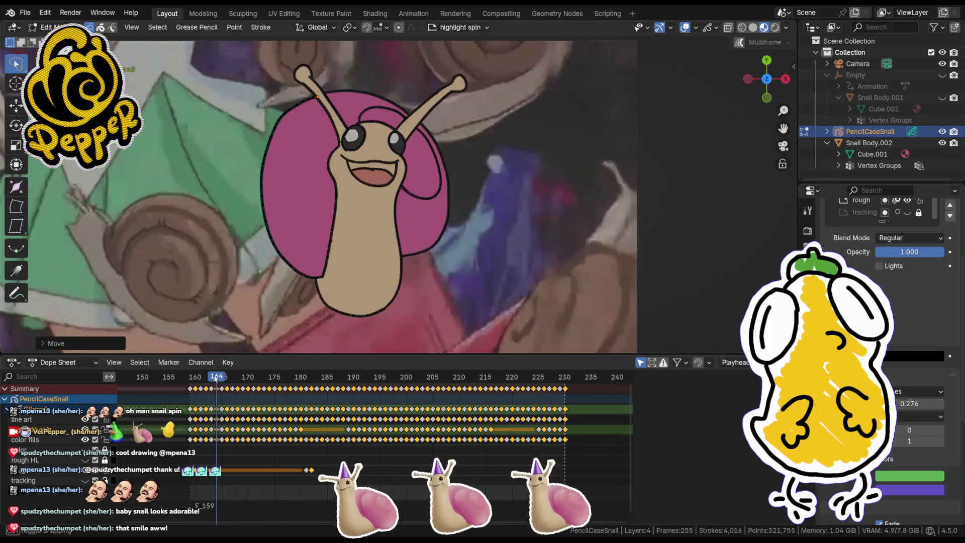
key(a)
key(g)
key(y)
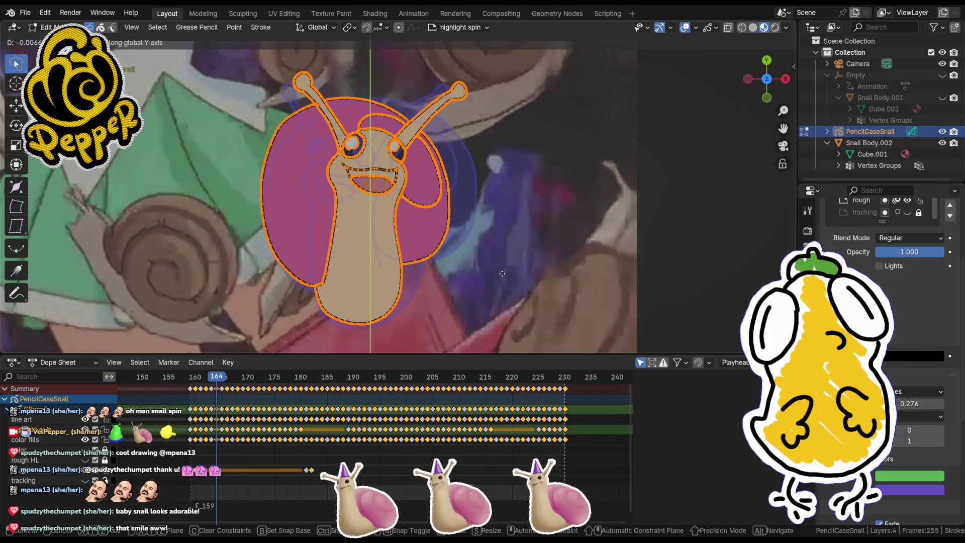
click(503, 272)
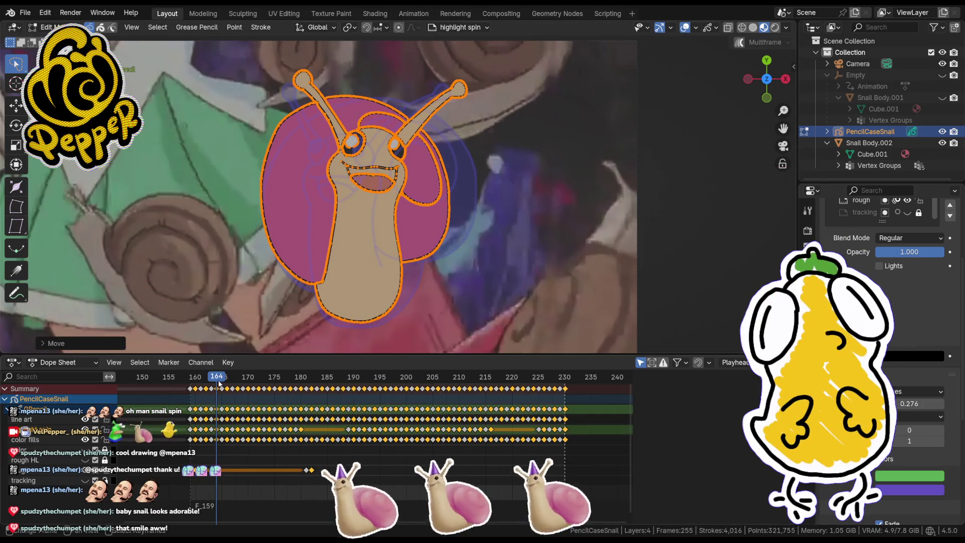
drag(219, 384, 227, 378)
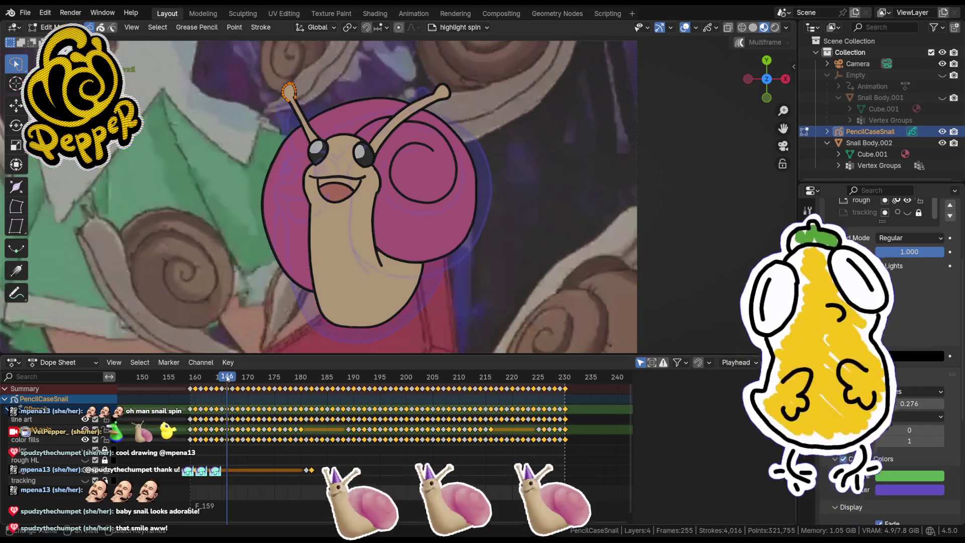
key(a)
key(g)
key(y)
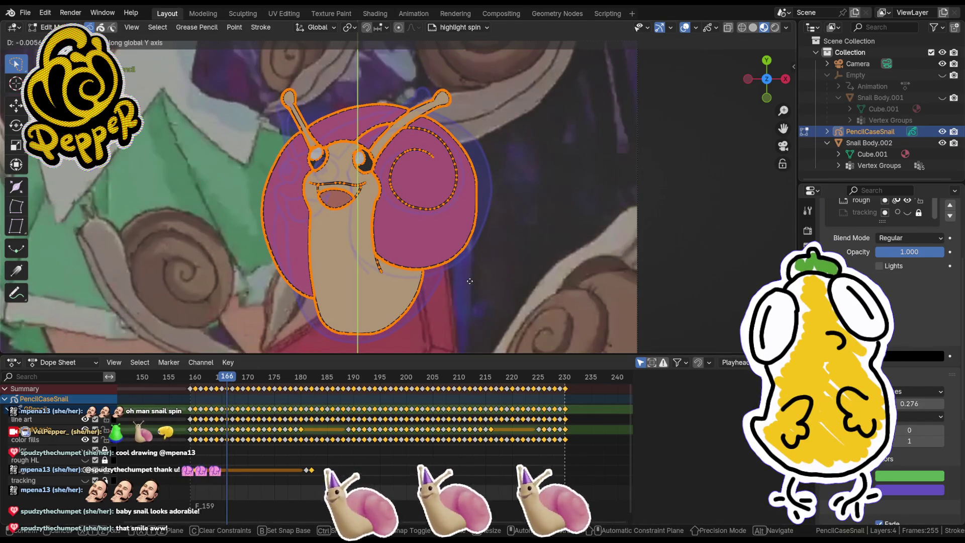
click(471, 280)
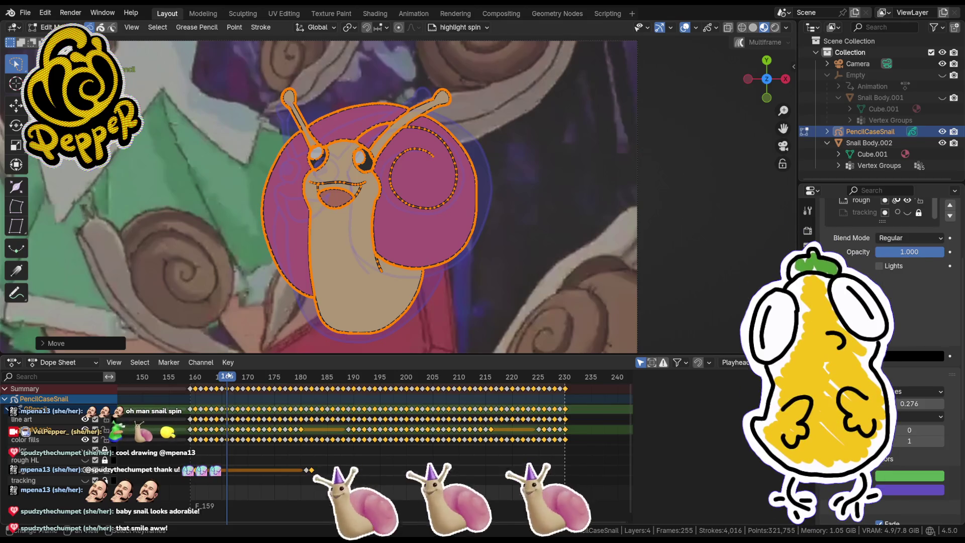
Step: Move the snail along Y on frame 168, then raise it slightly in two moves on frame 170
drag(231, 379, 240, 378)
key(a)
key(g)
key(y)
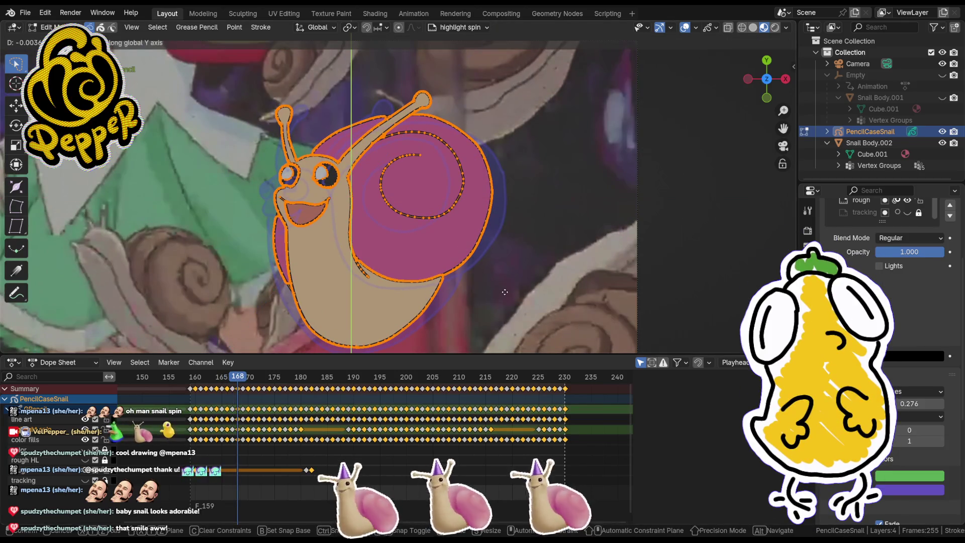
click(384, 365)
click(243, 378)
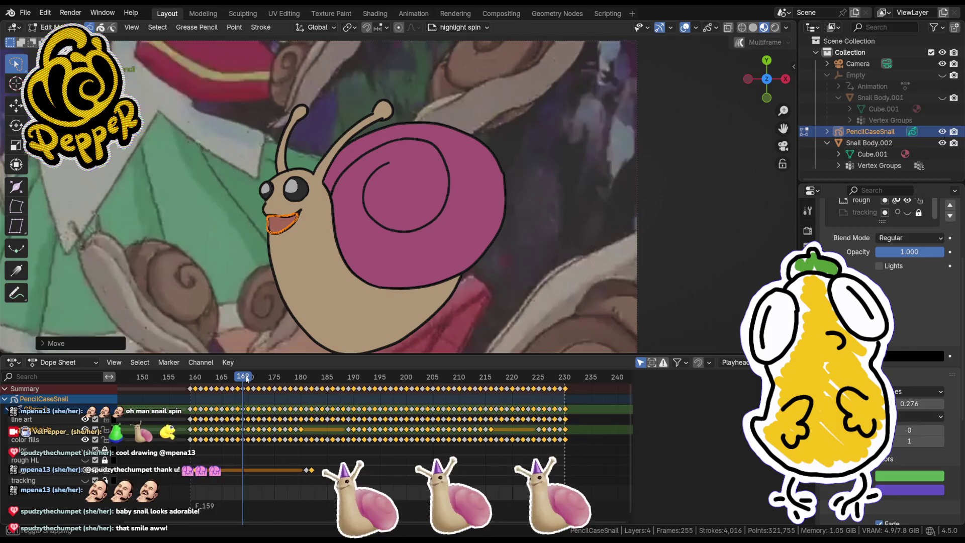
click(247, 378)
key(a)
key(g)
key(y)
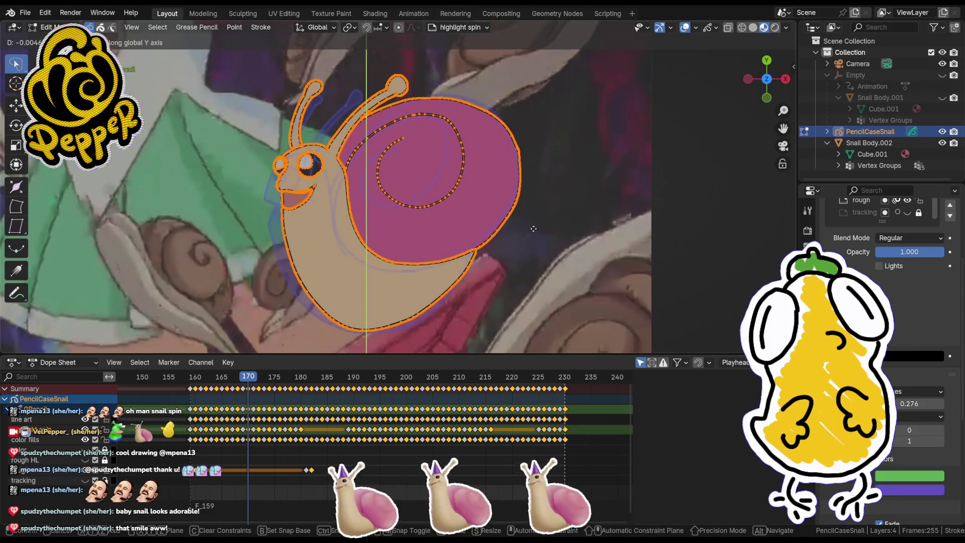
middle_drag(534, 229, 533, 232)
click(533, 238)
key(g)
key(y)
click(530, 247)
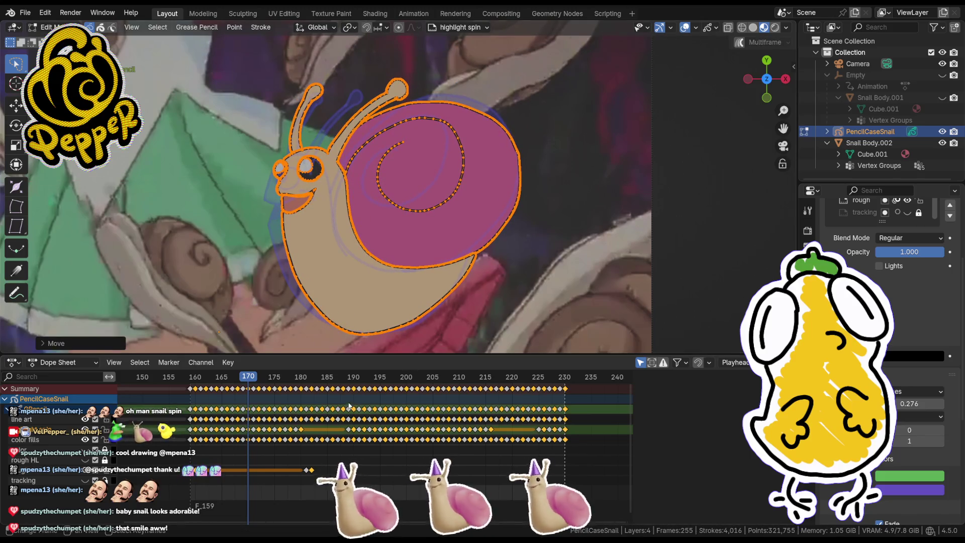
Step: Shift the snail along Y on frames 172 and 174, then advance to frame 176
drag(250, 377, 259, 377)
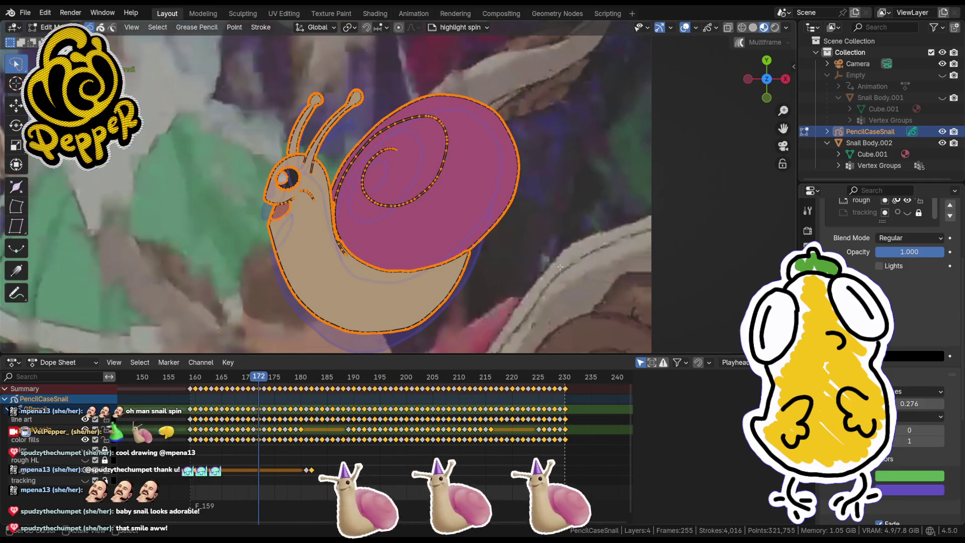
key(g)
key(y)
shift+middle_drag(492, 292, 511, 249)
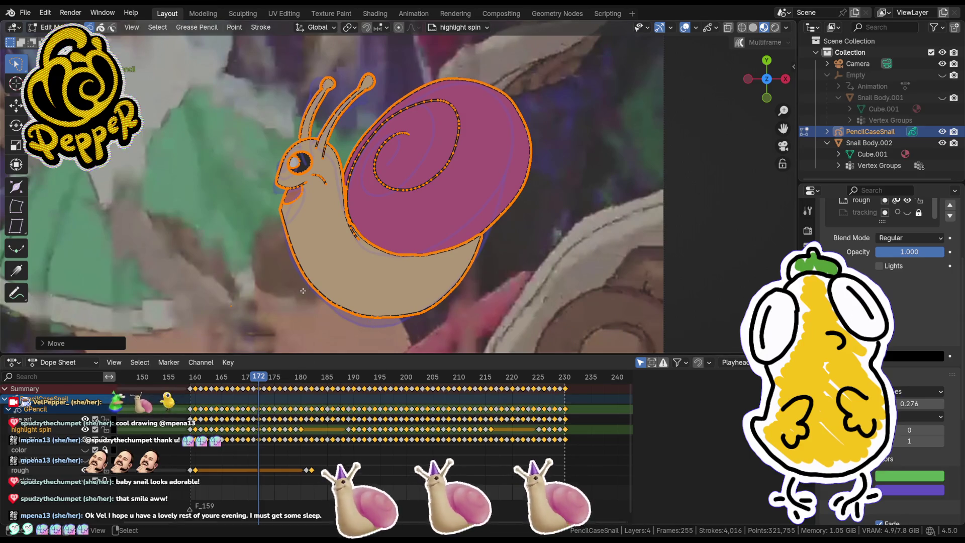
drag(260, 380, 270, 381)
key(g)
key(y)
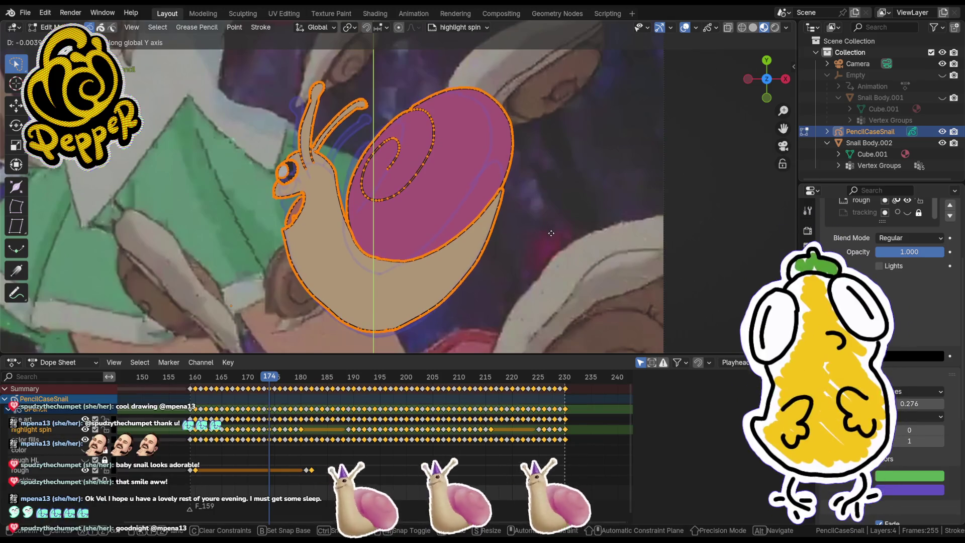
click(552, 232)
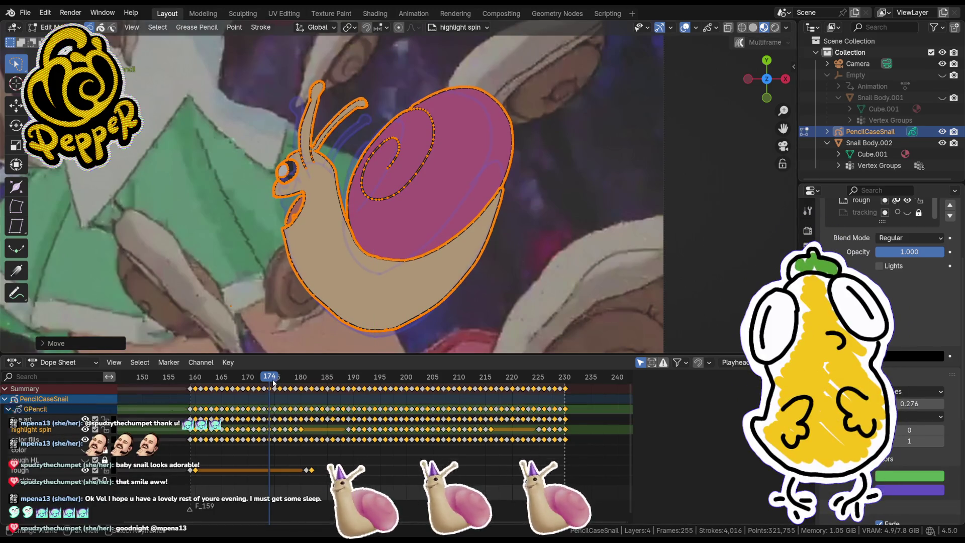
click(274, 382)
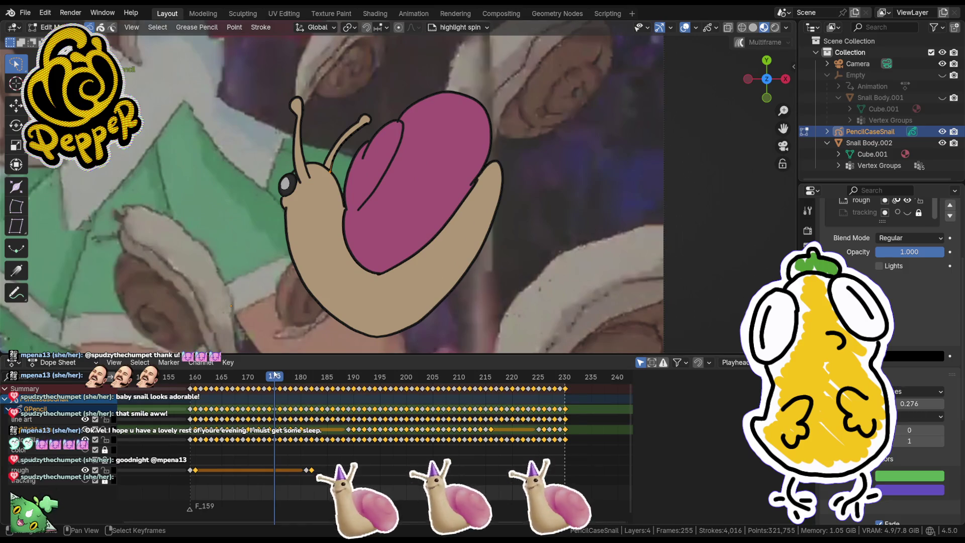
click(280, 377)
Step: Shift the snail's strokes along Y on frames 176 and 178
shift+middle_drag(512, 257, 524, 240)
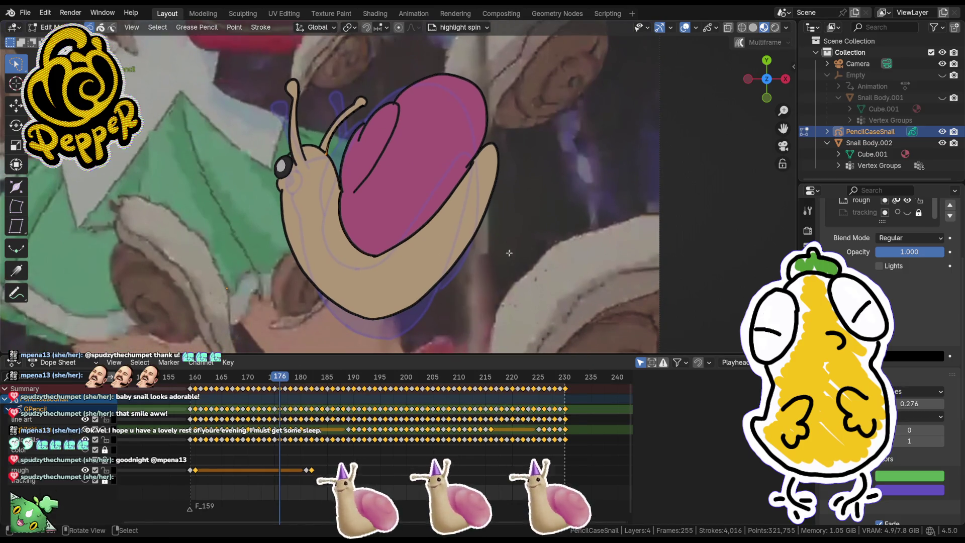
key(a)
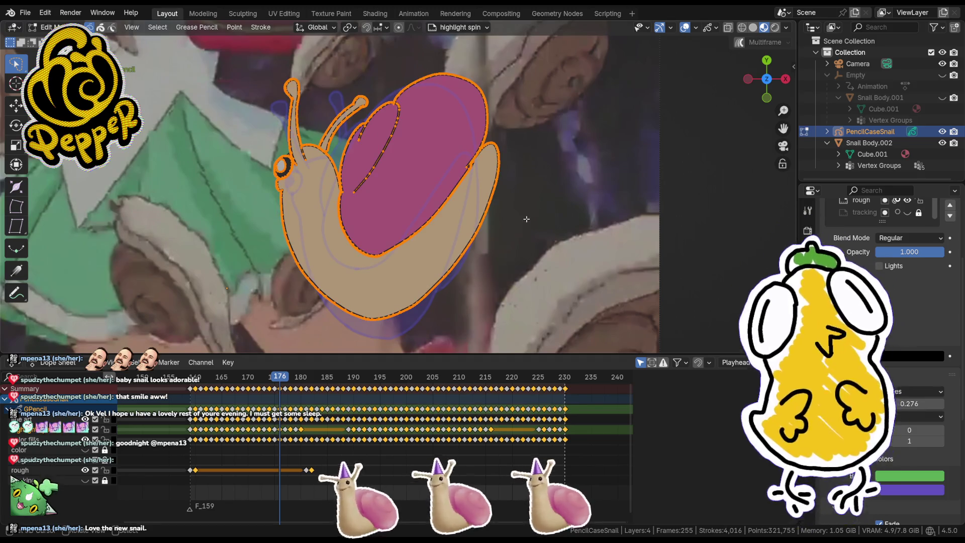
key(g)
key(y)
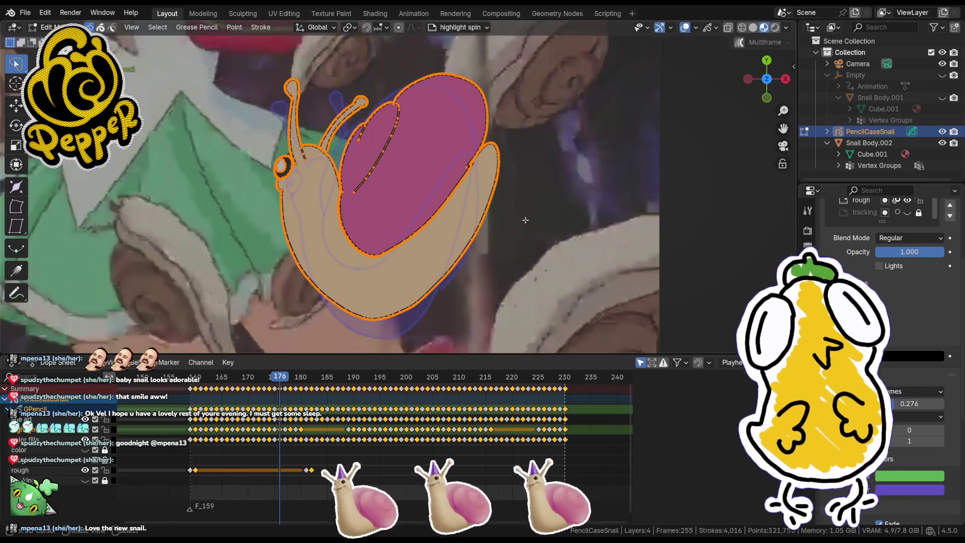
click(526, 220)
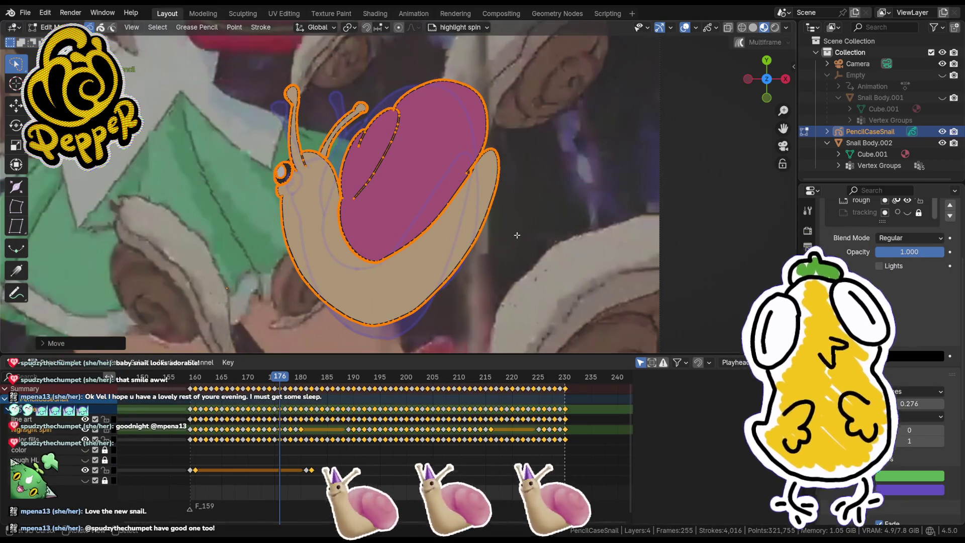
shift+middle_drag(517, 234, 521, 212)
drag(283, 382, 290, 381)
key(a)
key(g)
key(y)
click(511, 254)
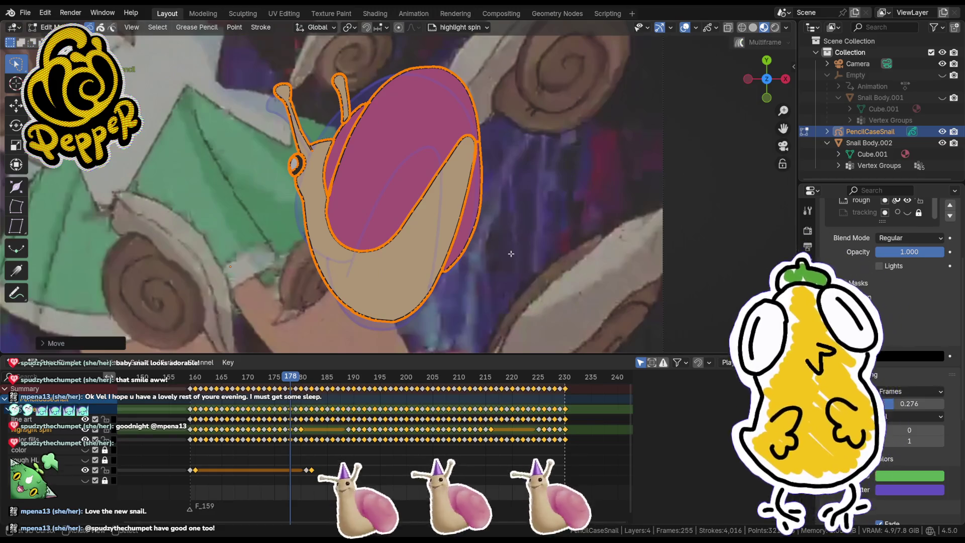
Step: Reposition the snail vertically on frames 180 and 182
drag(290, 382, 301, 380)
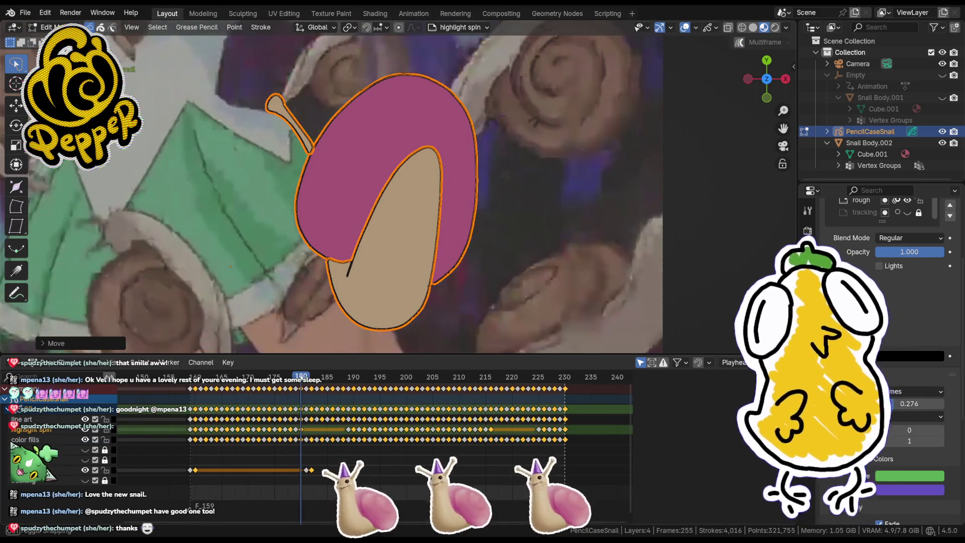
key(g)
key(y)
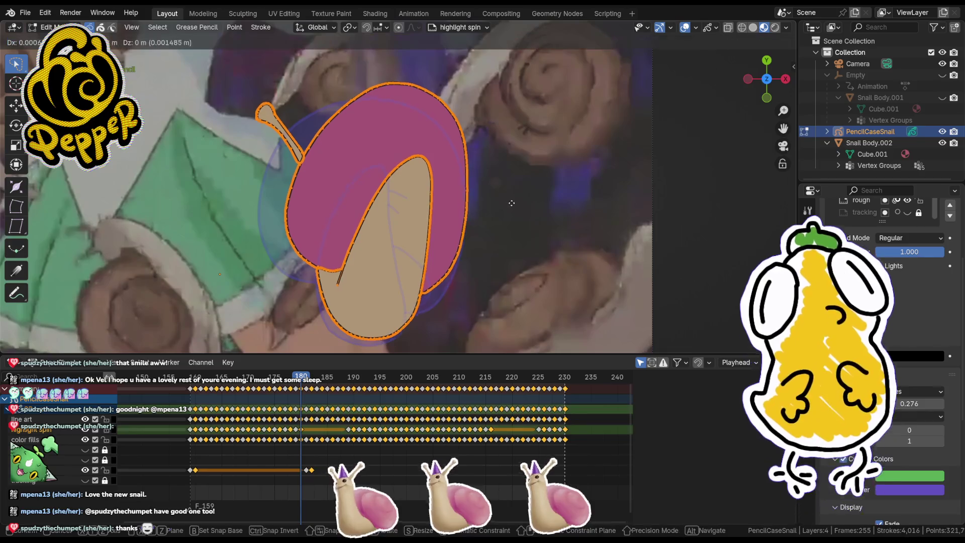
click(512, 209)
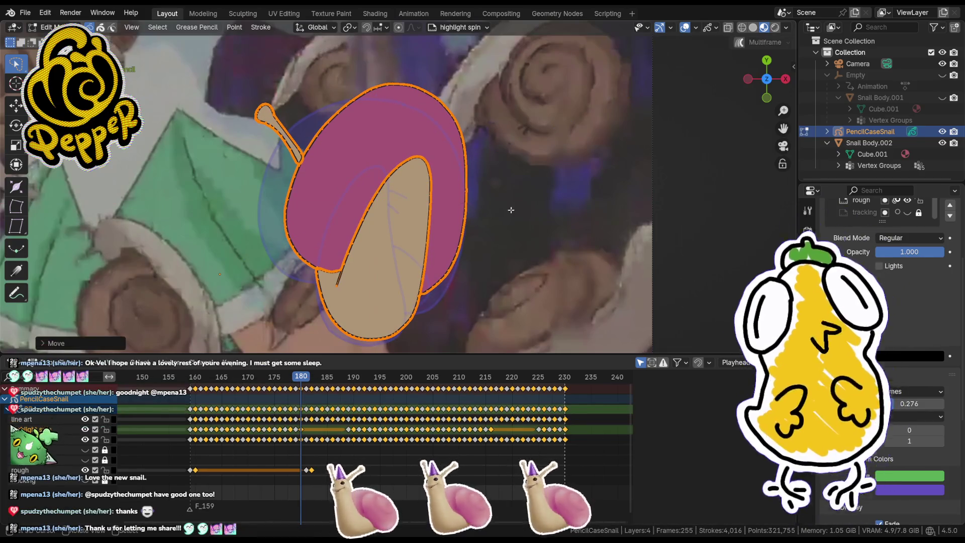
drag(302, 382, 312, 382)
key(g)
key(y)
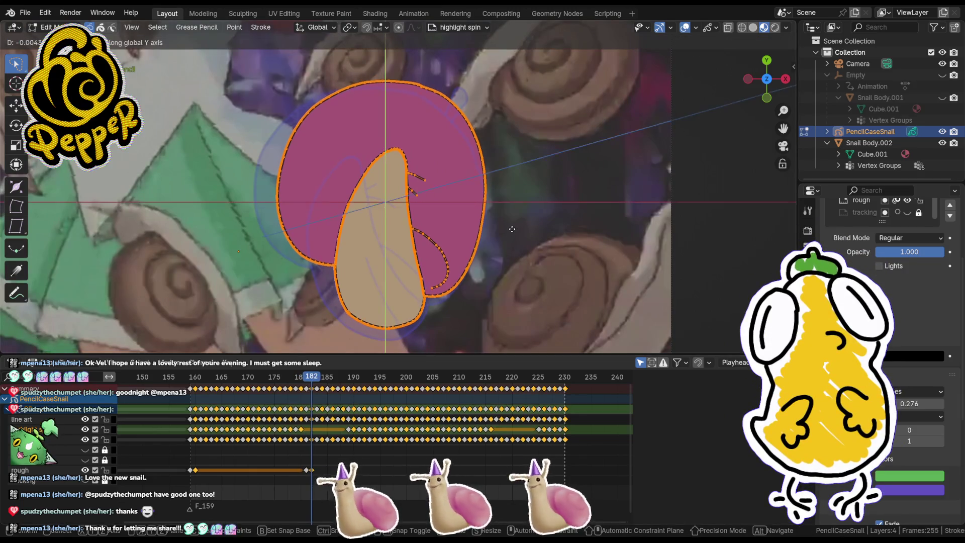
click(508, 232)
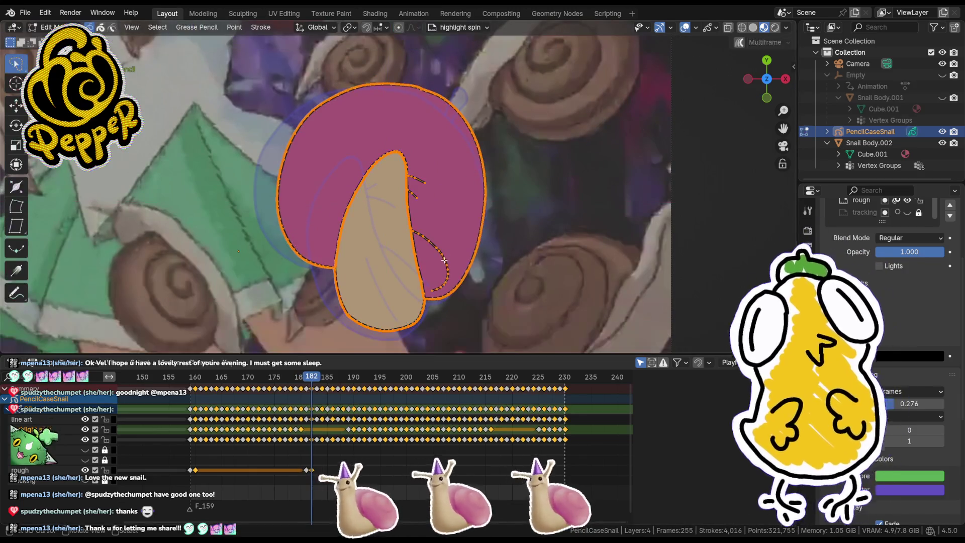
Step: Adjust the snail's height along Y on frame 184, redoing one move, then on frame 186
drag(316, 386, 322, 380)
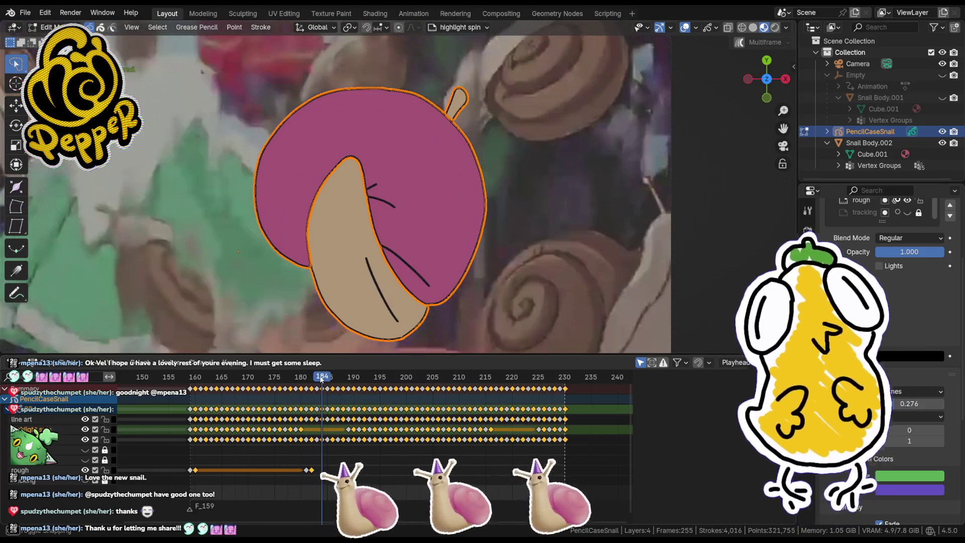
key(g)
key(y)
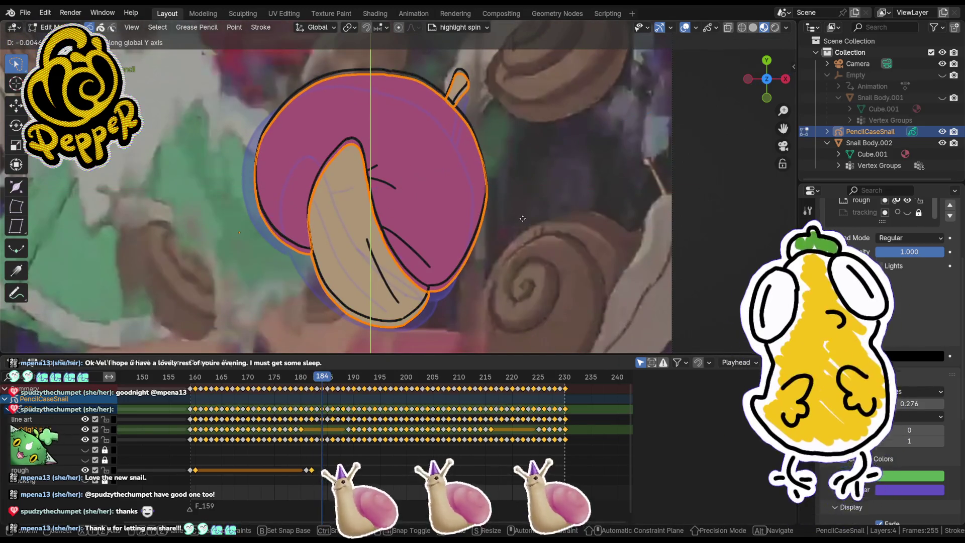
key(Escape)
key(g)
key(y)
click(485, 256)
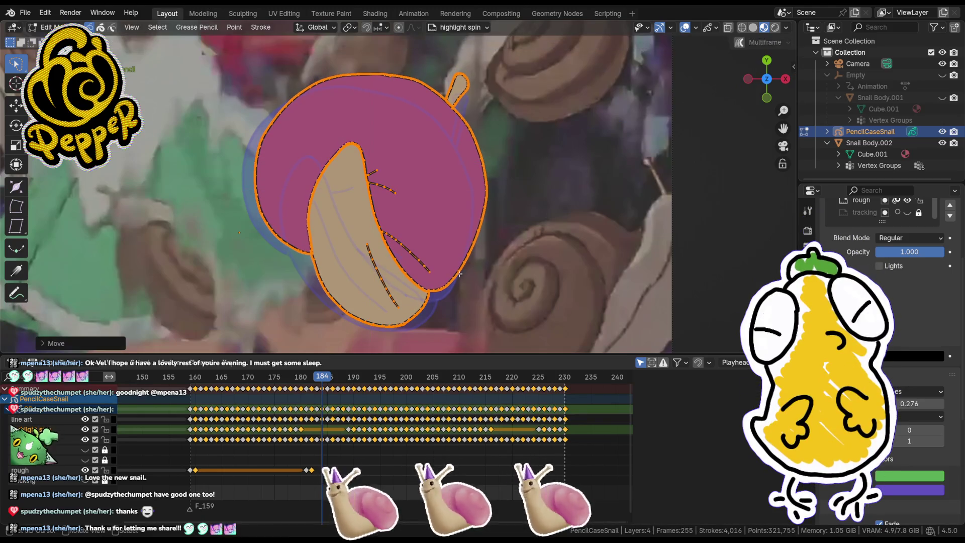
key(Right)
key(Right)
key(a)
key(g)
key(y)
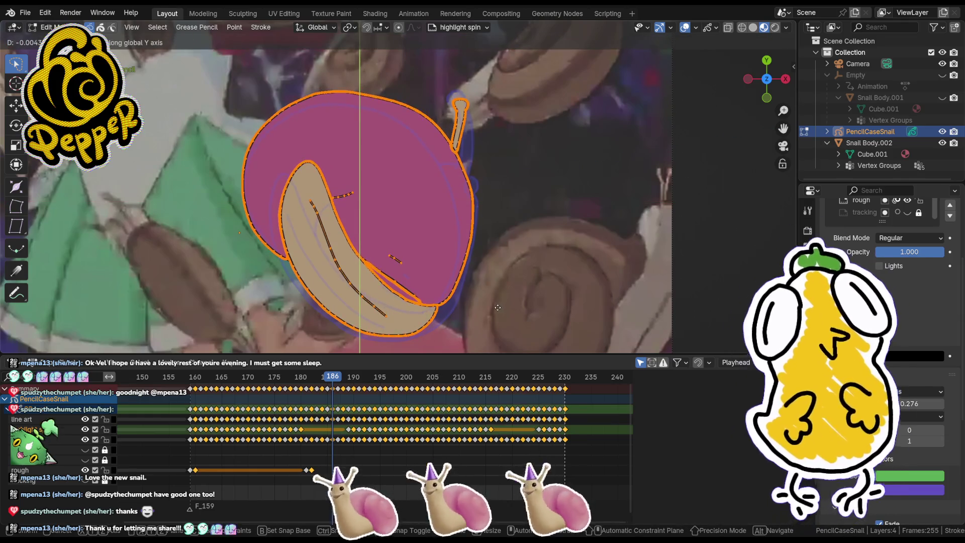
click(496, 307)
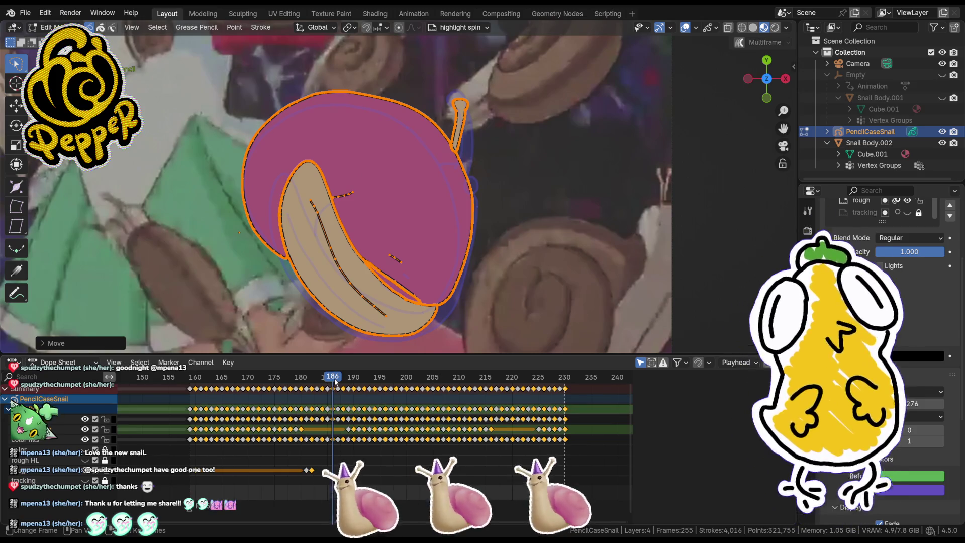
Step: Lower the next snail drawing and the frame-190 drawing slightly along the Y axis
drag(336, 378, 346, 377)
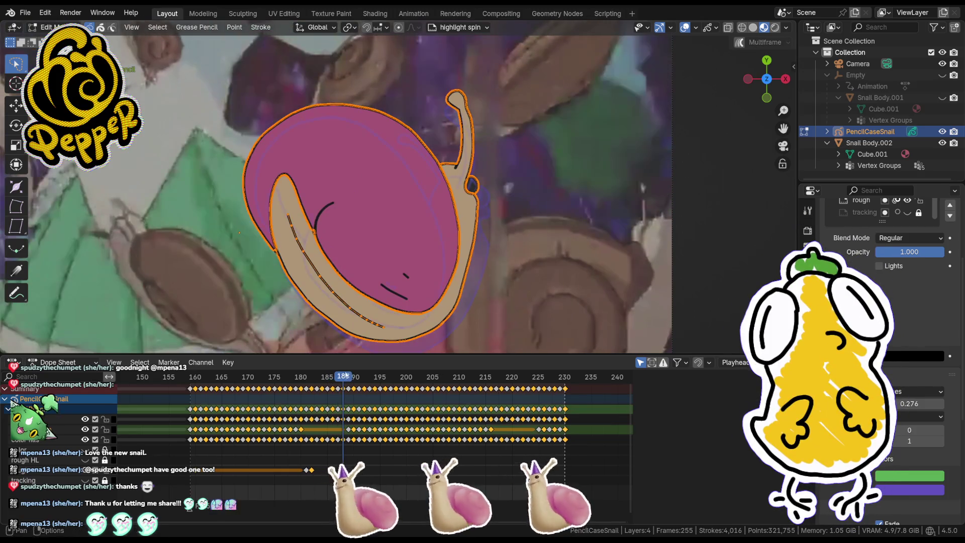
key(g)
key(y)
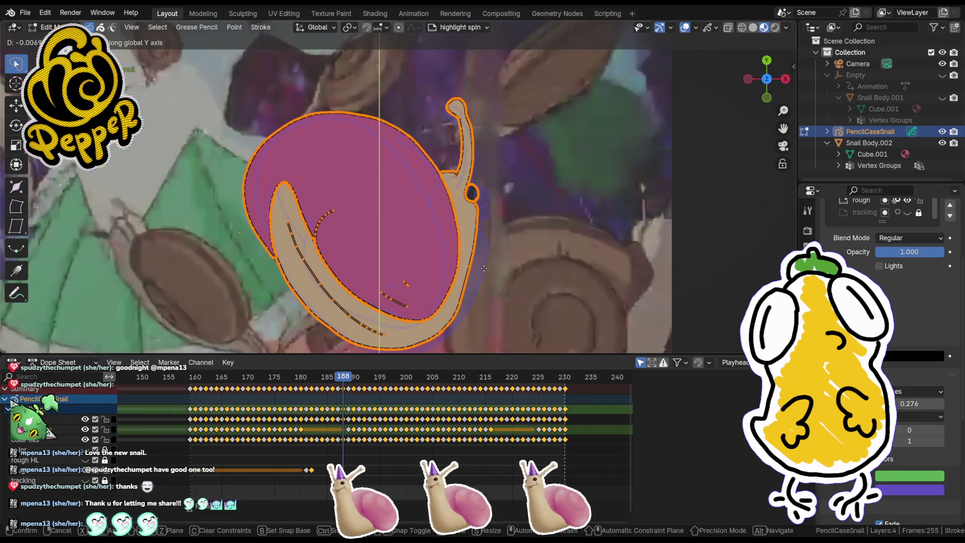
click(484, 268)
shift+middle_drag(484, 269, 501, 225)
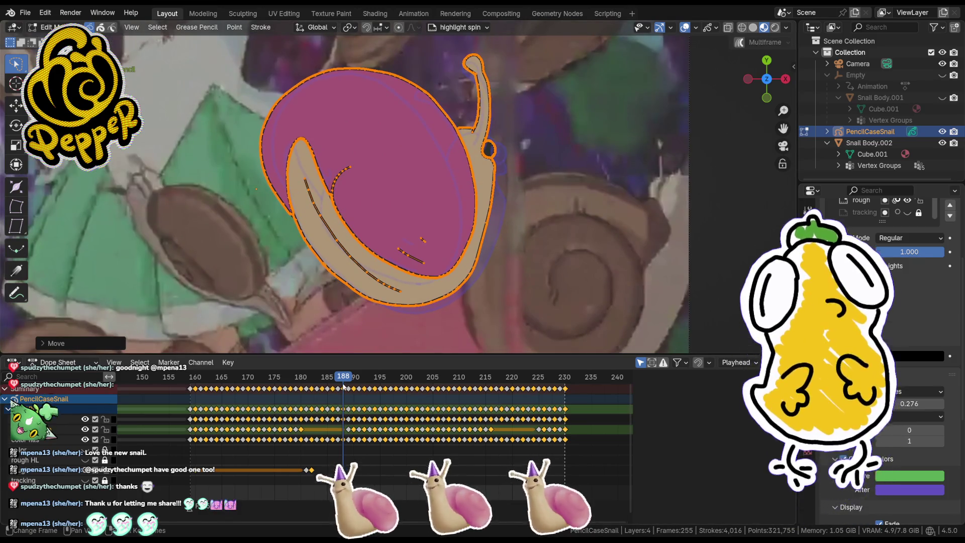
drag(345, 381, 354, 381)
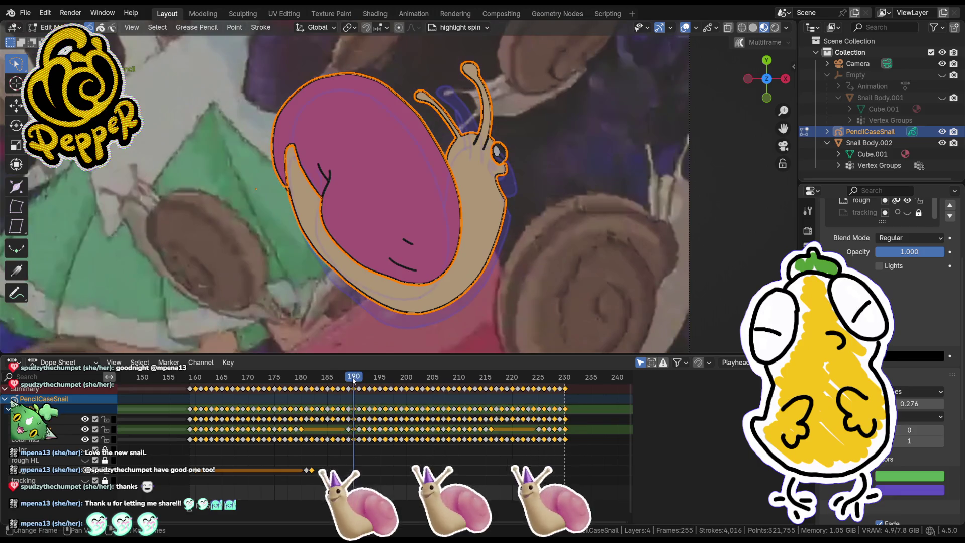
key(g)
key(y)
click(544, 288)
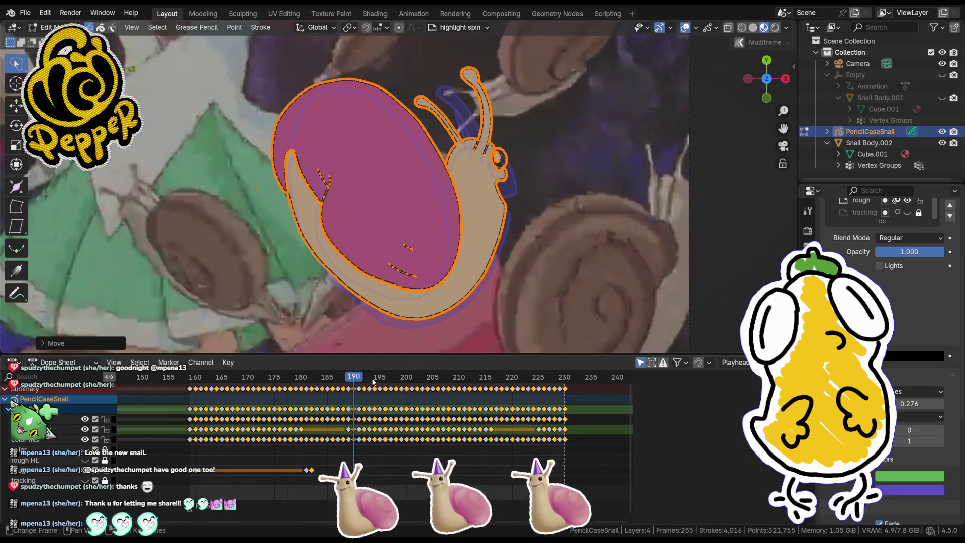
Step: Reposition the snail drawings at frames 192 and 194 vertically along Y
drag(360, 378, 364, 378)
key(a)
key(g)
key(y)
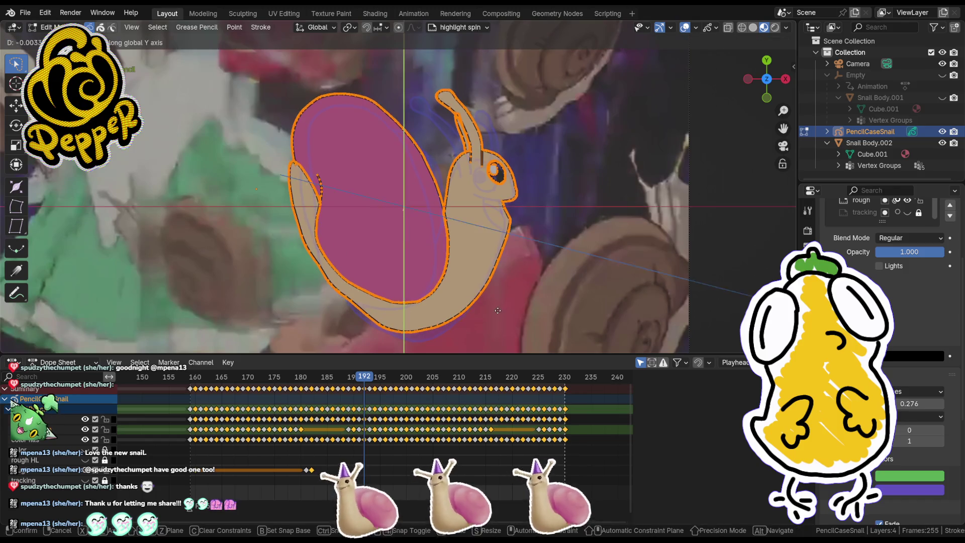
click(496, 313)
drag(363, 381, 375, 378)
key(a)
key(g)
key(y)
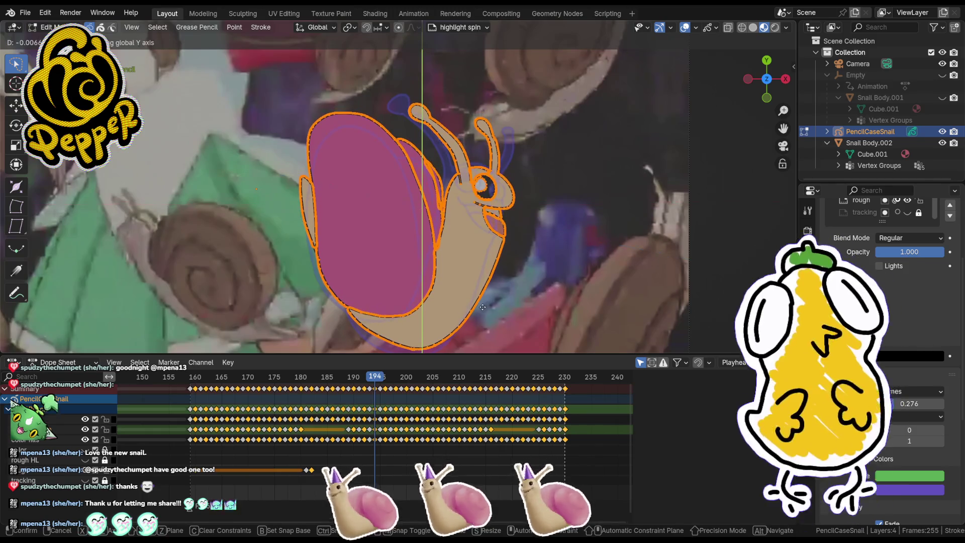
click(440, 341)
Step: Shift the frame-196 and frame-198 snail drawings along the Y axis
drag(380, 379, 386, 378)
key(a)
key(g)
key(y)
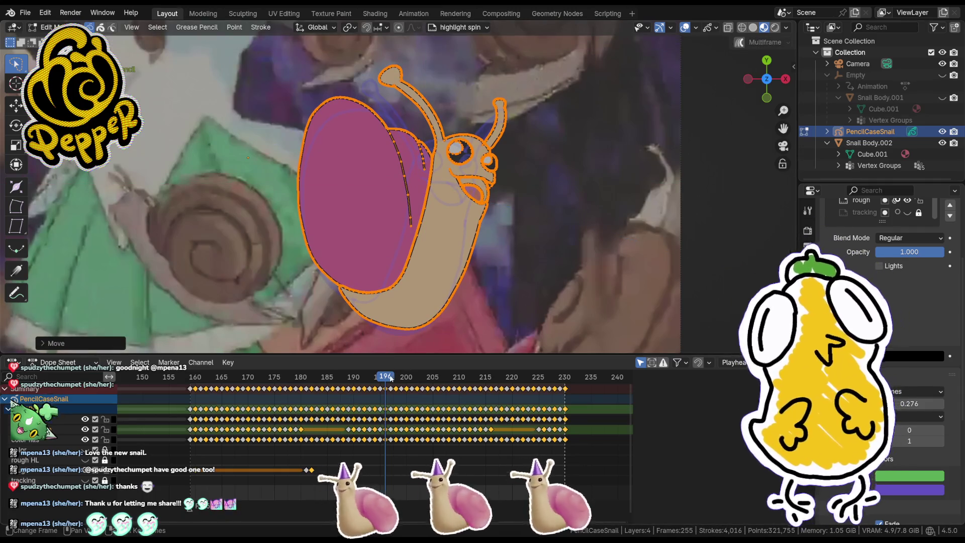
click(536, 253)
click(396, 379)
key(a)
key(g)
key(y)
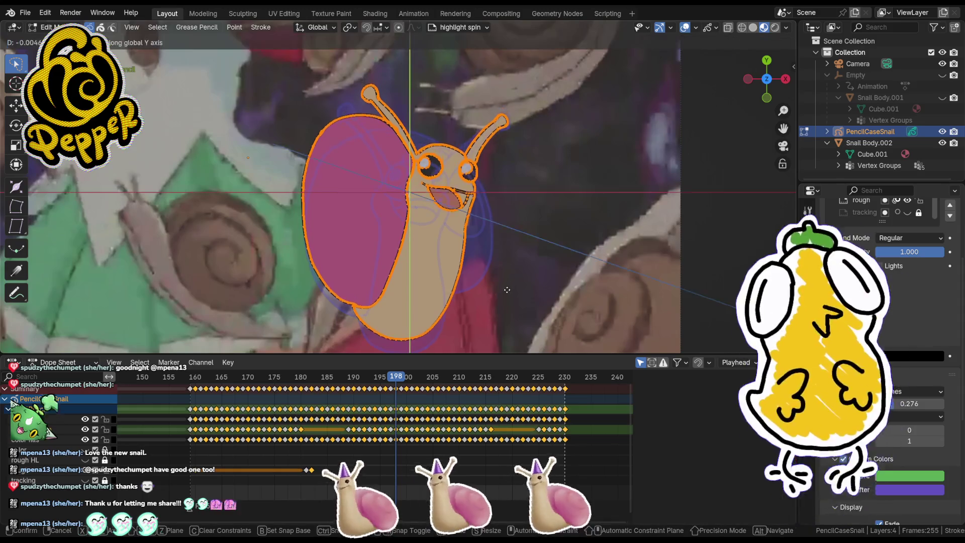
click(505, 294)
Step: Move the snail drawings at frames 200 and 202 to their new vertical positions
drag(397, 378, 408, 378)
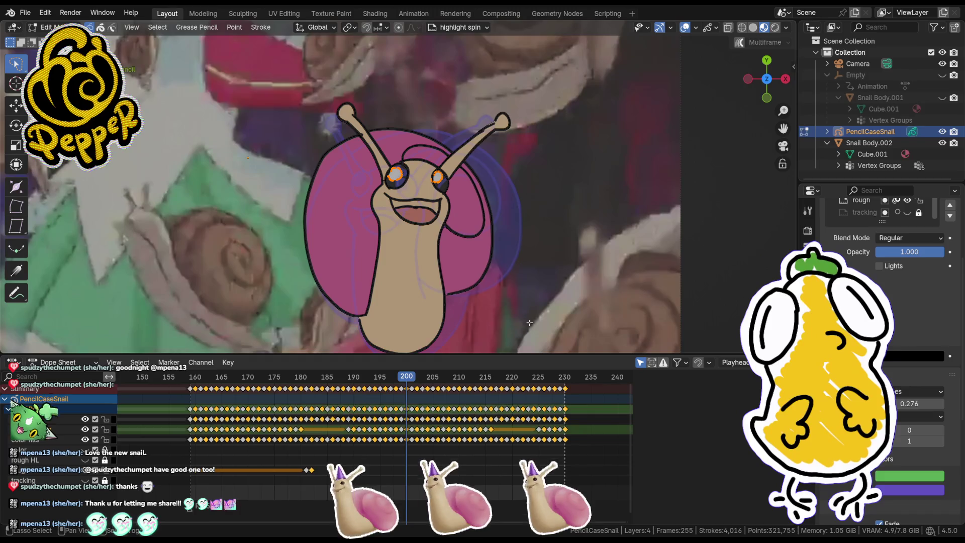
key(a)
key(g)
key(y)
click(528, 281)
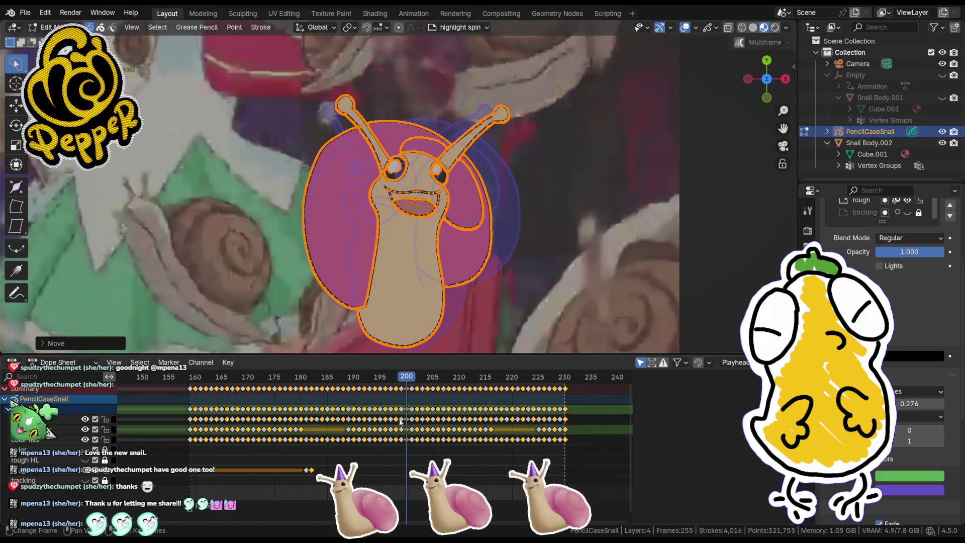
key(Right)
key(Right)
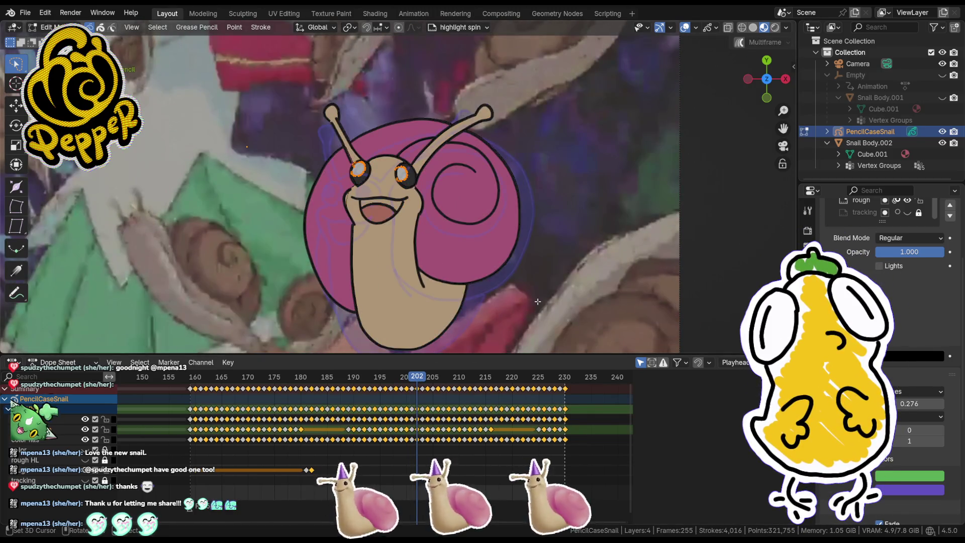
key(a)
key(g)
click(515, 243)
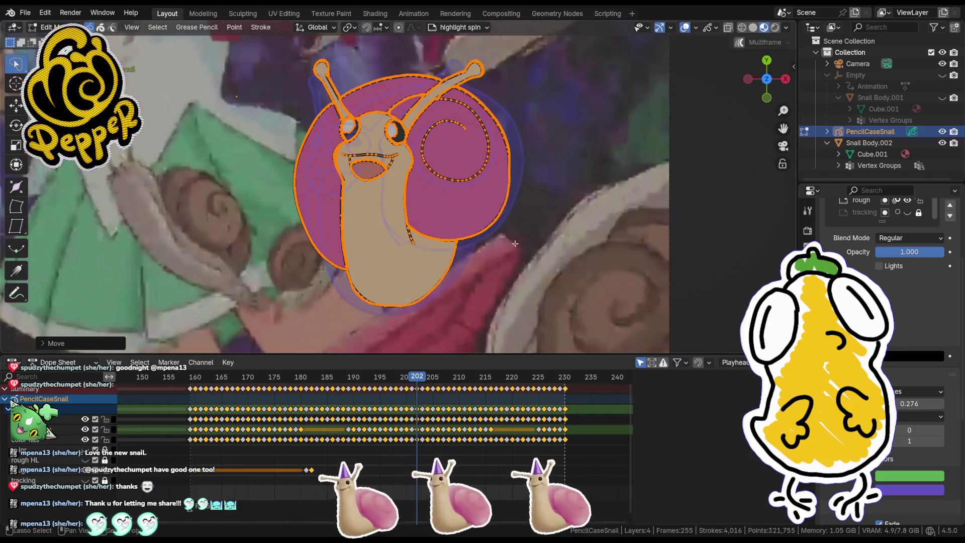
Step: Lower the snail drawings at frames 204 and 206 a few pixels along Y
click(427, 379)
key(a)
key(g)
key(y)
click(499, 301)
key(Right)
key(Right)
key(a)
key(g)
key(y)
click(530, 323)
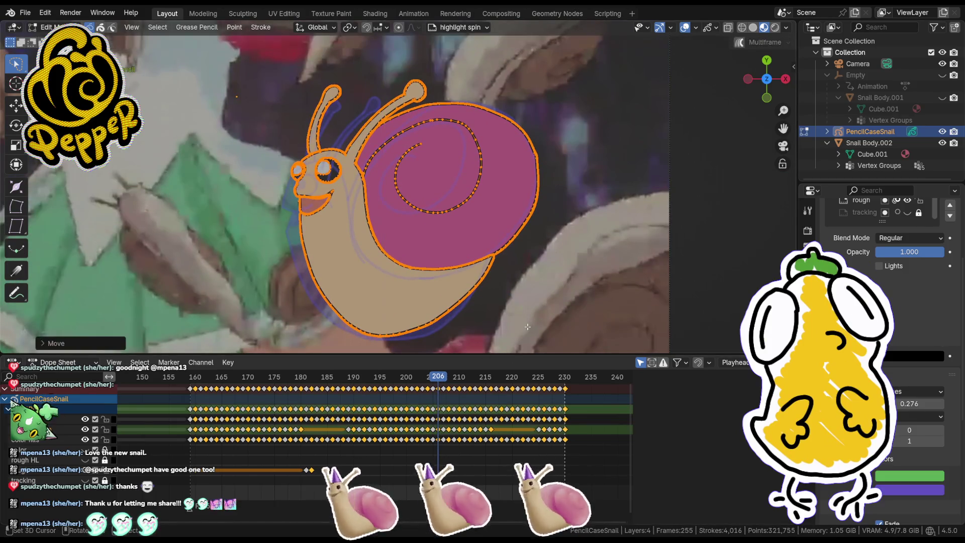
Step: Reposition the snail drawings at frames 208 and 210 along the Y axis
key(Right)
key(Right)
key(a)
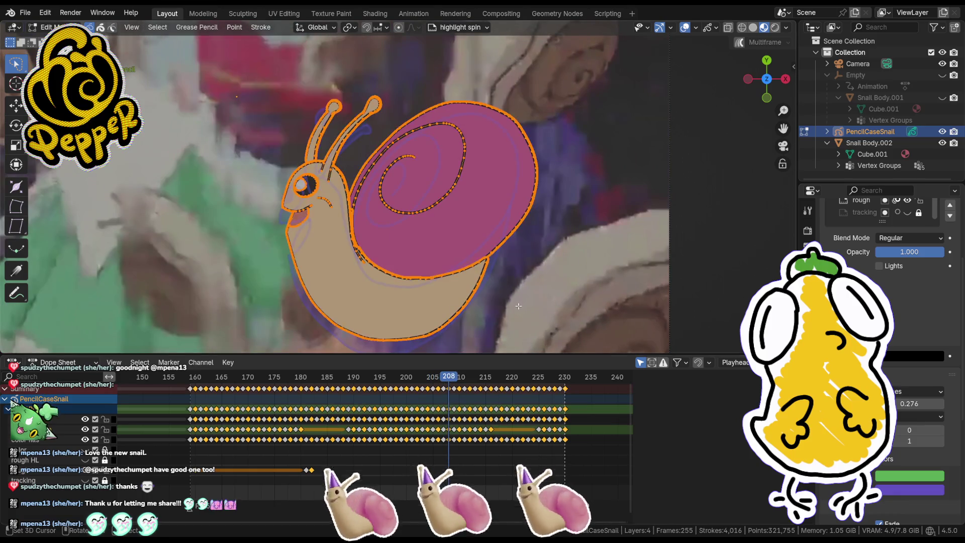
key(g)
key(y)
click(517, 311)
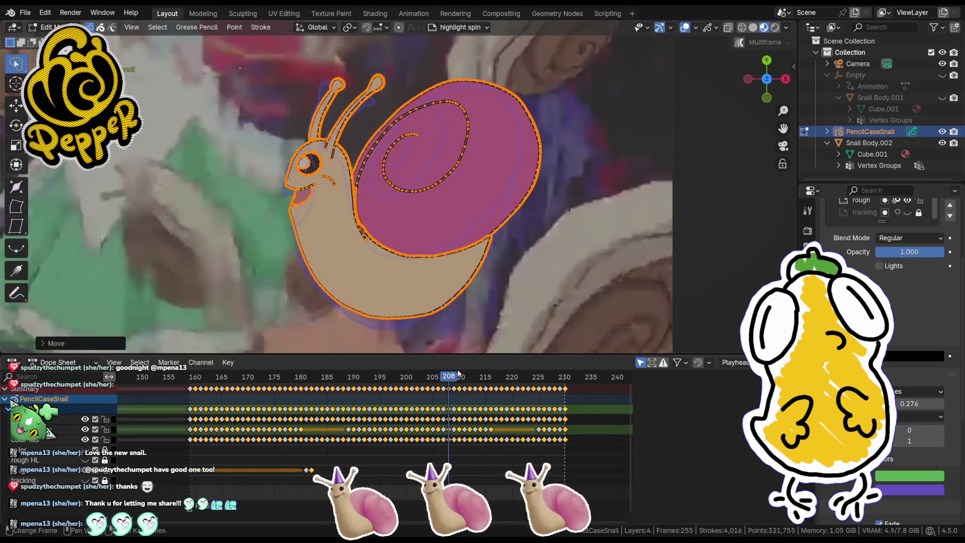
click(458, 377)
key(Right)
key(a)
key(g)
key(y)
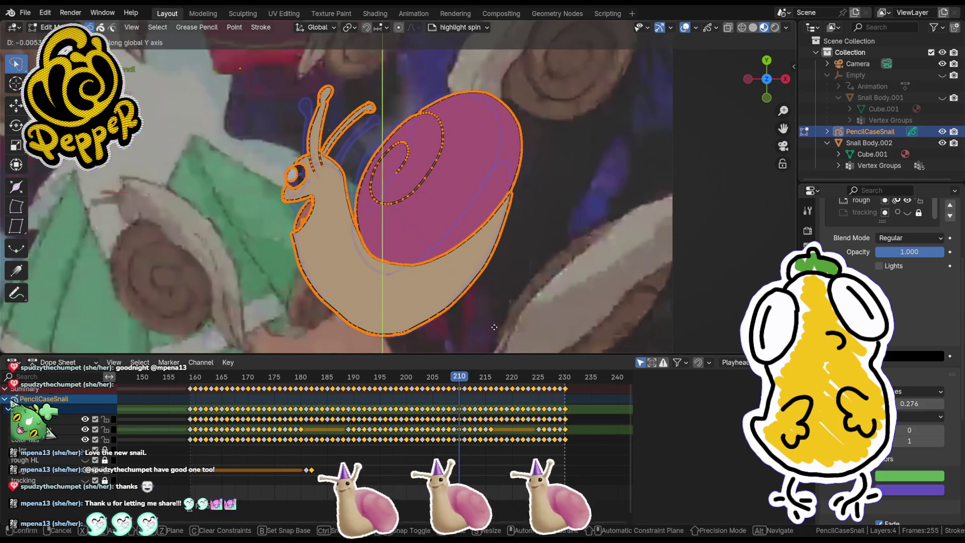
click(495, 324)
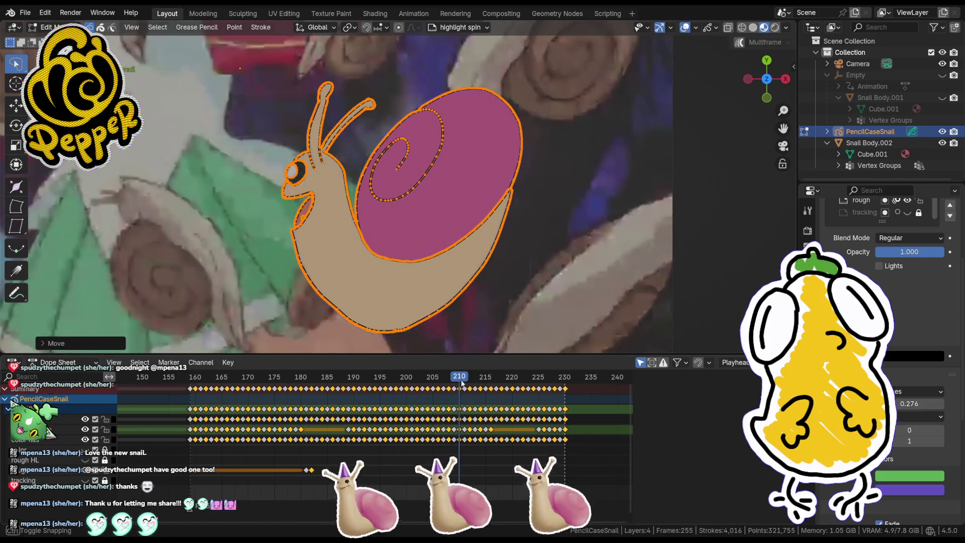
Step: Shift the frame-212 snail along Y and lower the frame-214 snail about 27 px
key(Right)
key(Right)
key(a)
key(g)
key(y)
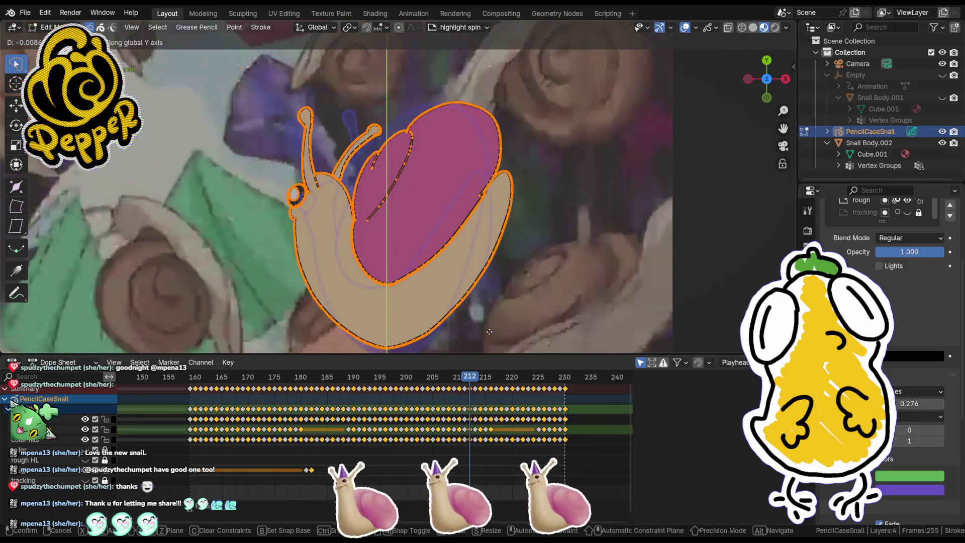
click(489, 331)
key(Right)
key(Right)
key(a)
shift+middle_drag(513, 316, 529, 278)
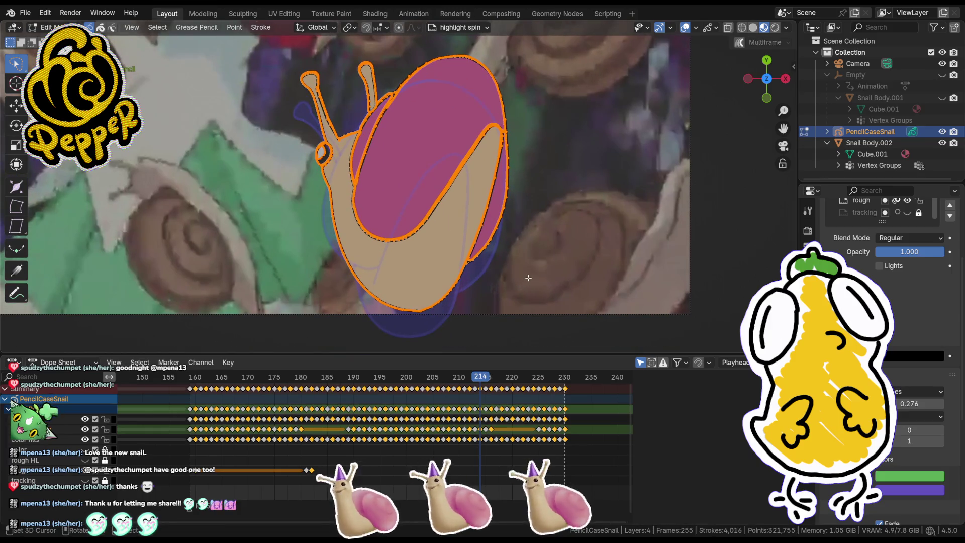
key(g)
key(y)
click(526, 292)
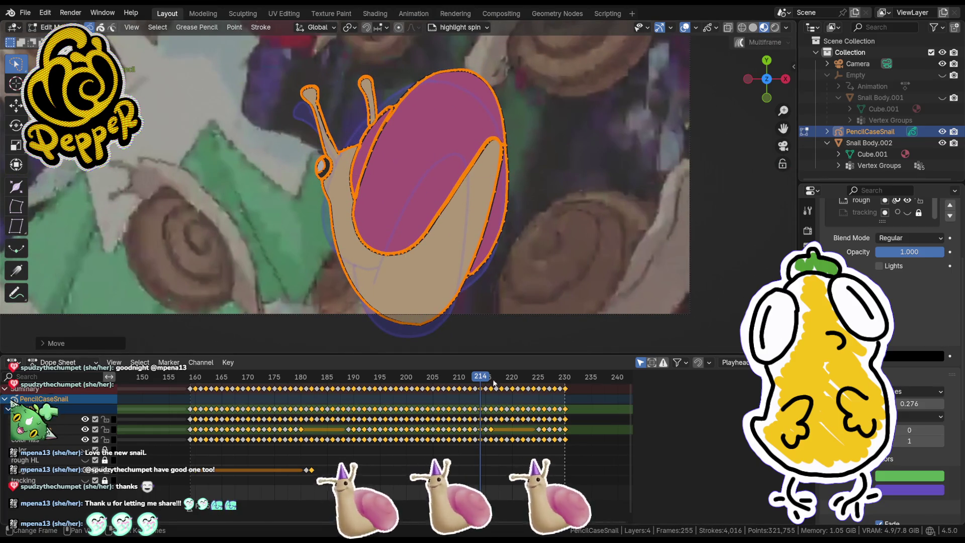
Step: Lower the snail drawings at frames 216 and 218 slightly along Y
click(492, 378)
key(g)
key(y)
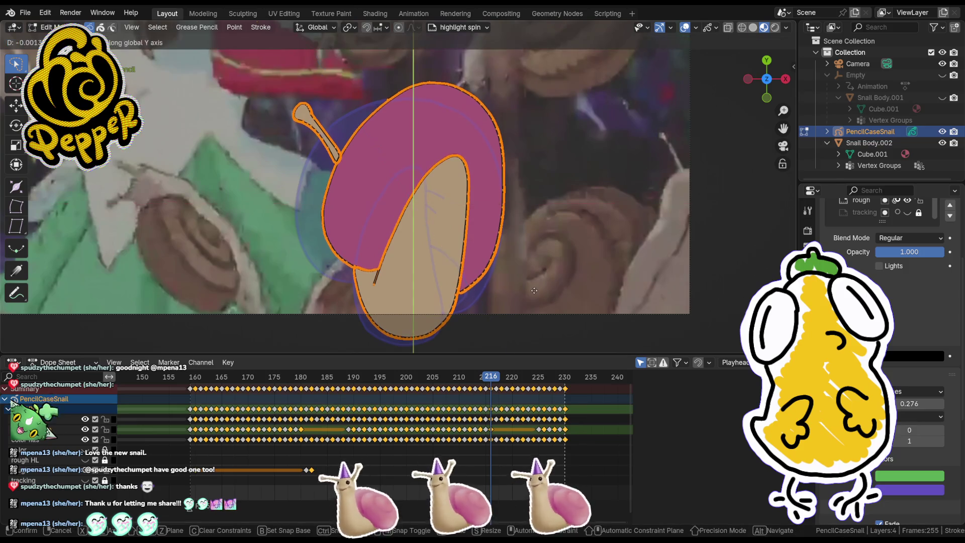
click(533, 292)
click(499, 381)
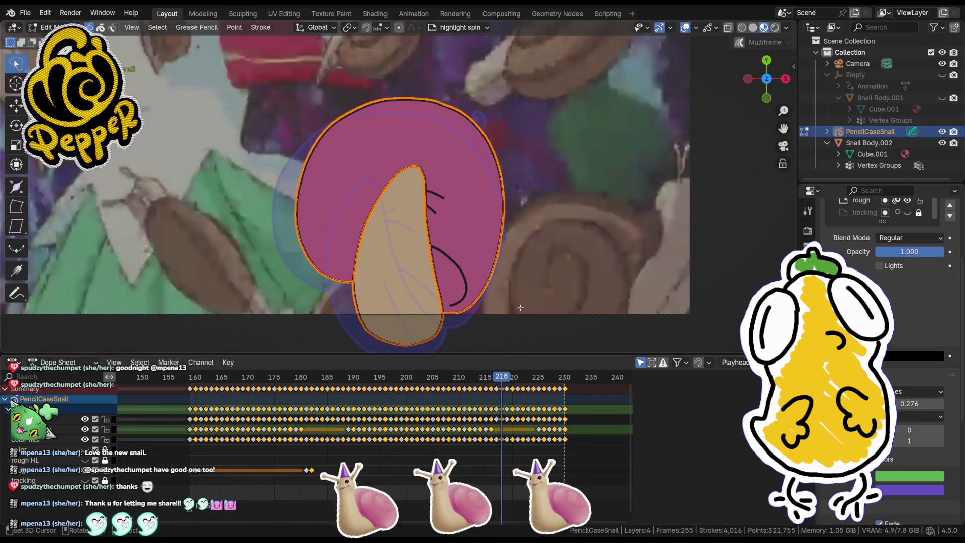
key(g)
key(y)
click(518, 331)
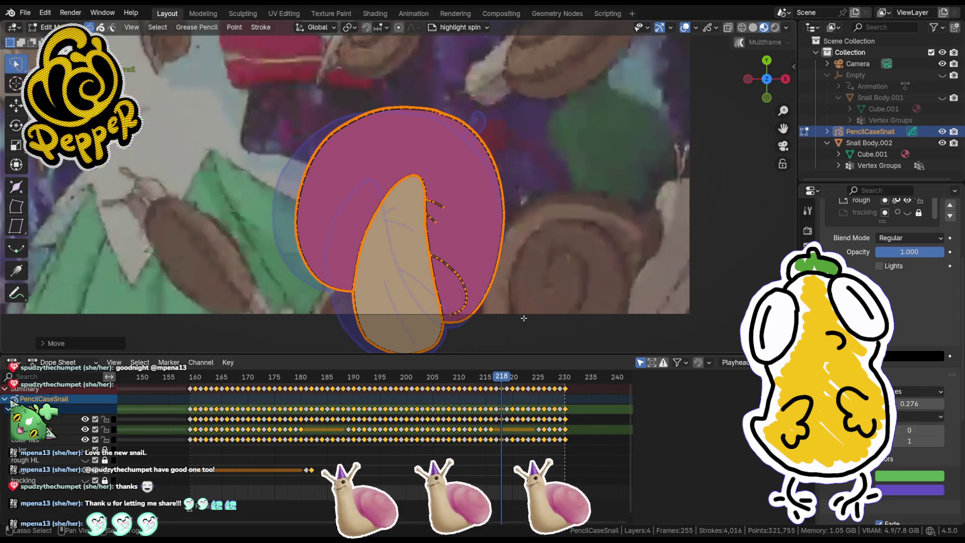
Step: Shift the two snail drawings following frame 220 vertically along Y
click(513, 378)
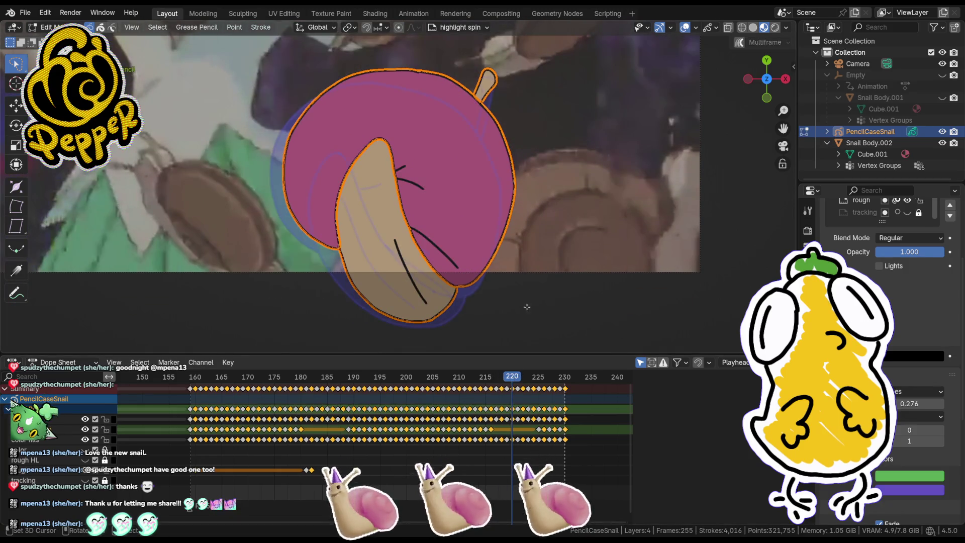
click(523, 379)
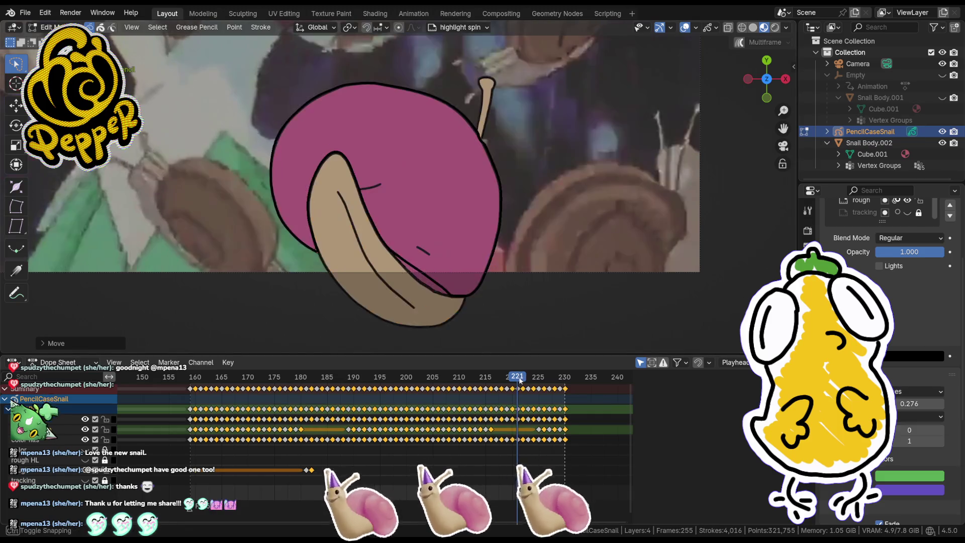
key(a)
key(g)
key(y)
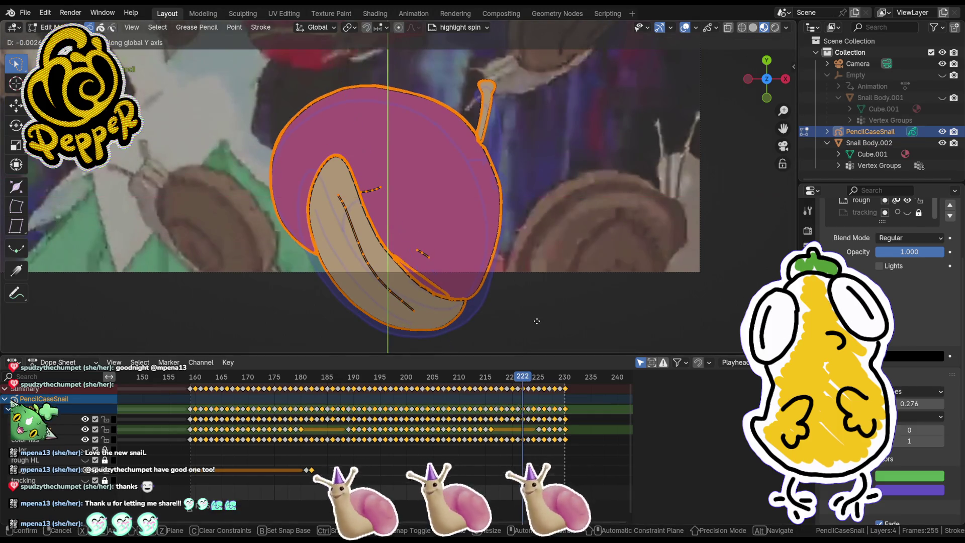
click(536, 322)
click(534, 379)
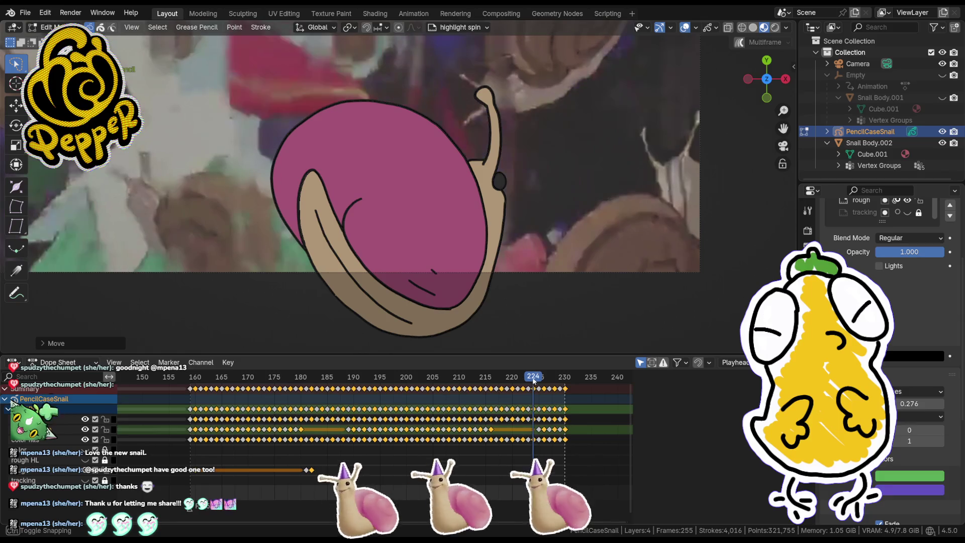
key(a)
key(g)
key(y)
click(539, 319)
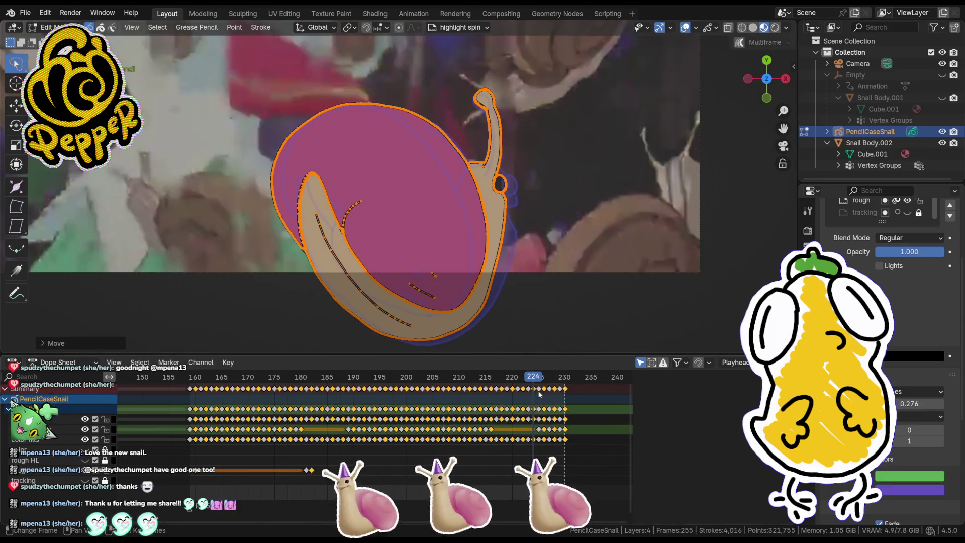
Step: Shift the next drawing and frame 228 along Y, redoing 228 lower, then reach frame 230
key(Right)
key(Right)
key(a)
key(g)
key(y)
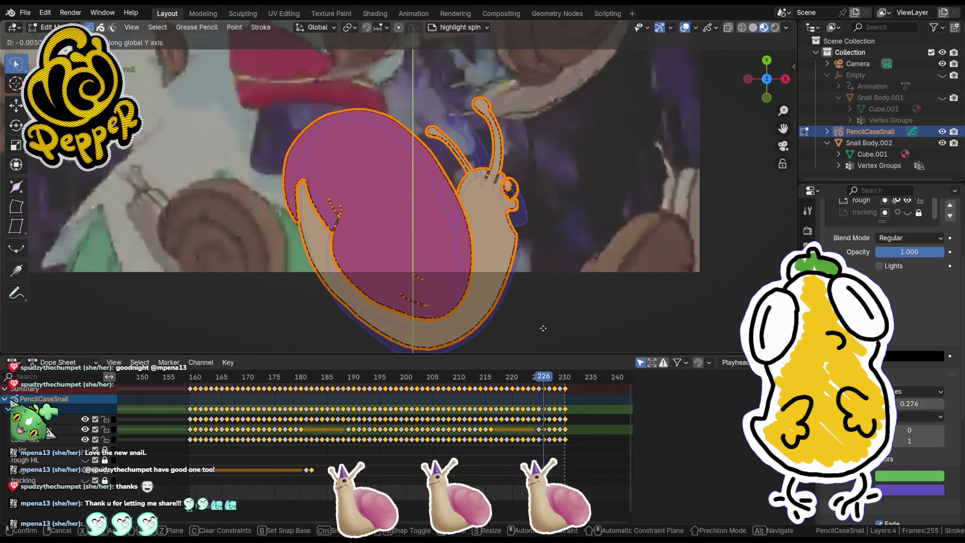
click(545, 324)
click(553, 379)
key(a)
key(g)
key(y)
click(565, 301)
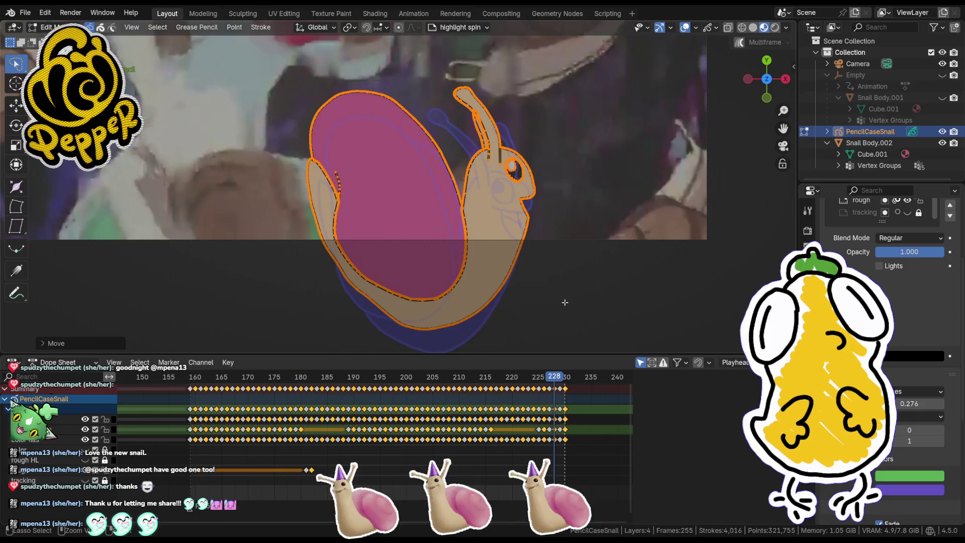
key(ctrl+z)
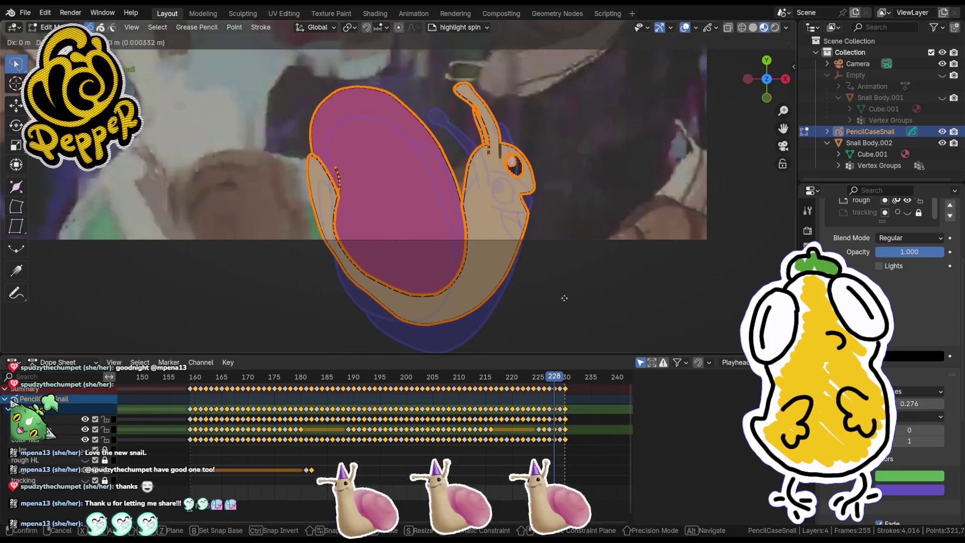
click(564, 306)
click(563, 378)
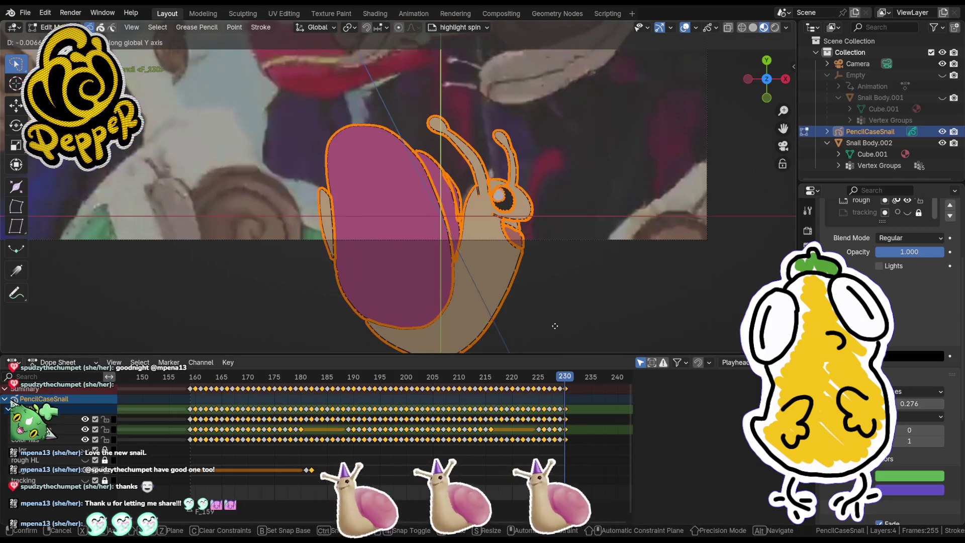
key(Tab)
Step: Return to Draw mode with the whole camera frame in view
scroll(564, 205, down, 4)
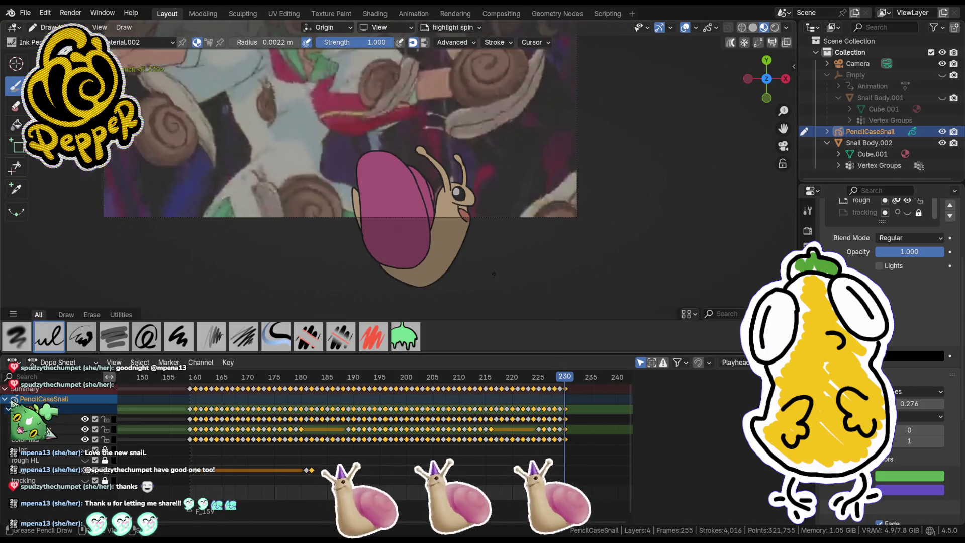
key(Tab)
shift+middle_drag(565, 204, 568, 265)
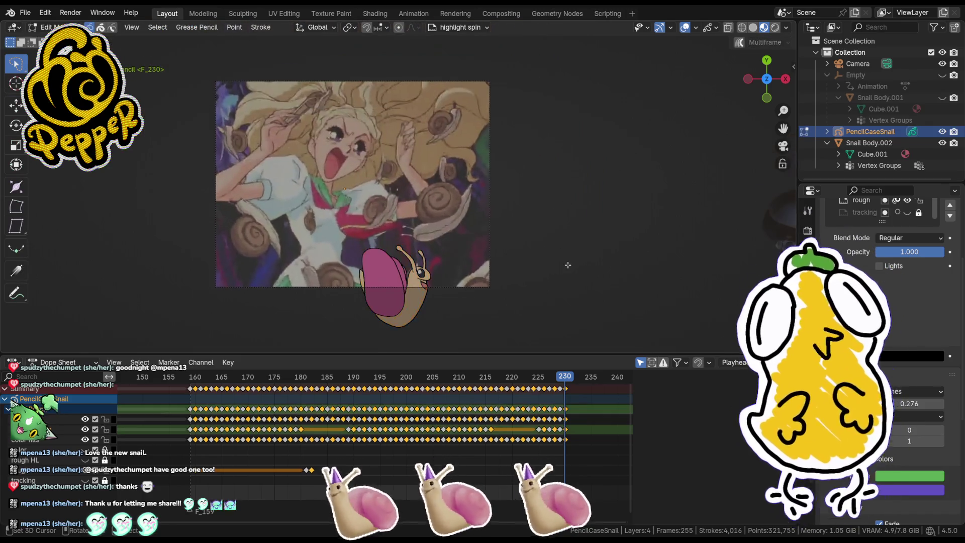
key(Tab)
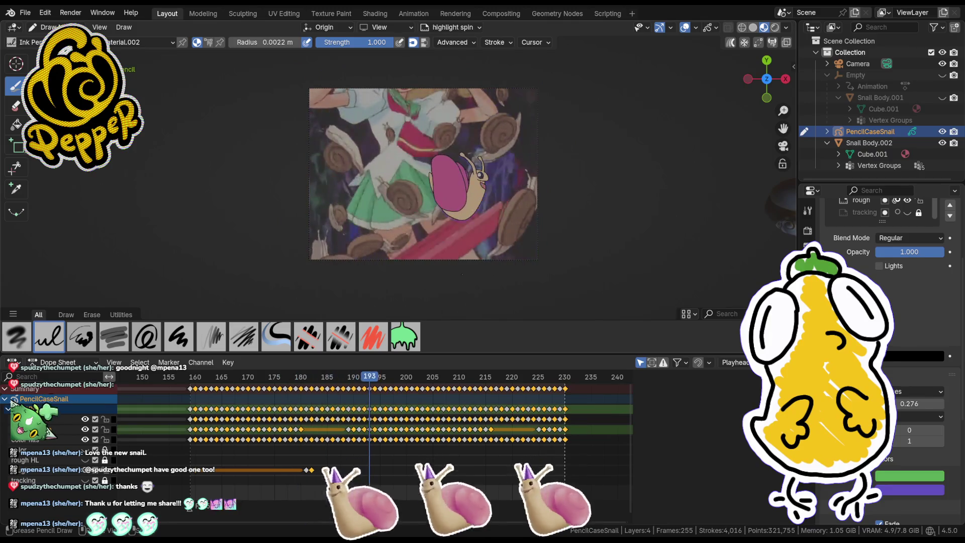
Step: Scrub through the later animation frames and back toward the start of the timeline
scroll(467, 424, down, 2)
scroll(483, 425, down, 2)
mouse_move(490, 381)
mouse_down()
mouse_move(614, 377)
mouse_move(486, 380)
mouse_up()
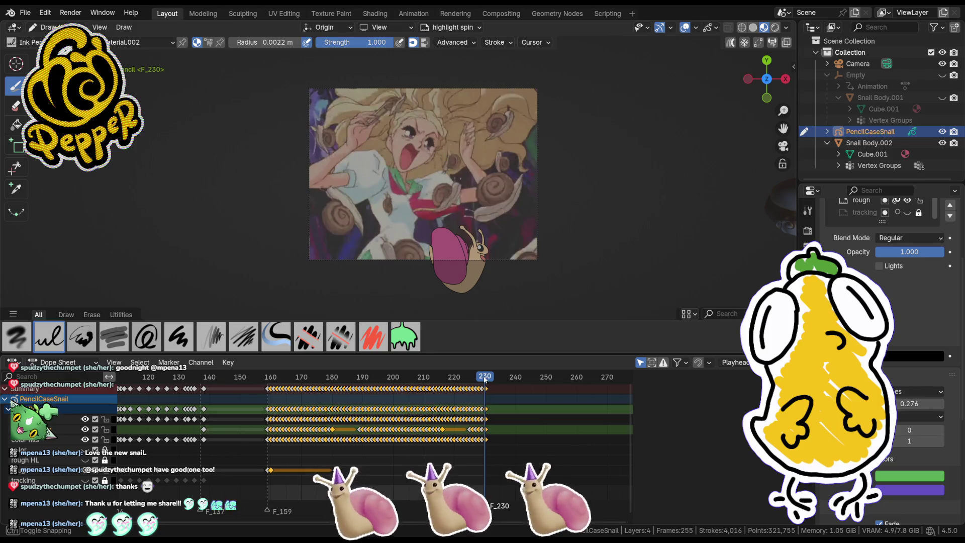
scroll(257, 398, down, 3)
mouse_move(372, 381)
mouse_down()
mouse_move(122, 385)
mouse_move(351, 395)
mouse_move(260, 398)
mouse_move(357, 406)
mouse_move(309, 411)
mouse_move(272, 405)
mouse_move(433, 410)
mouse_move(129, 428)
mouse_up()
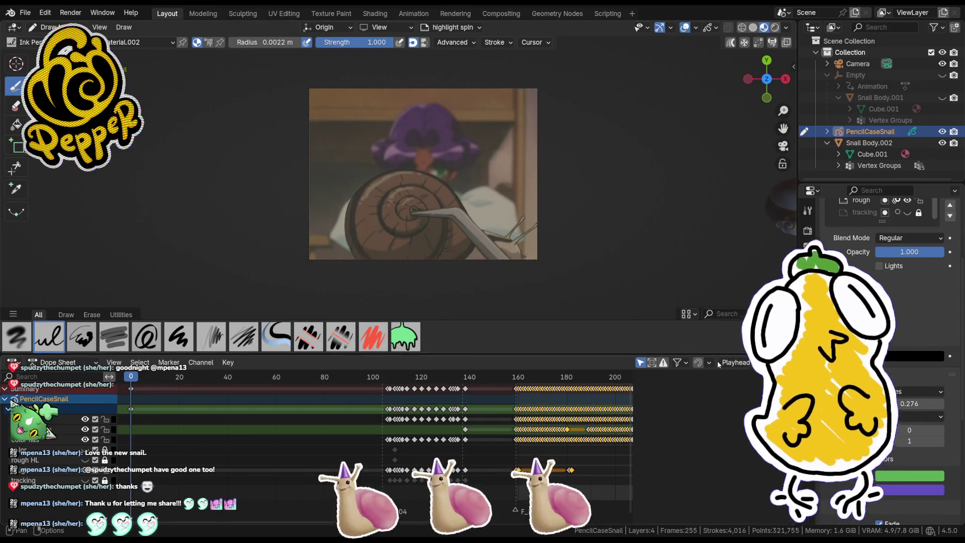
Step: Change the bottom editor from the Dope Sheet to the Timeline
key(ctrl+Tab)
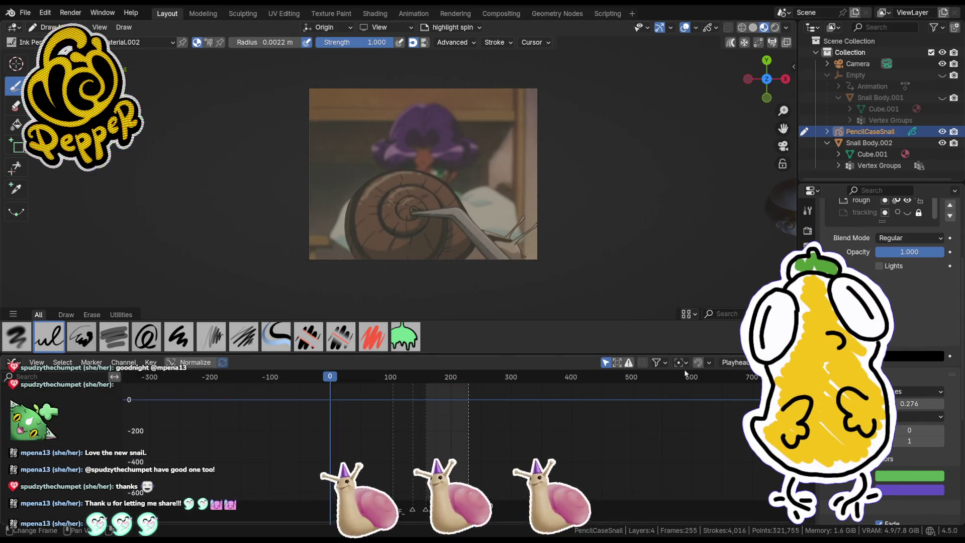
key(ctrl+Tab)
click(60, 363)
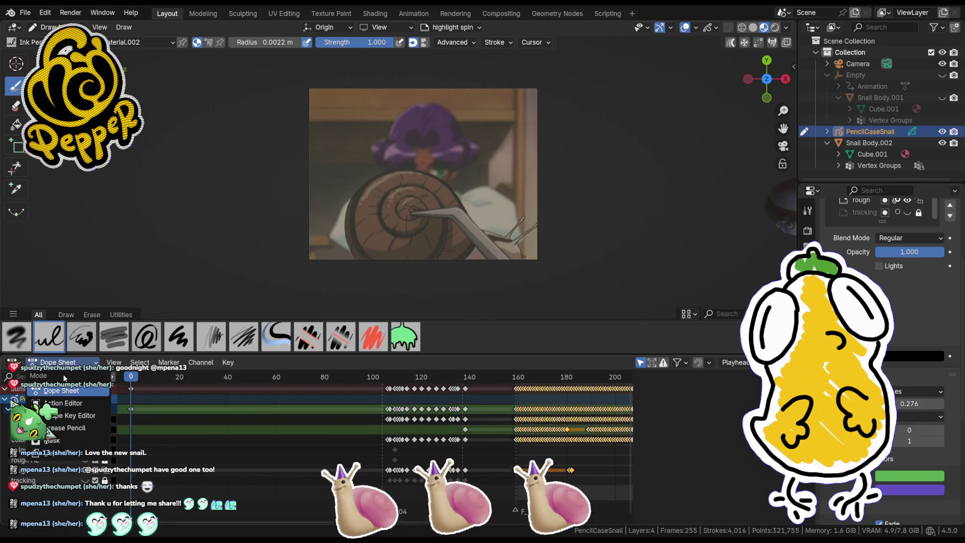
click(14, 363)
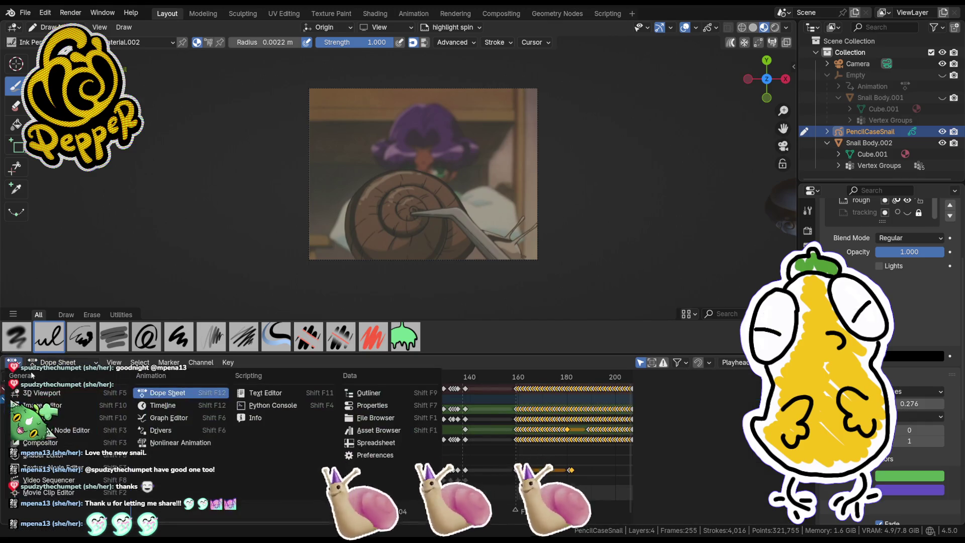
click(192, 406)
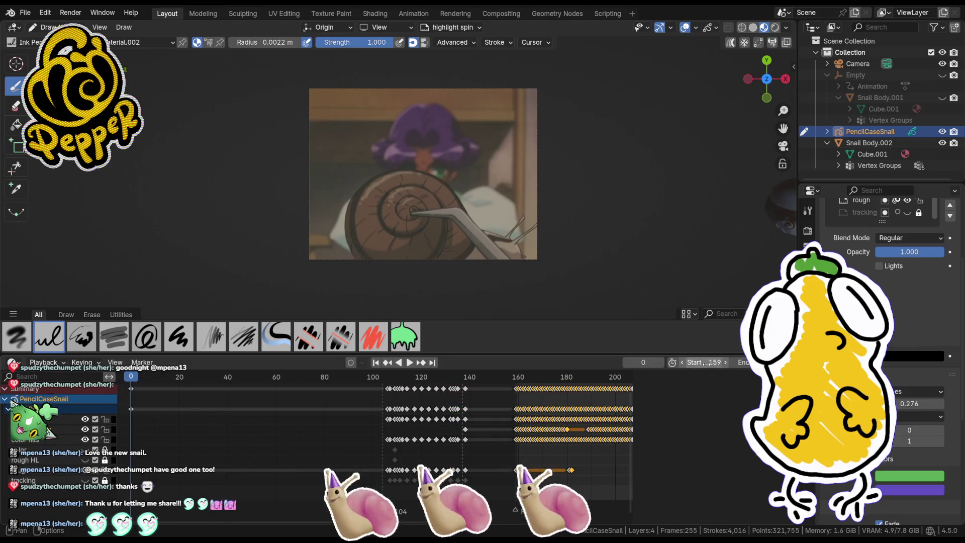
key(Escape)
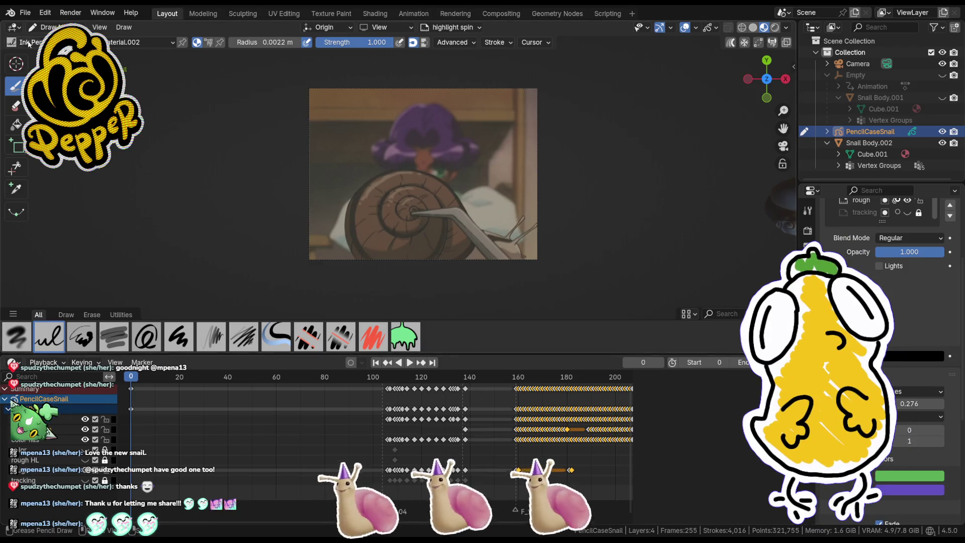
Step: Save the project and play the snail animation briefly
click(25, 13)
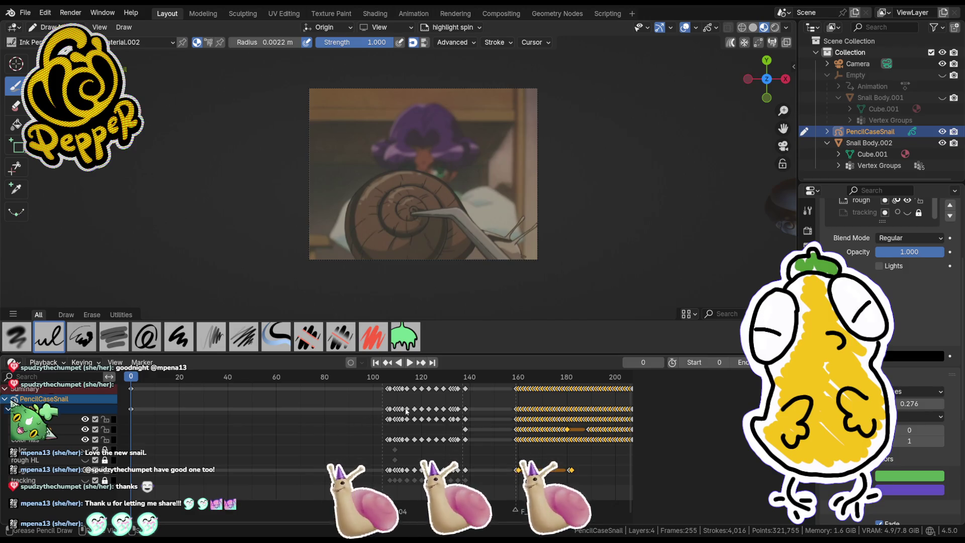
key(ctrl+s)
key(space)
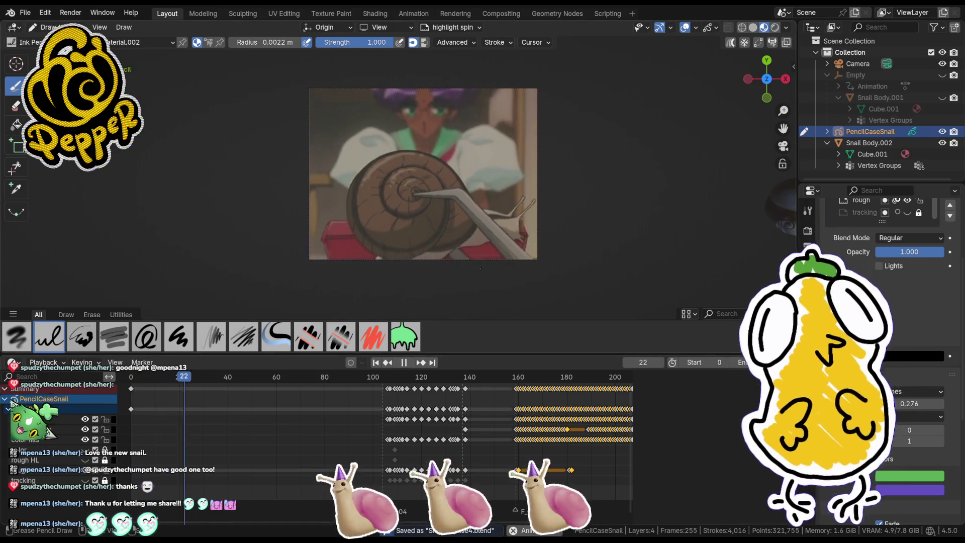
key(space)
key(space)
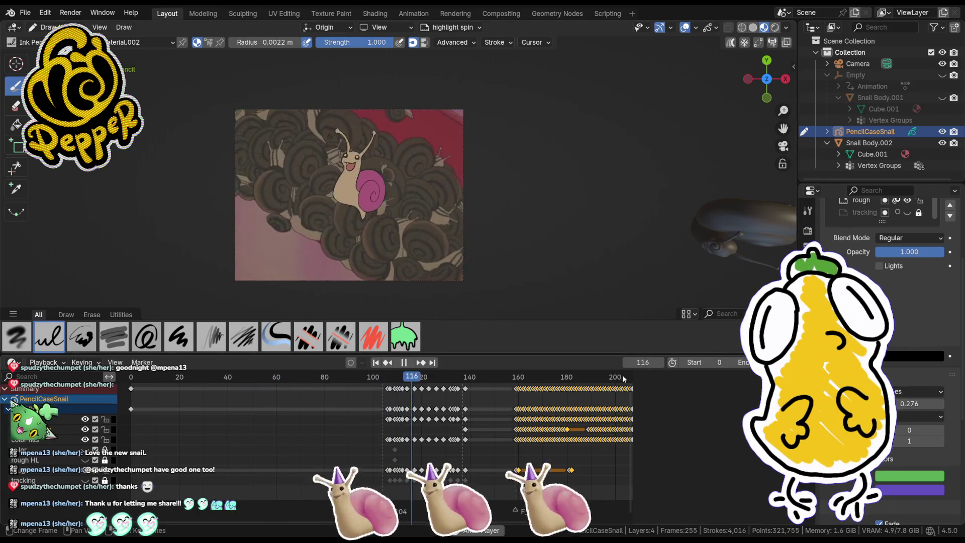
Step: Widen the timeline to show later frames, then jump back to around frame 103
drag(633, 377, 726, 378)
scroll(472, 397, down, 3)
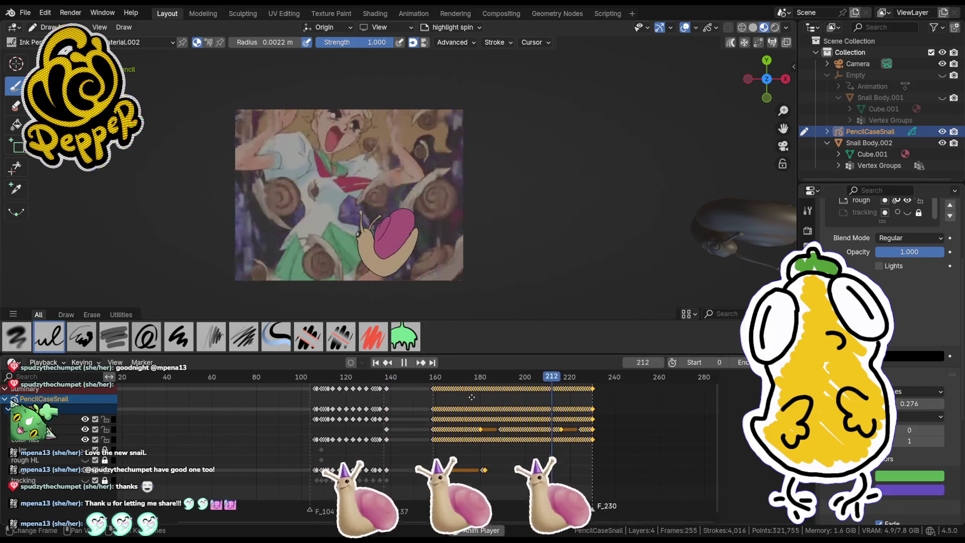
middle_drag(604, 413, 403, 413)
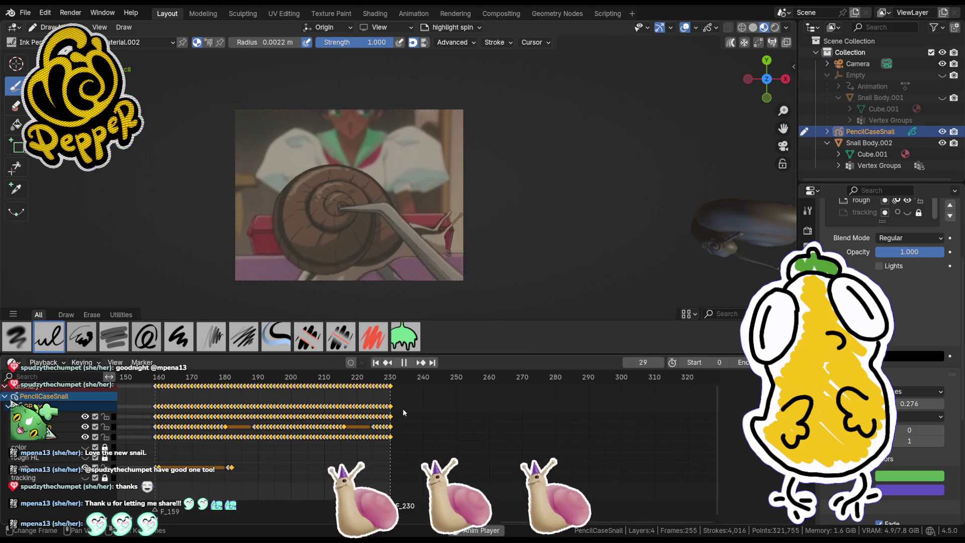
scroll(409, 406, down, 2)
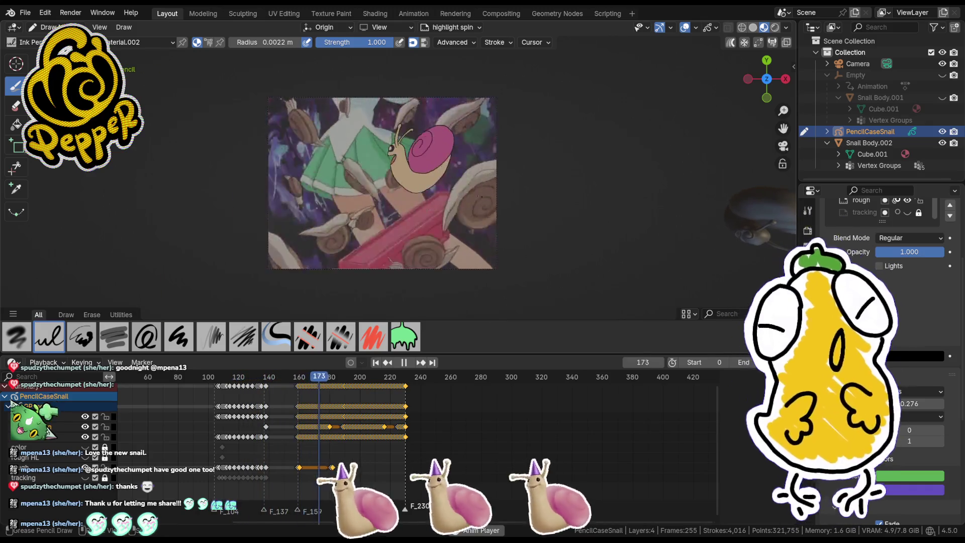
click(213, 378)
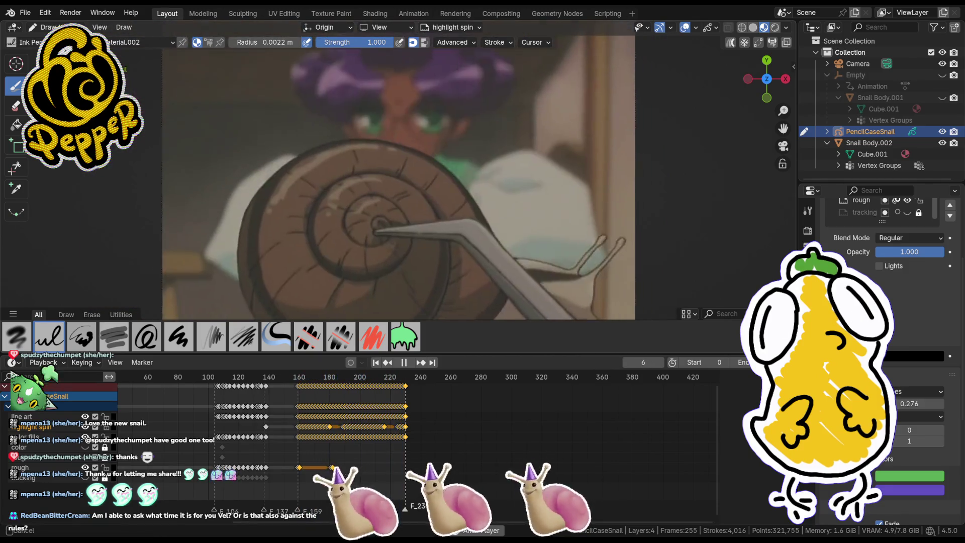
Step: Set the playback start frame to 90 and play the animation from there
click(216, 377)
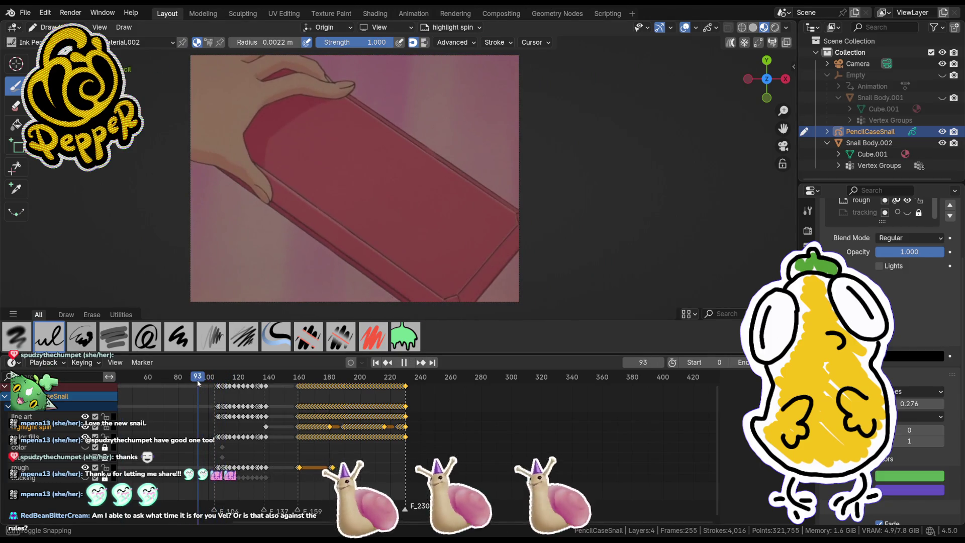
drag(196, 384, 194, 384)
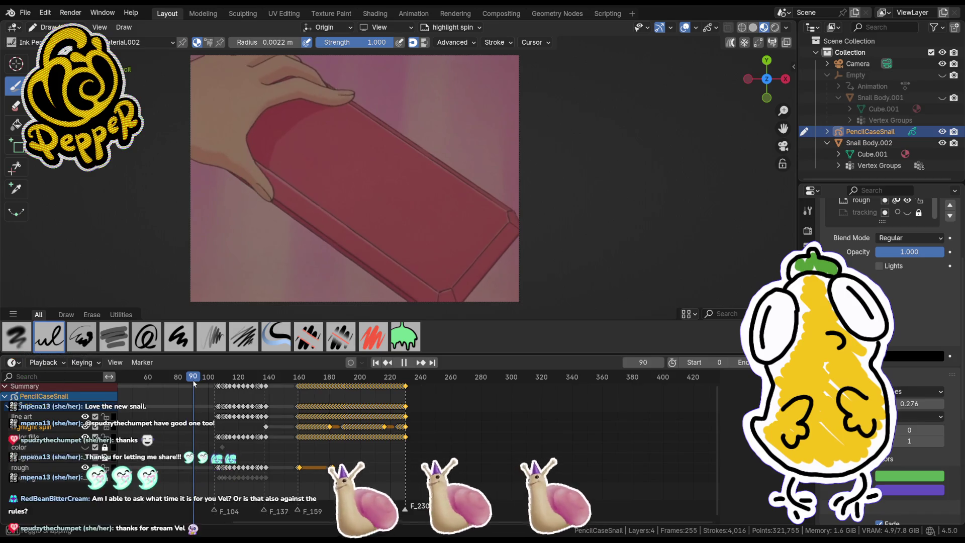
click(714, 362)
text(90)
key(Return)
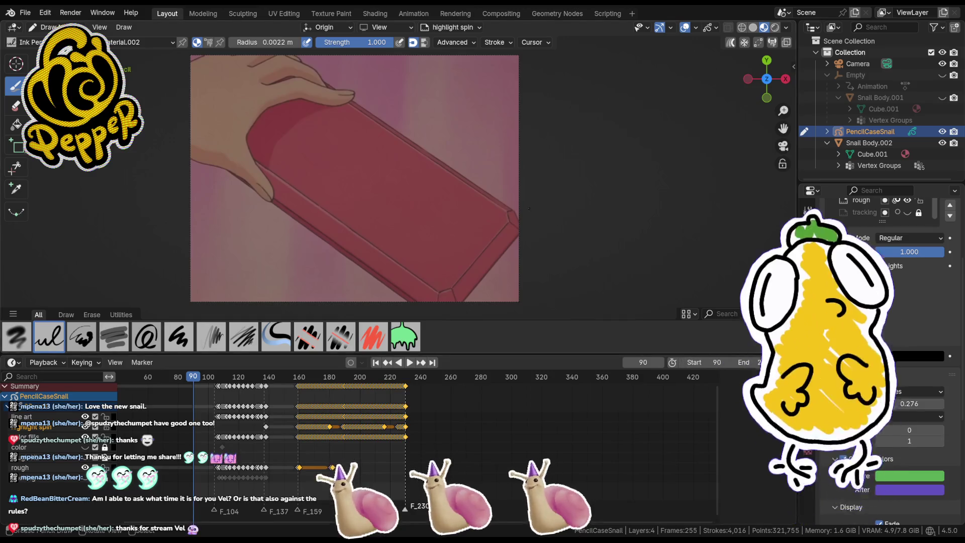
key(space)
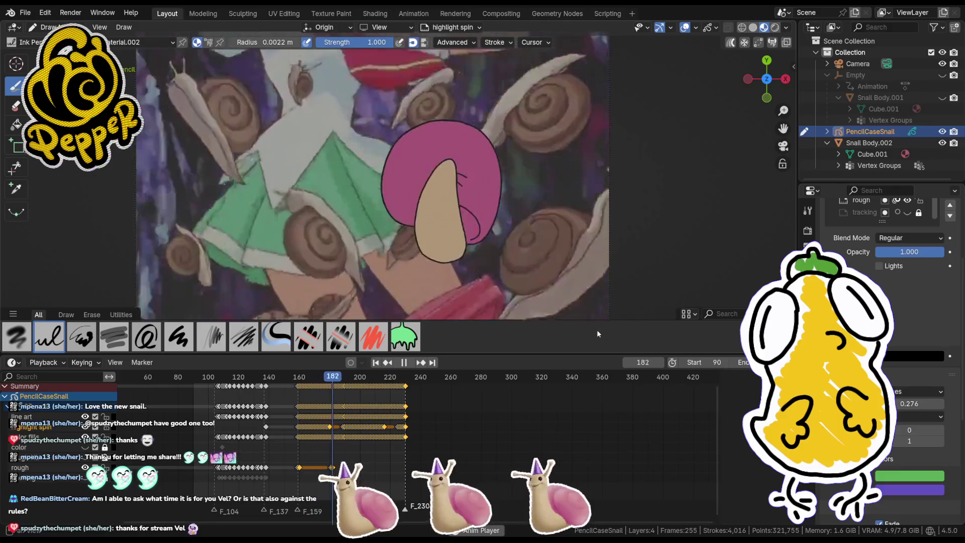
Step: Enlarge the viewport above the timeline and zoom in on the playing snail
drag(607, 356, 610, 375)
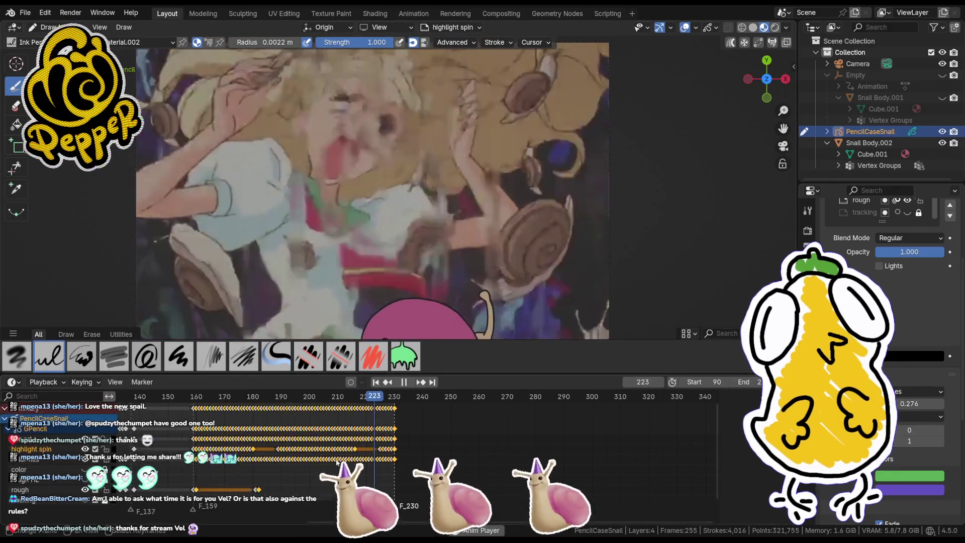
scroll(514, 443, up, 5)
scroll(472, 444, up, 1)
scroll(426, 438, up, 1)
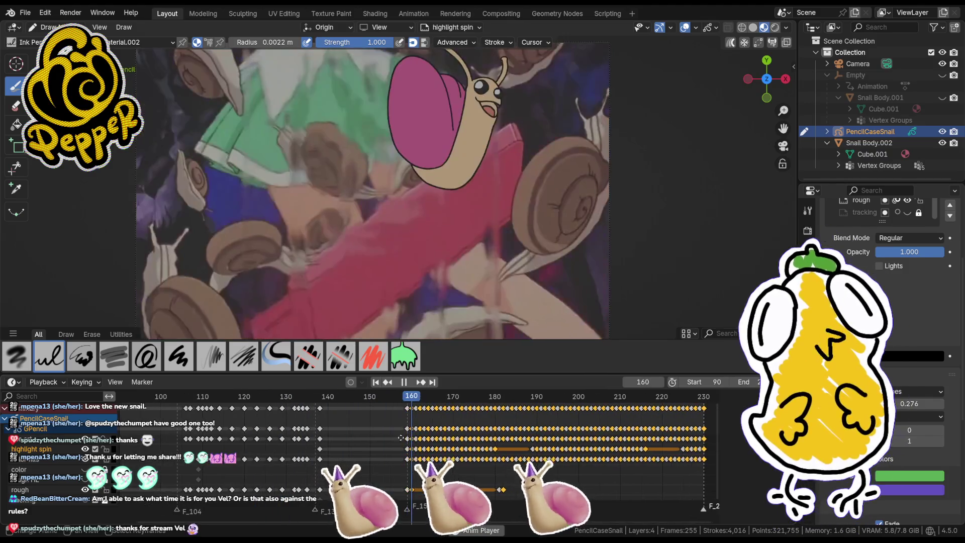